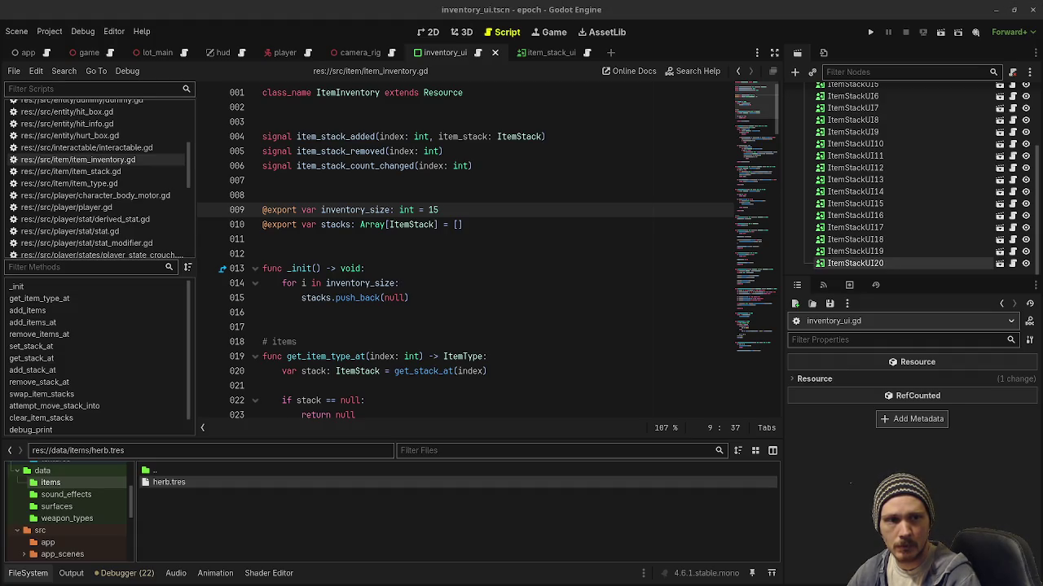
- Switch to the ItemStackUI scene
click(544, 52)
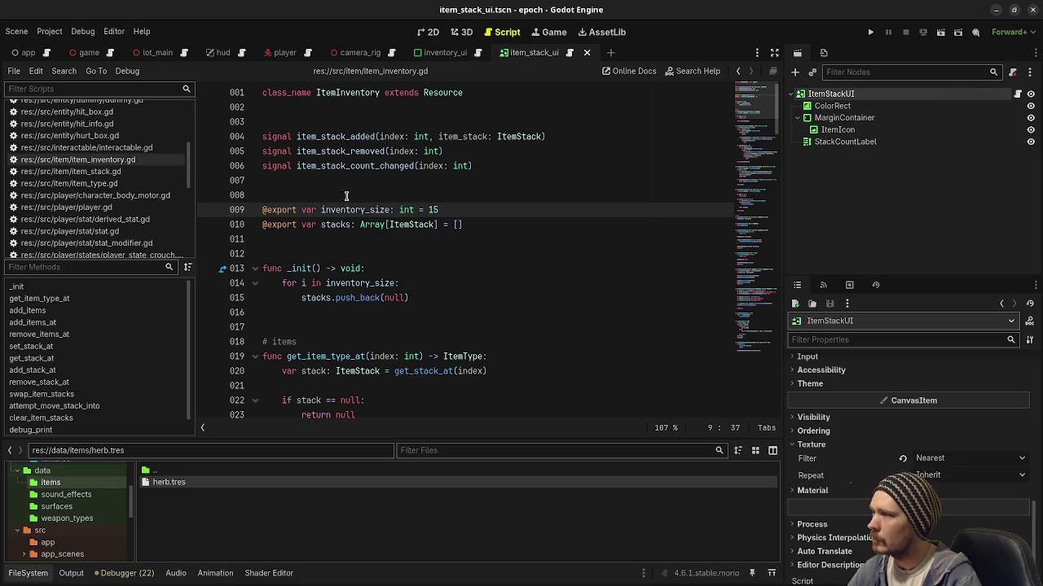
scroll(396, 231, down, 4)
scroll(399, 301, down, 5)
scroll(396, 299, down, 15)
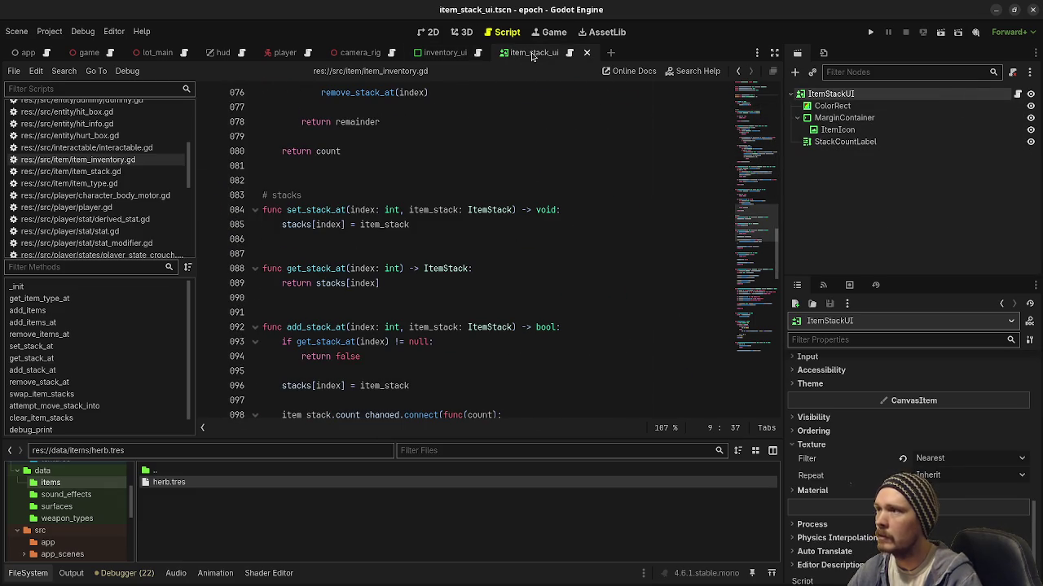
- Open item_stack_ui.gd, read through it down to line 61, and save with Ctrl+S
click(569, 55)
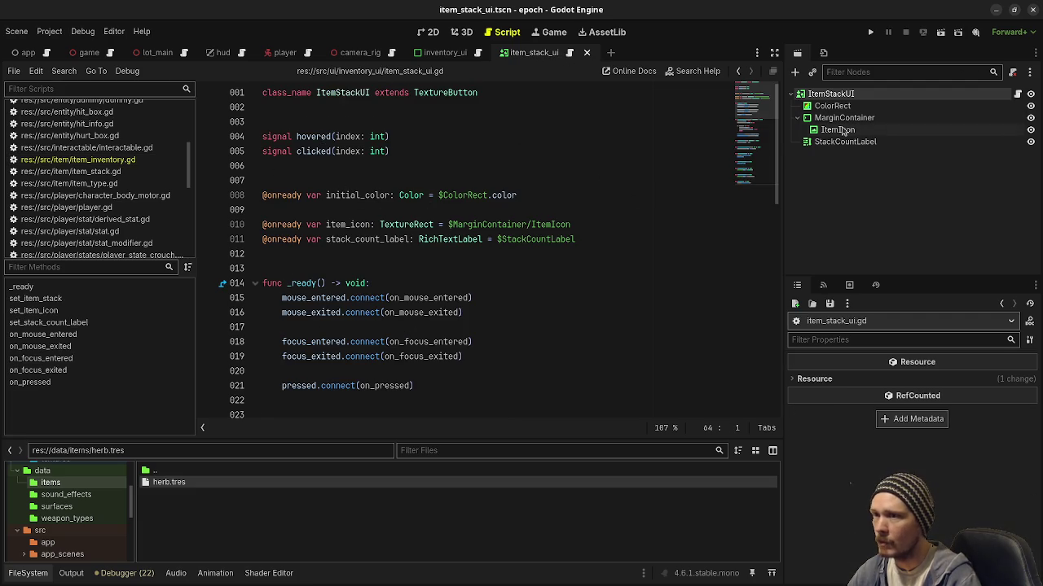
scroll(372, 284, down, 2)
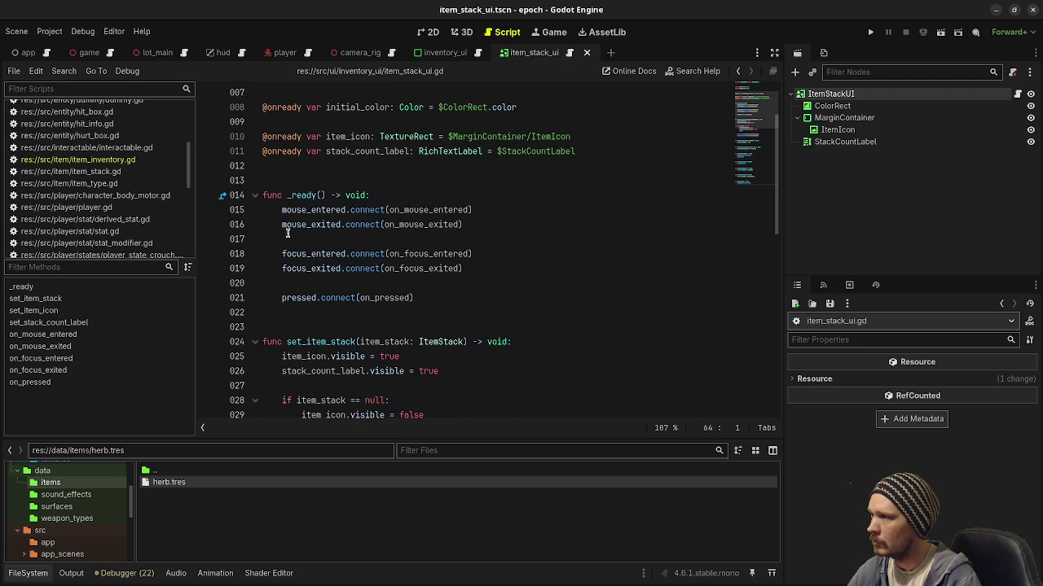
scroll(309, 219, down, 4)
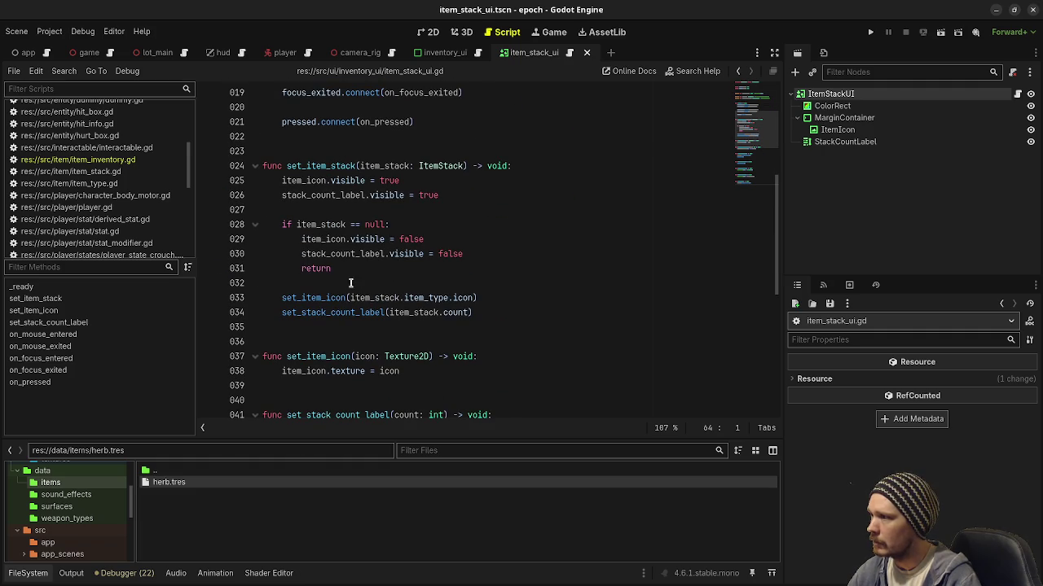
scroll(355, 259, down, 3)
scroll(325, 301, down, 2)
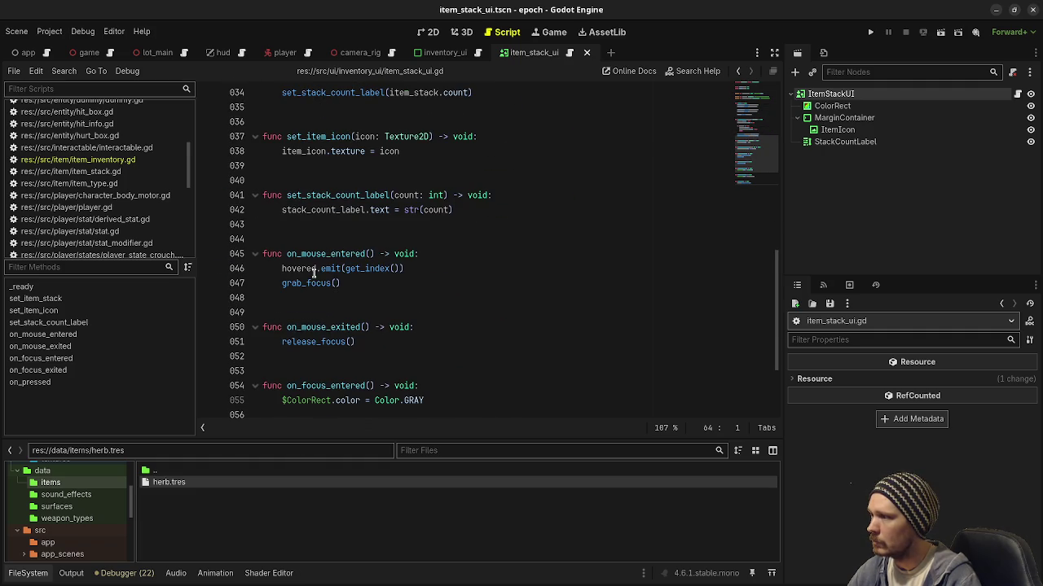
mouse_move(323, 268)
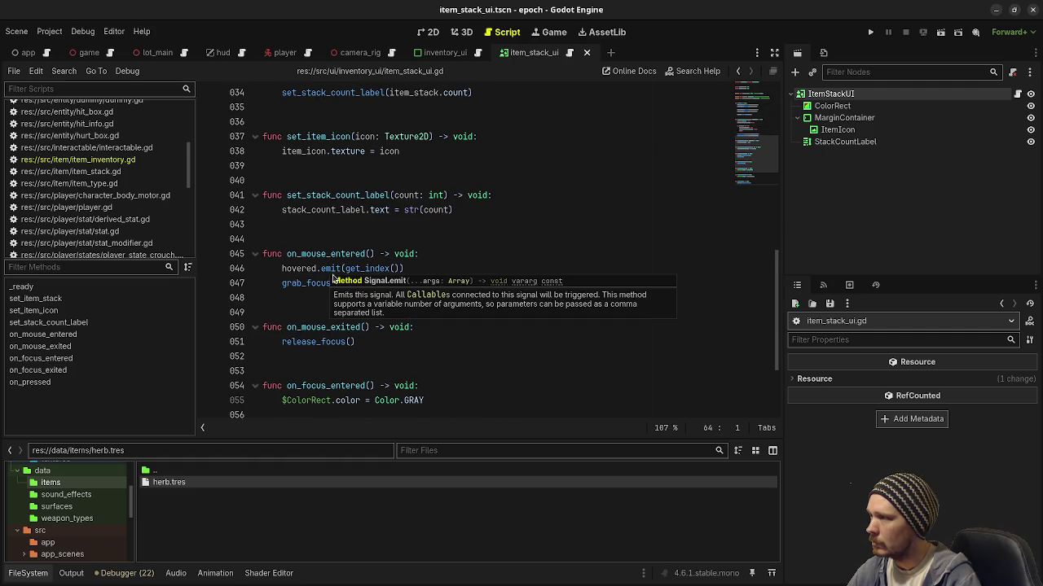
scroll(314, 322, down, 2)
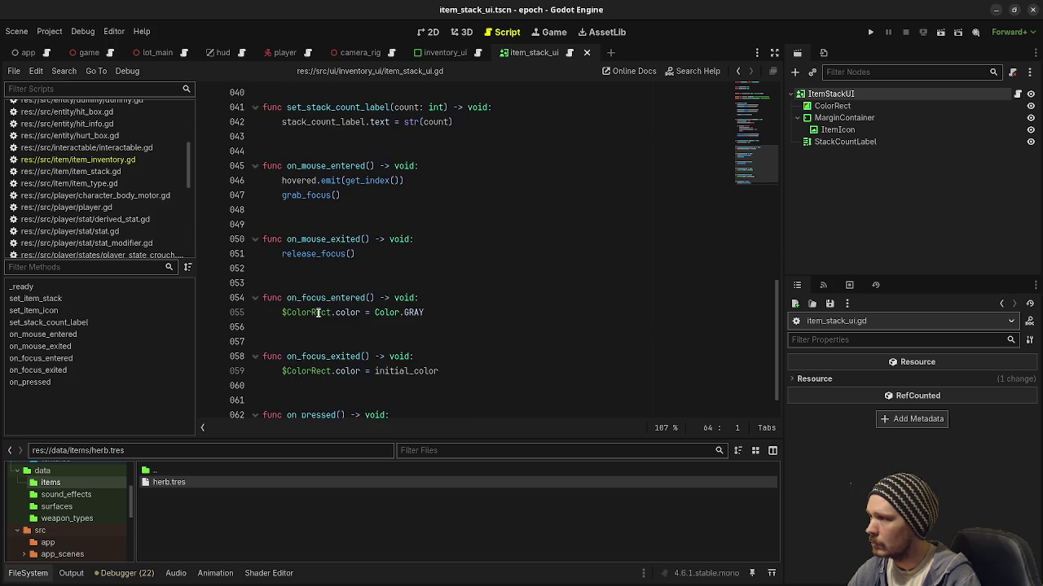
scroll(318, 312, down, 1)
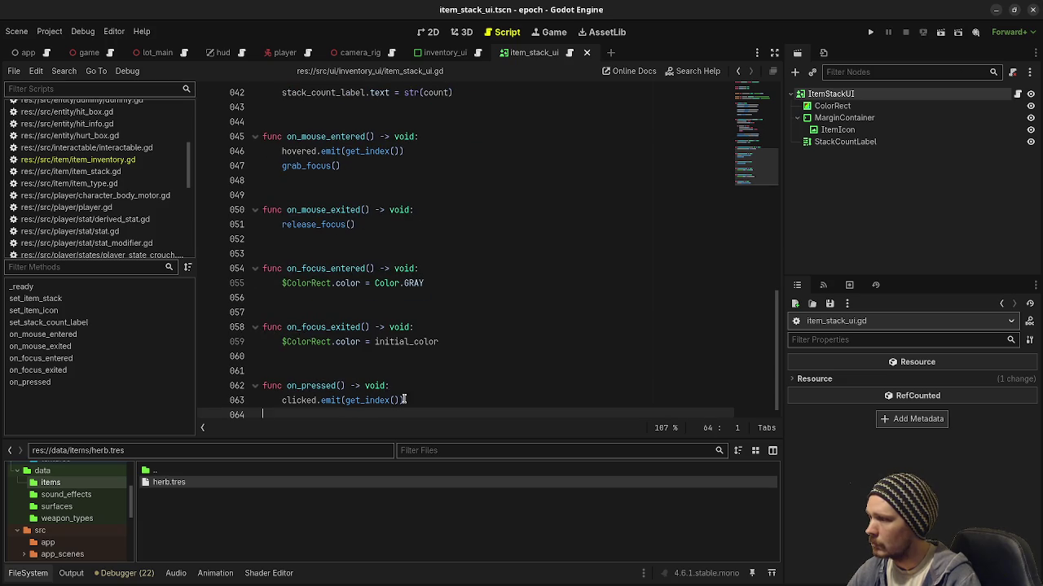
click(383, 371)
key(ctrl+s)
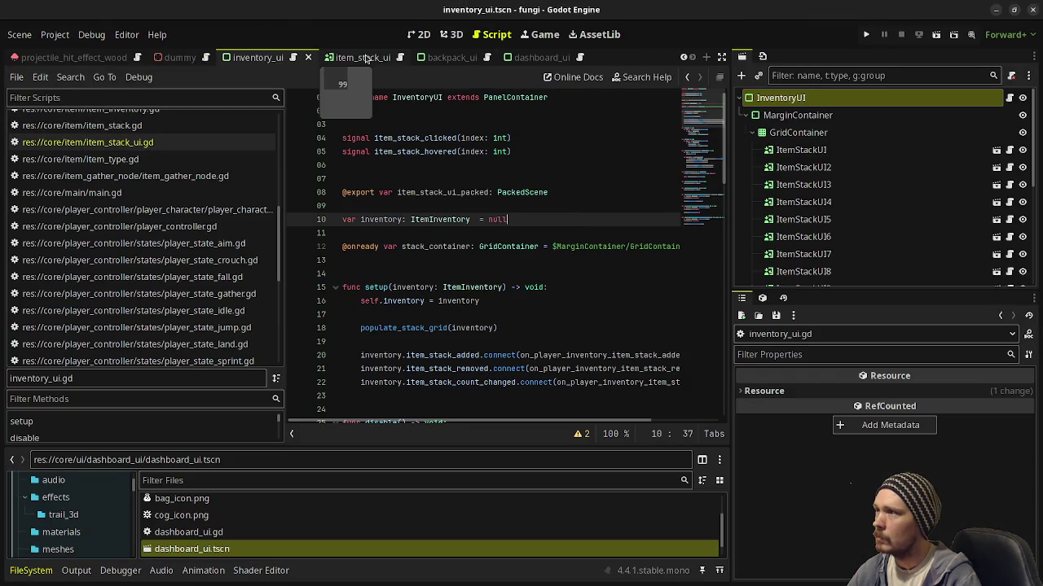
- Open fungi's backpack_ui.gd from the BackpackUI scene and review its setup call and item-stack click handler
click(440, 58)
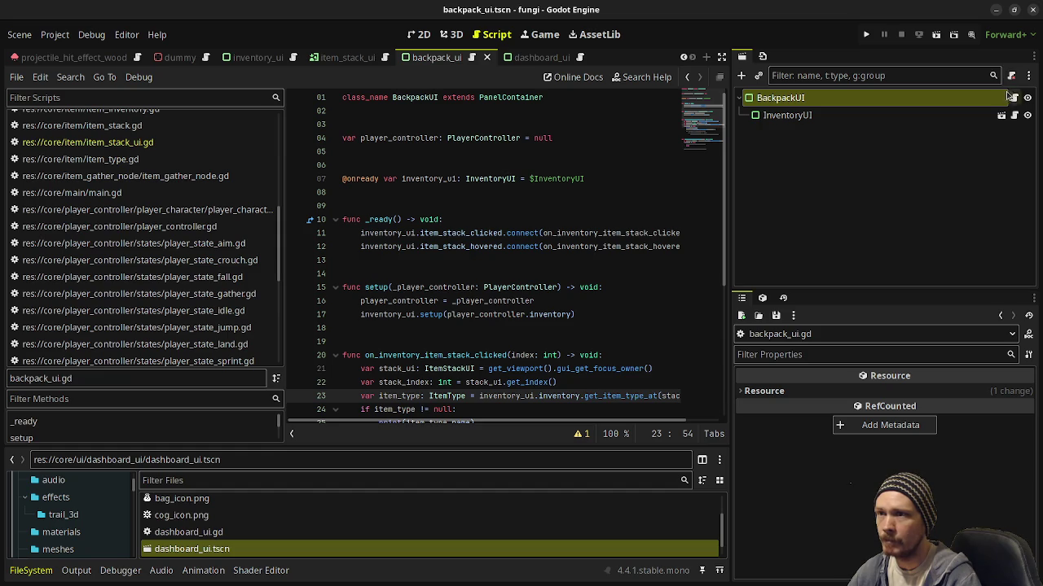
click(1013, 97)
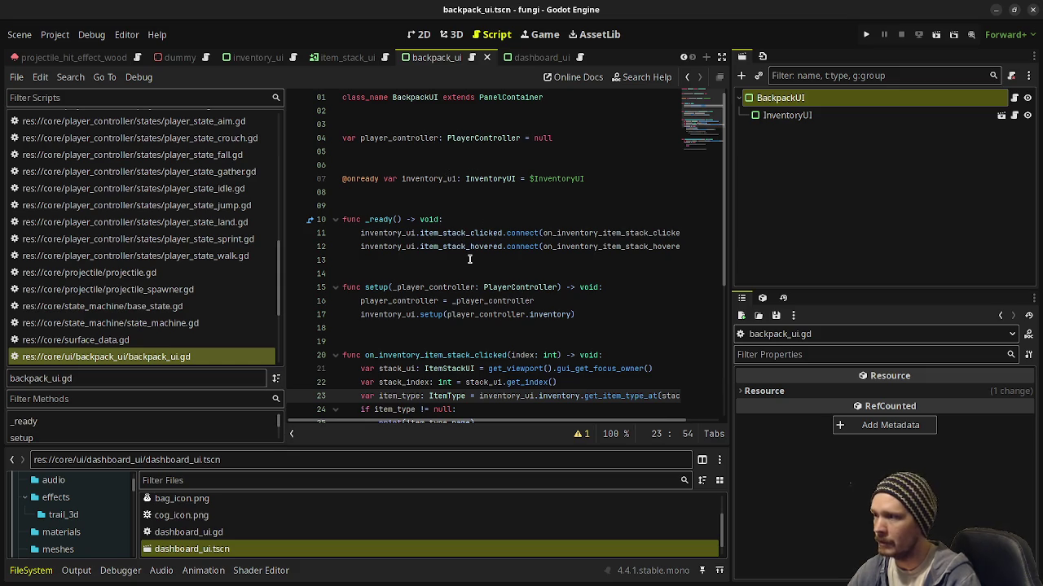
scroll(469, 259, down, 2)
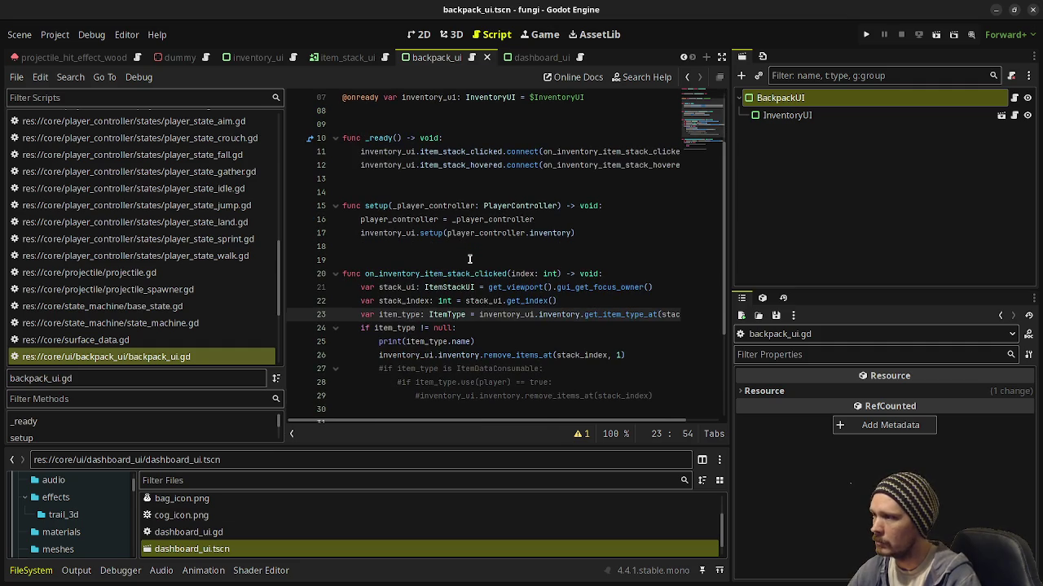
drag(581, 234, 418, 233)
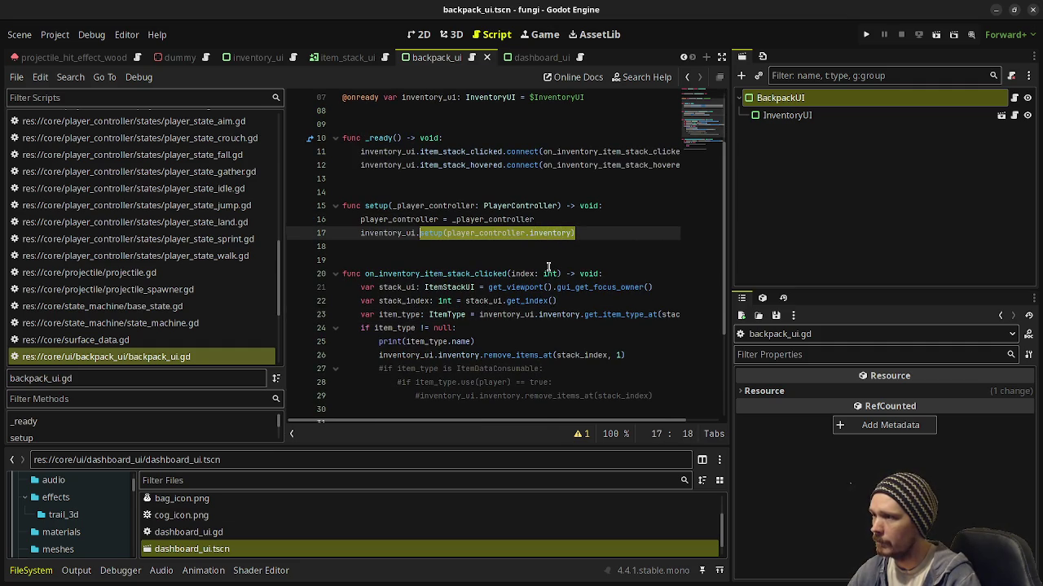
scroll(548, 267, down, 2)
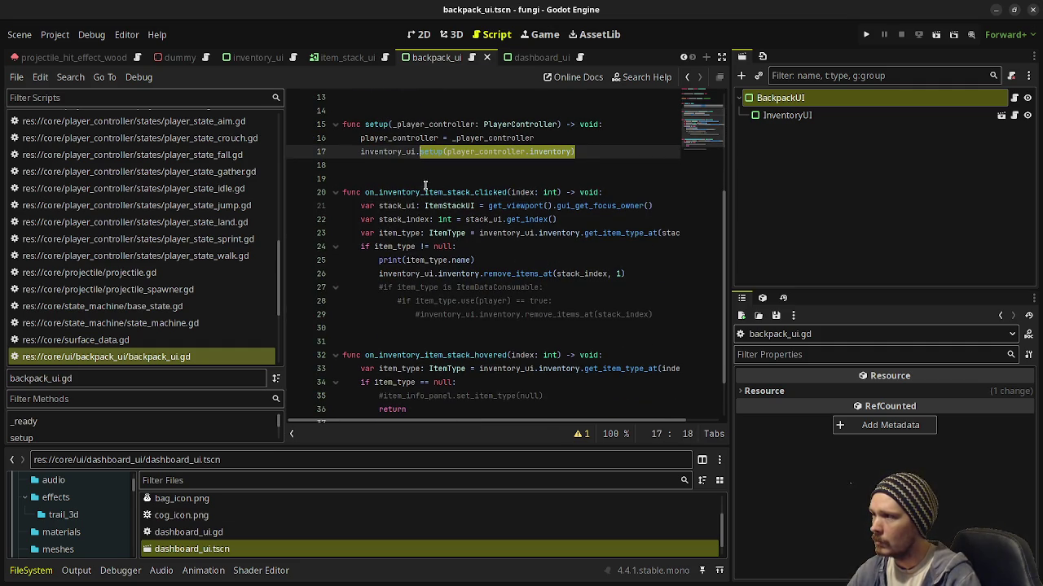
drag(400, 193, 478, 193)
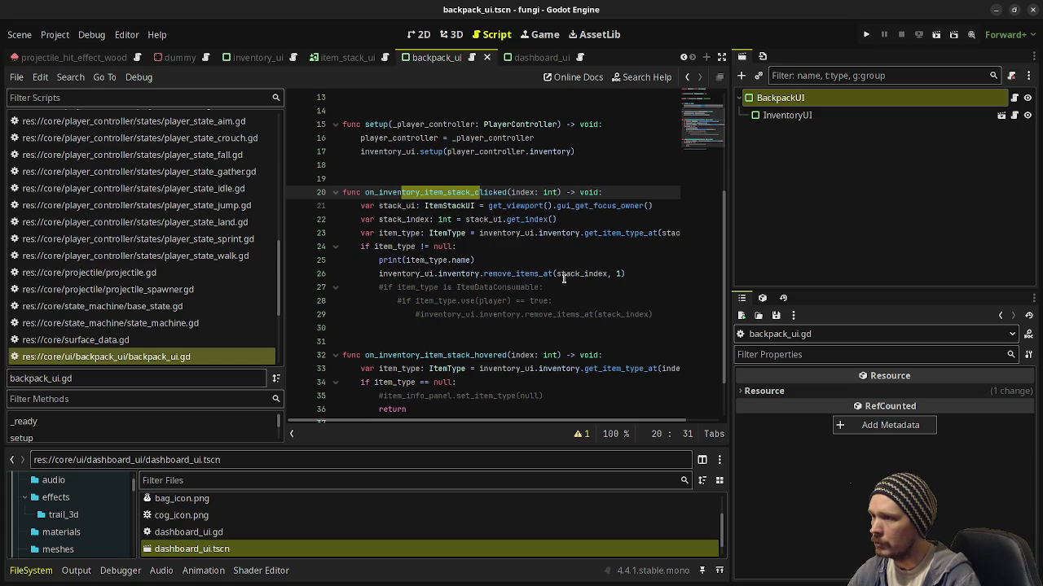
scroll(501, 326, down, 1)
scroll(501, 327, down, 1)
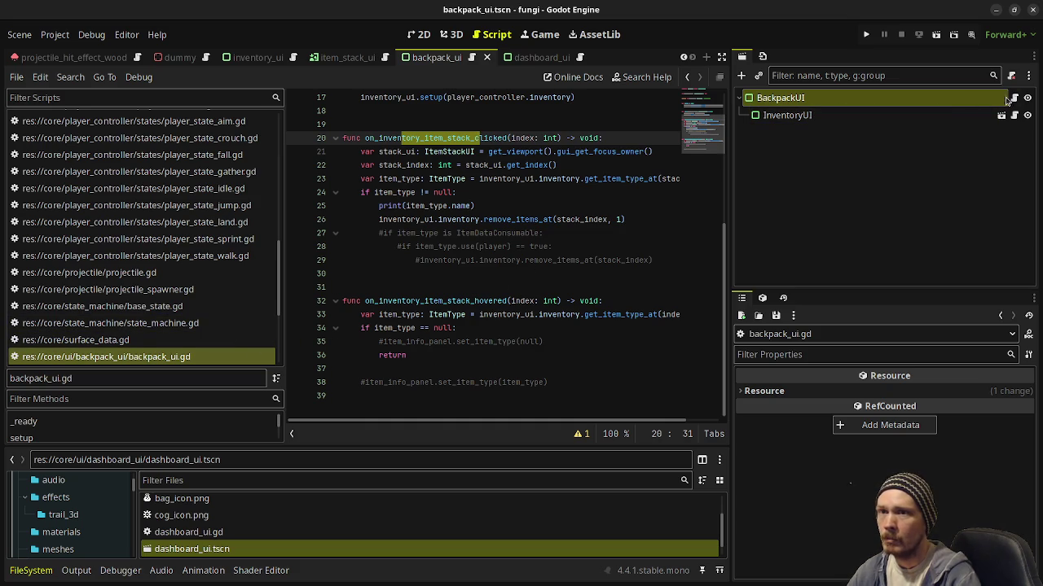
scroll(534, 249, up, 5)
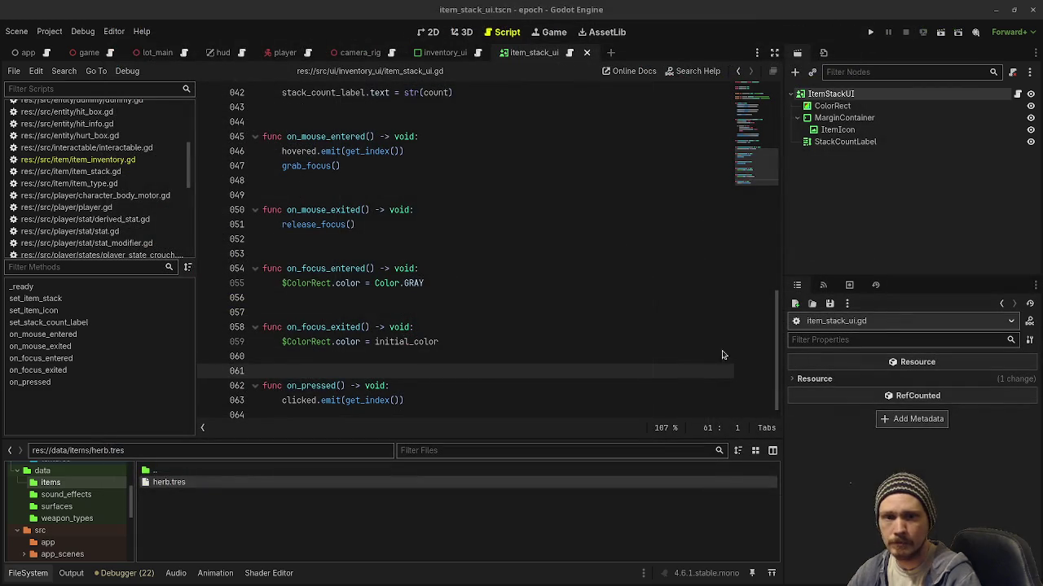
- Expand src/ui in the FileSystem dock, add a backpack_ui folder there, and open it
scroll(78, 503, down, 3)
scroll(72, 505, down, 4)
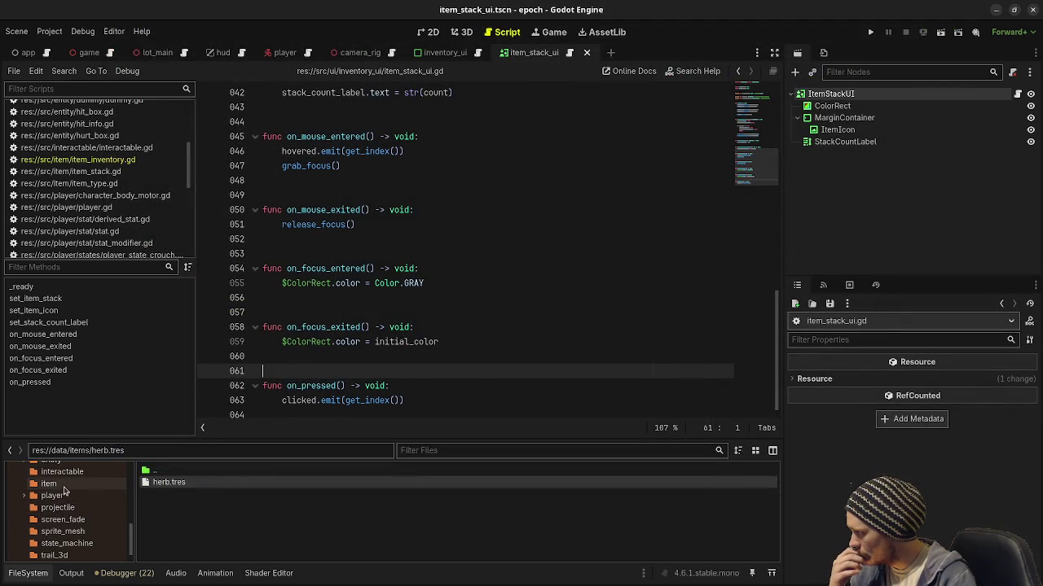
scroll(70, 505, down, 2)
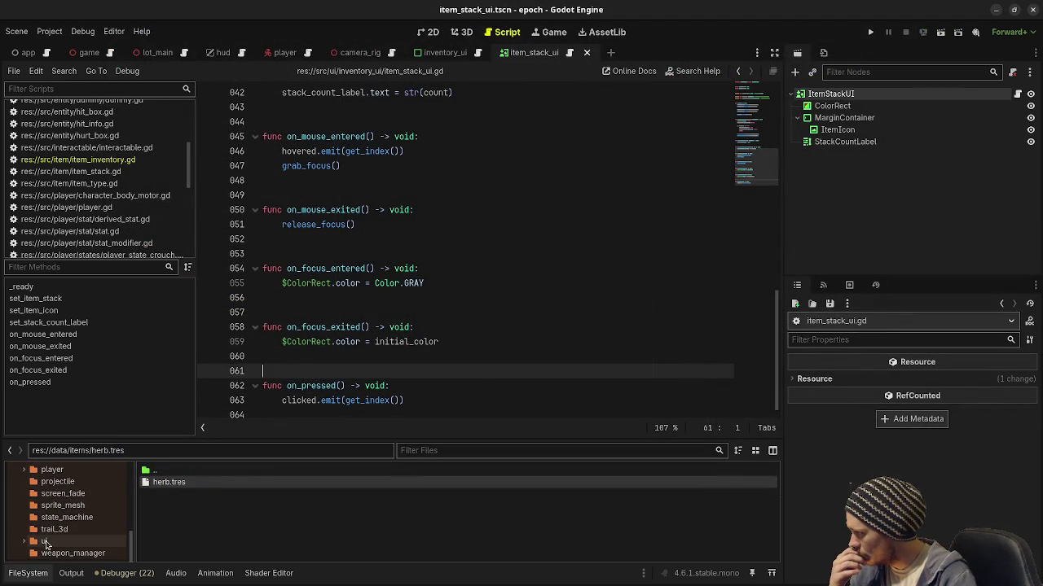
click(28, 542)
scroll(65, 550, down, 2)
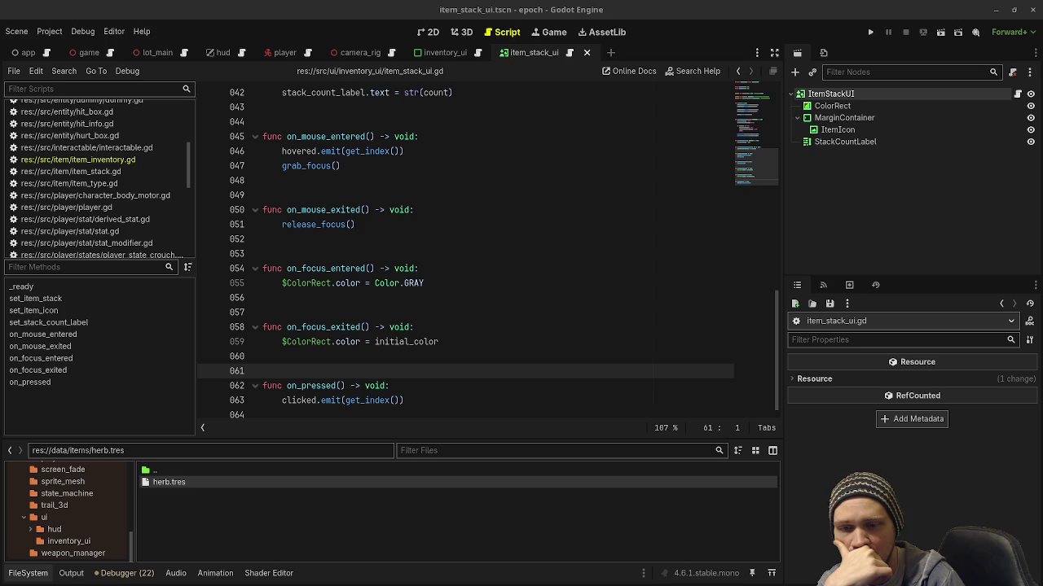
right_click(69, 519)
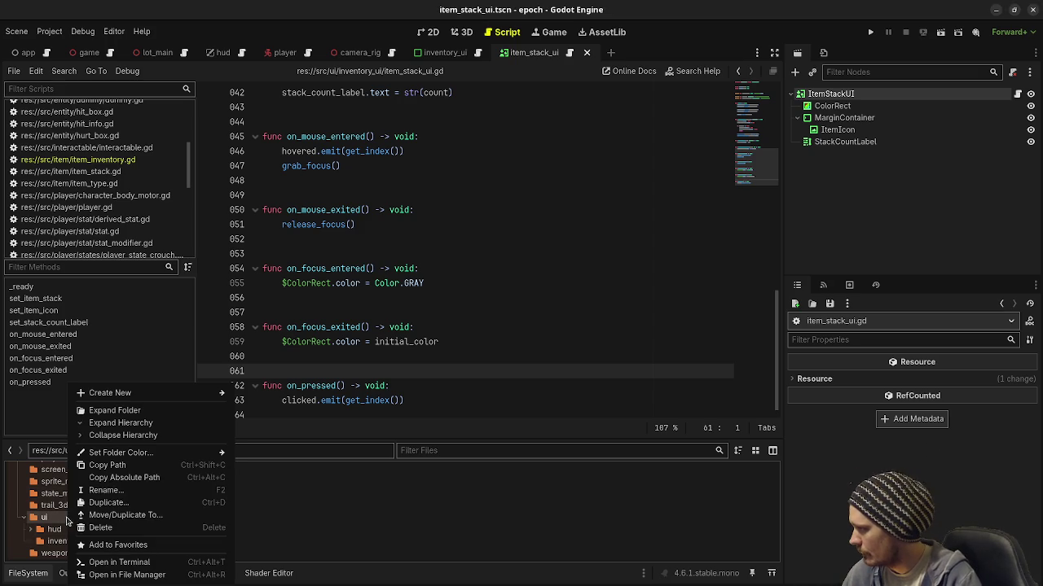
mouse_move(163, 394)
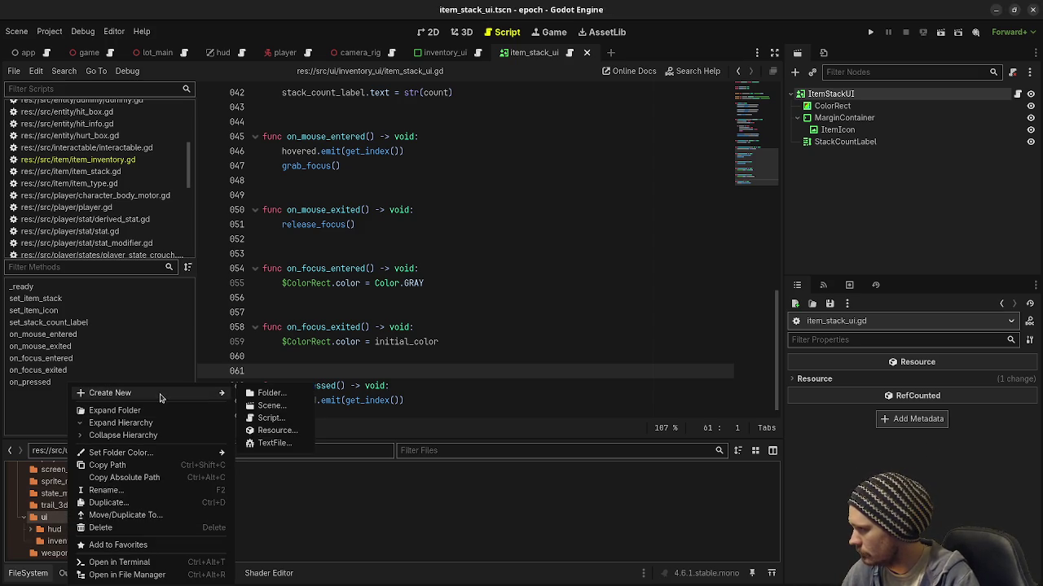
click(291, 395)
text(back)
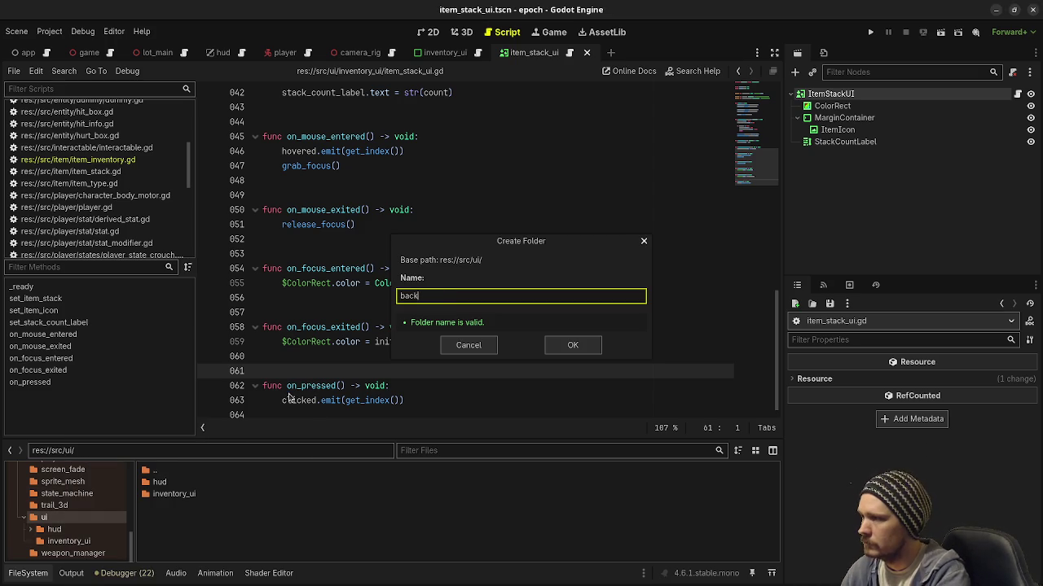
text(pack_ui)
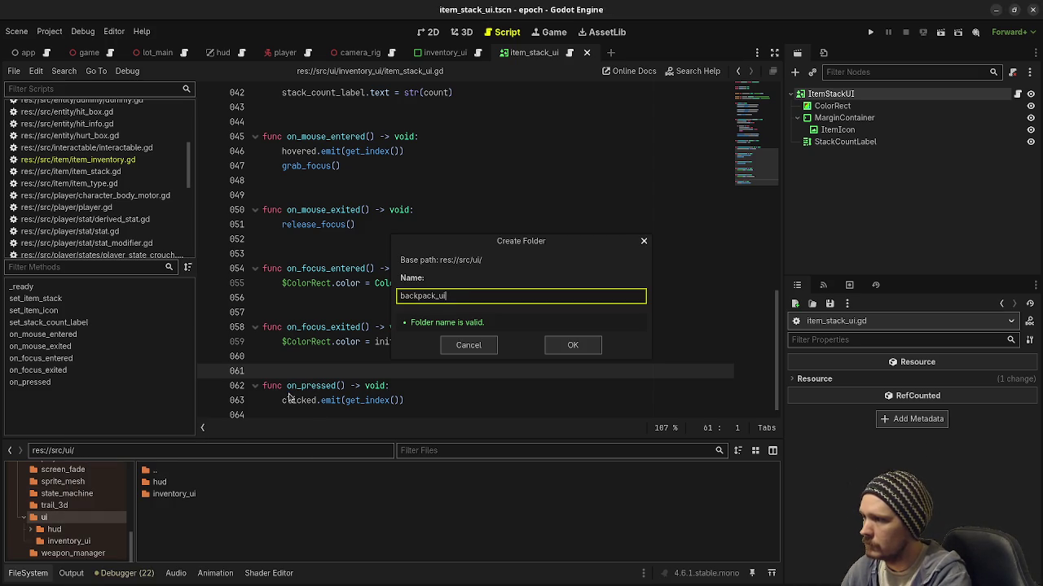
key(Return)
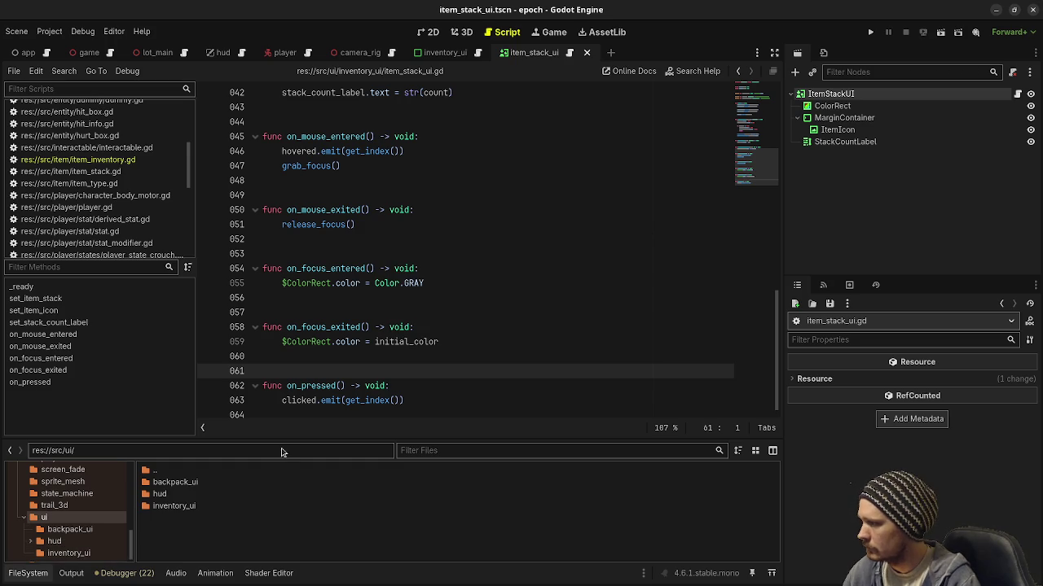
double_click(197, 482)
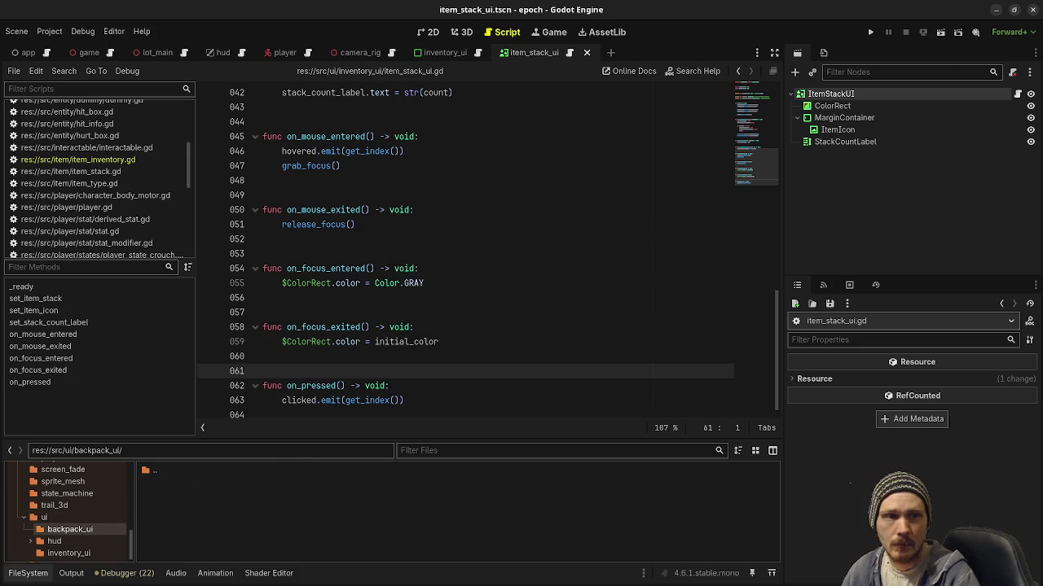
- Create a new scene with a PanelContainer root node named BackpackUI
click(610, 52)
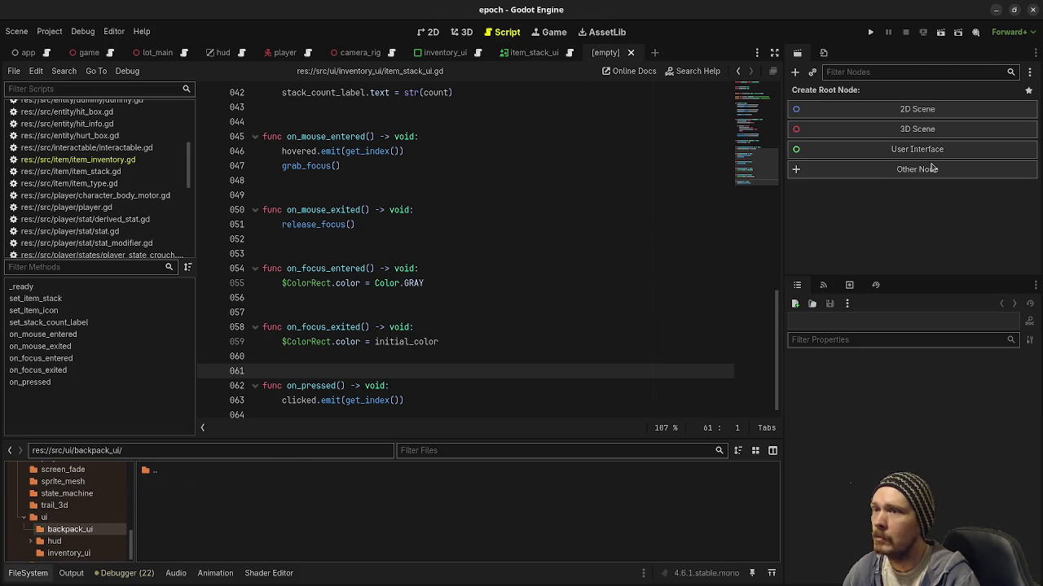
click(918, 172)
text(panelcon)
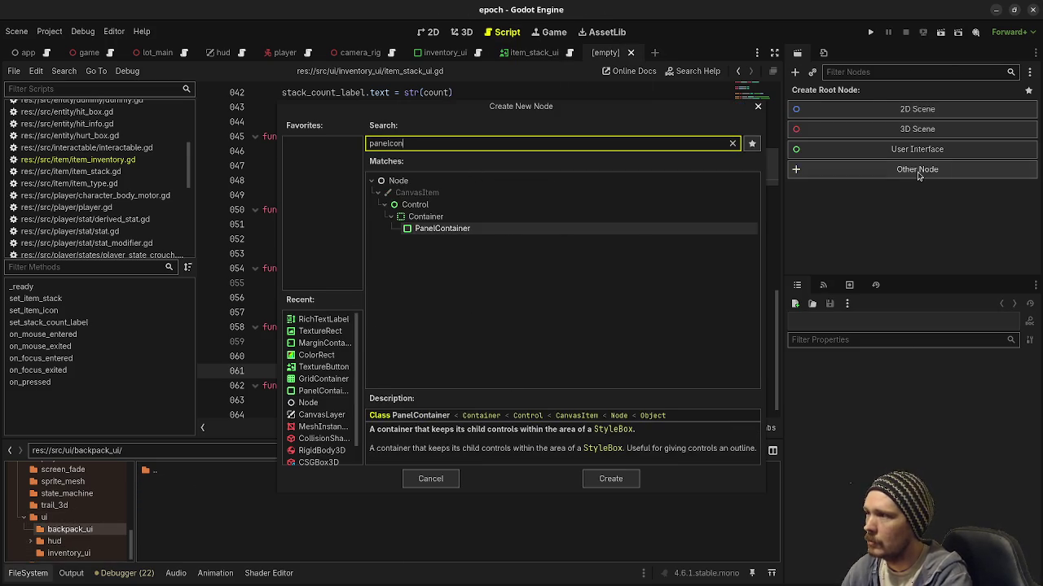
key(Return)
key(F2)
text(Backp)
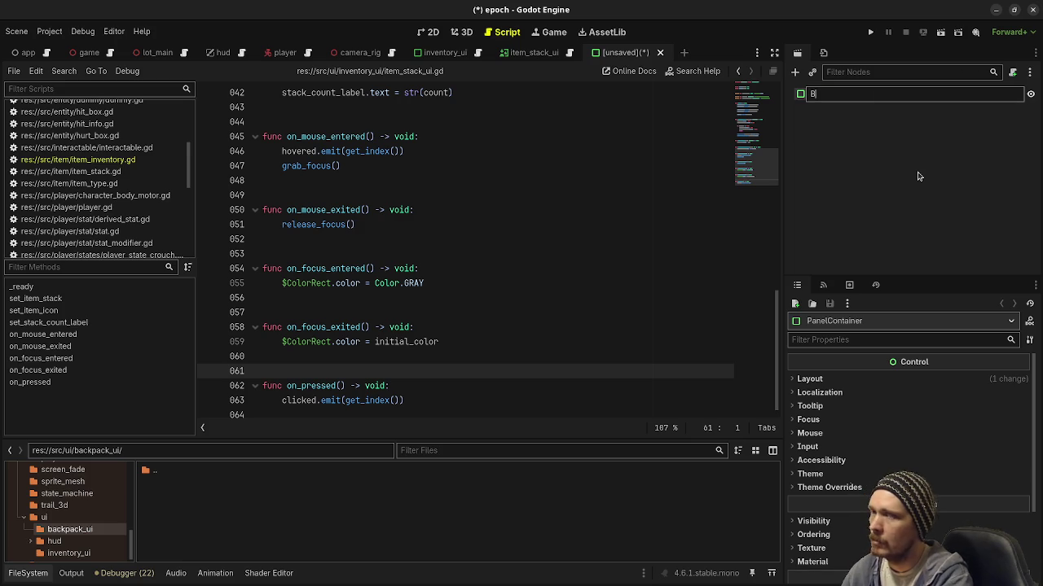
text(ack)
key(Return)
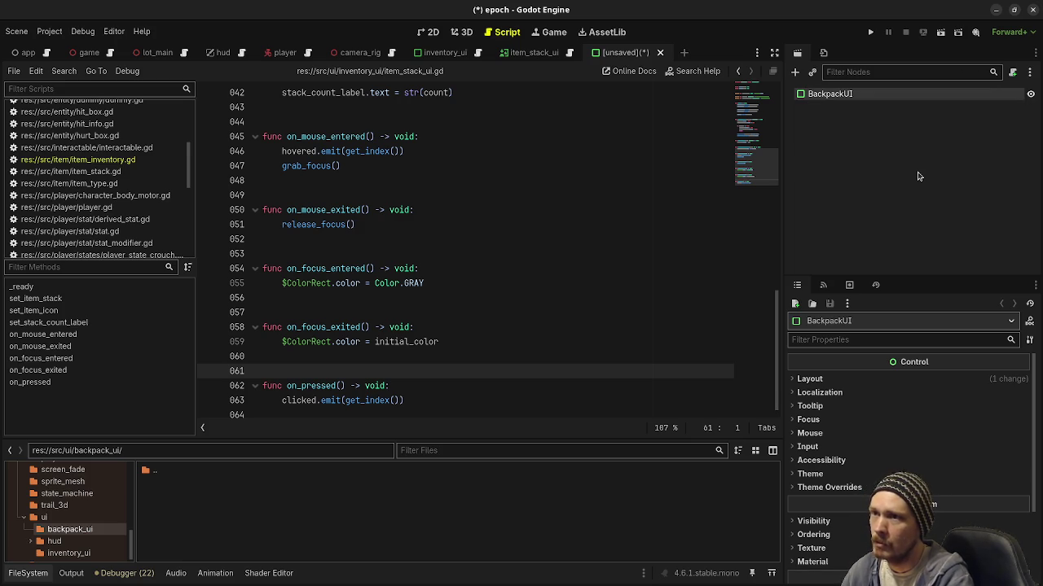
- Save it as backpack_ui.tscn in src/ui/backpack_ui and attach a new backpack_ui.gd script
key(ctrl+s)
click(276, 124)
double_click(353, 177)
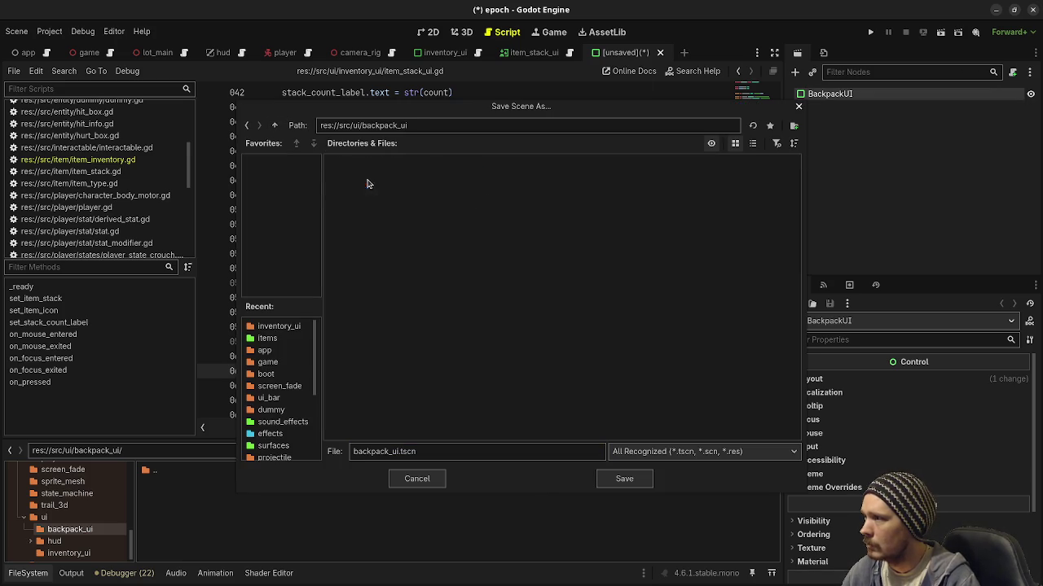
click(623, 479)
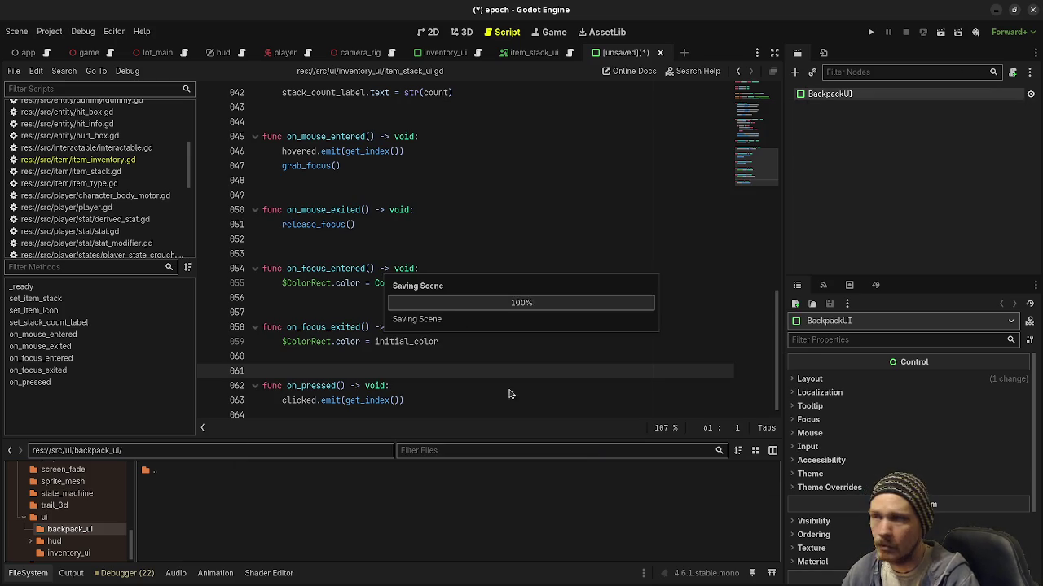
click(1013, 72)
click(574, 401)
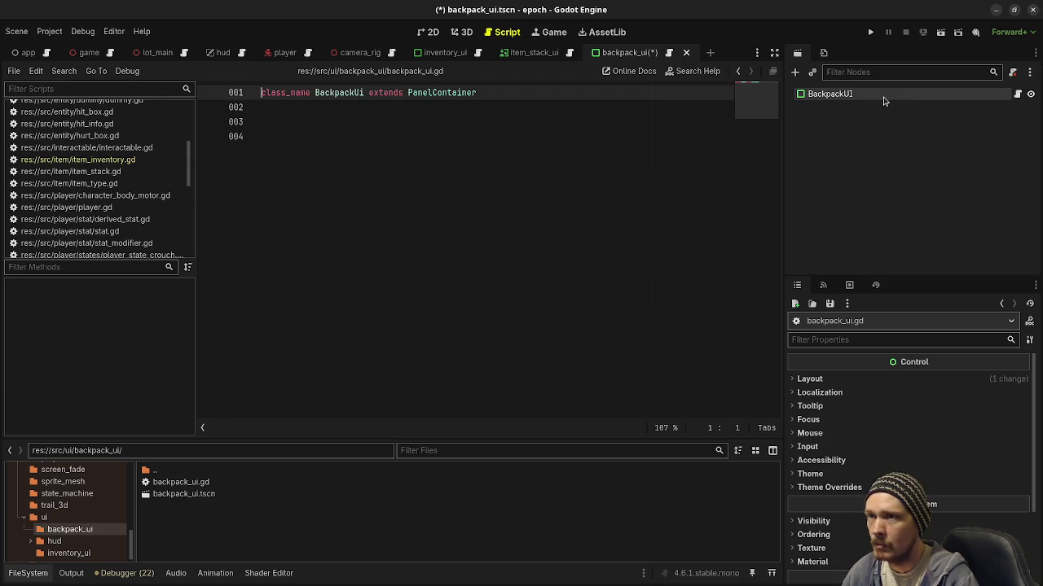
- Instantiate inventory_ui.tscn as a child of BackpackUI, save, and view it on the 2D canvas
click(812, 71)
text(inven)
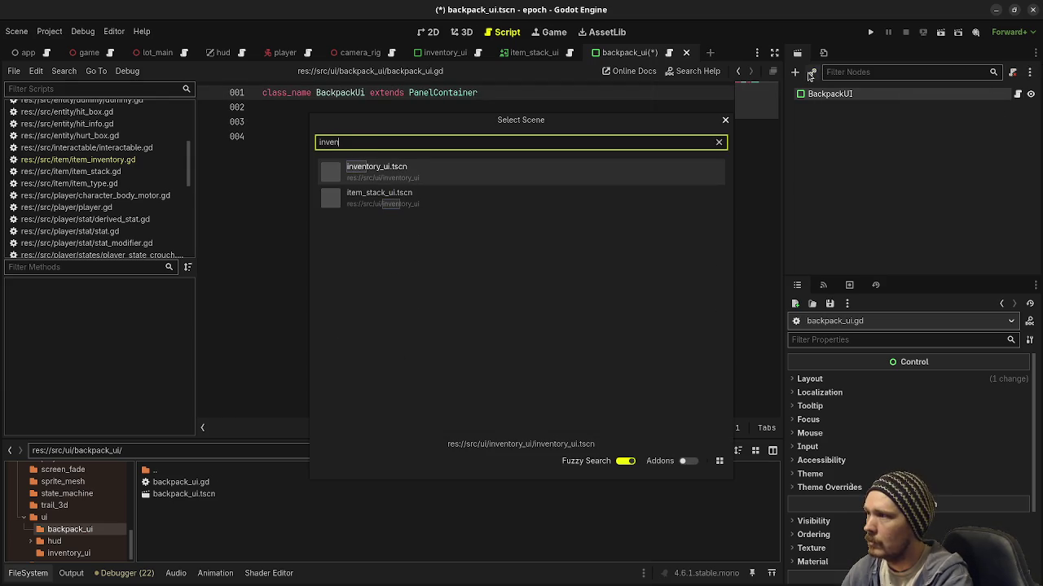
key(Return)
key(ctrl+s)
click(425, 32)
scroll(472, 247, down, 2)
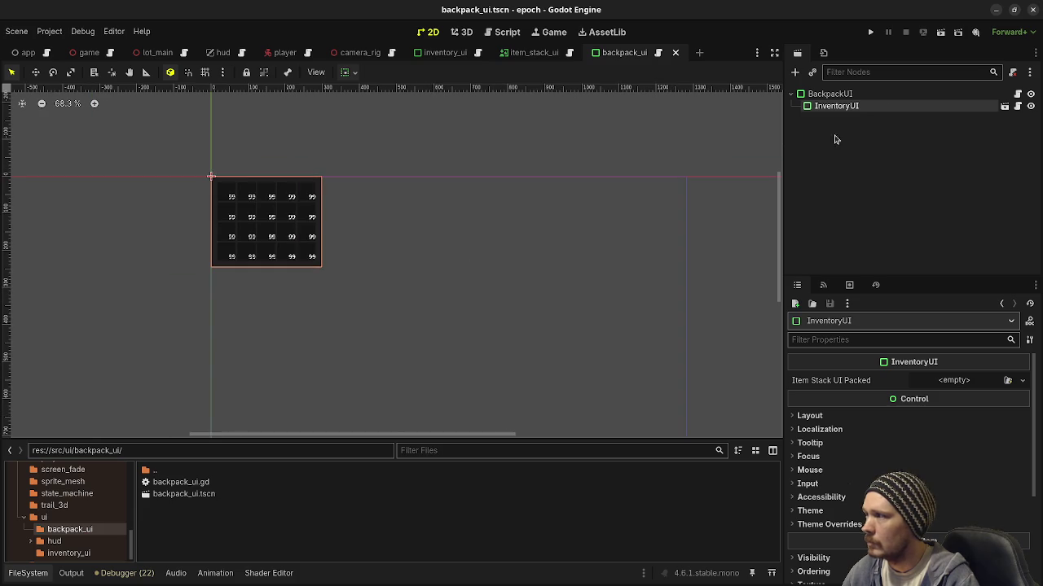
click(864, 94)
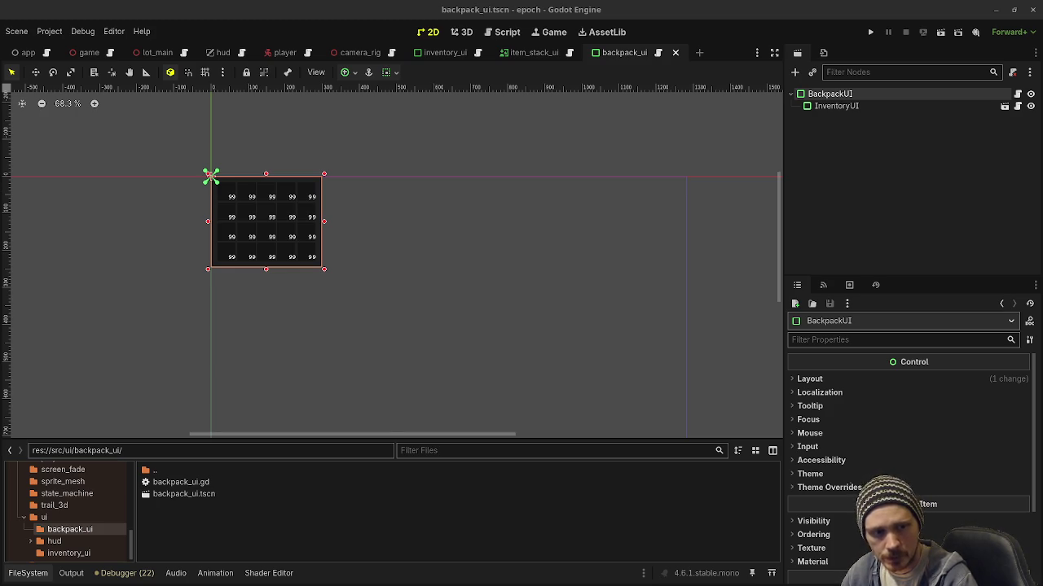
- Check BackpackUI's Layout and Transform size in the Inspector, then open its backpack_ui.gd script
click(835, 106)
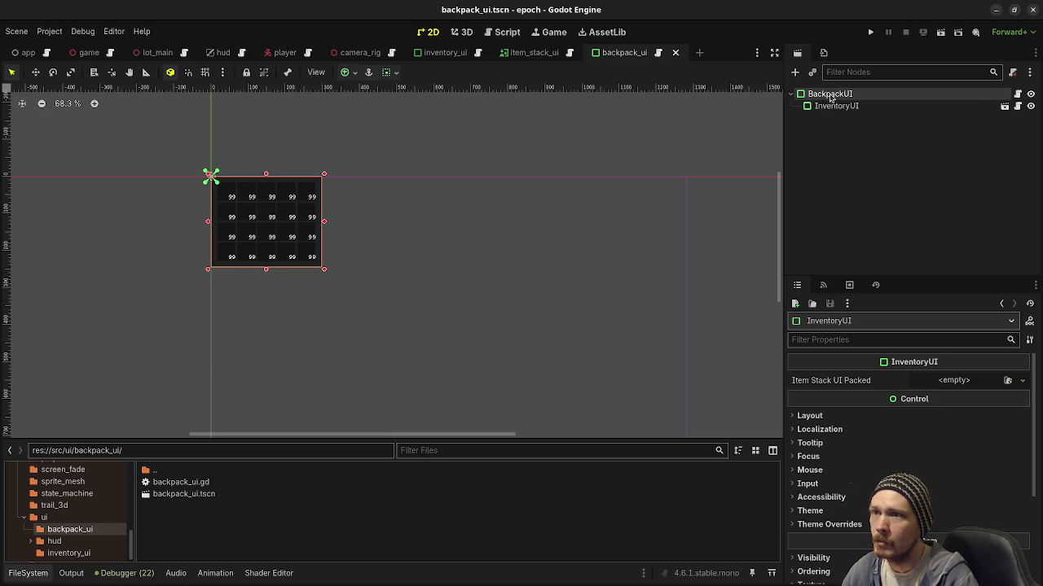
click(851, 380)
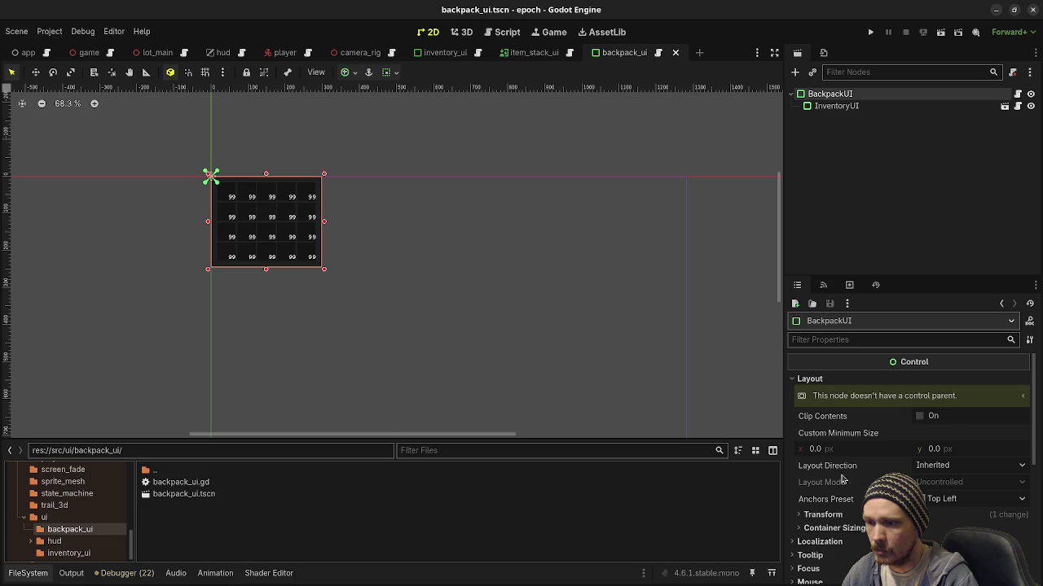
click(825, 515)
scroll(850, 509, down, 2)
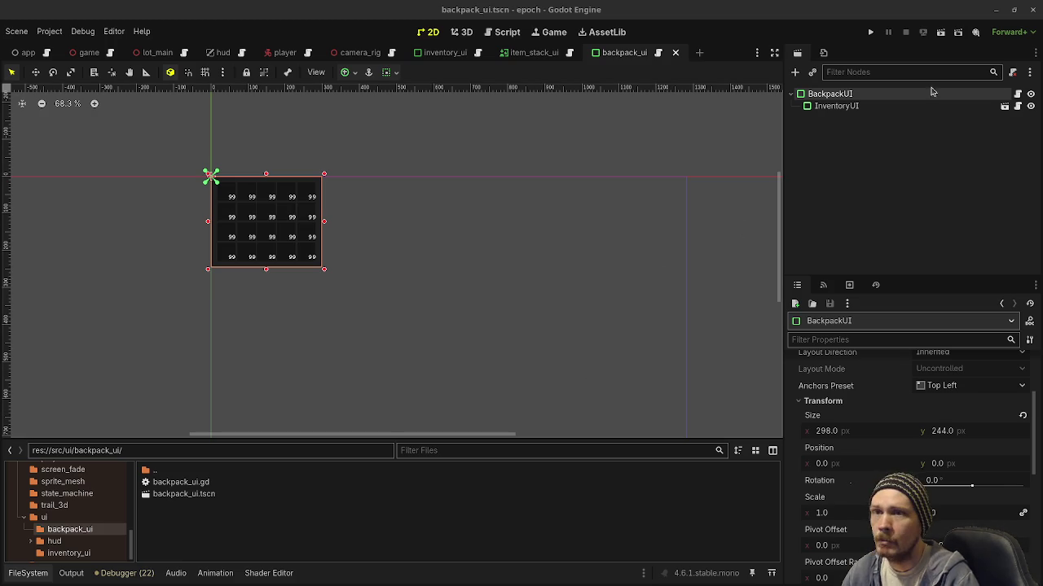
click(1017, 96)
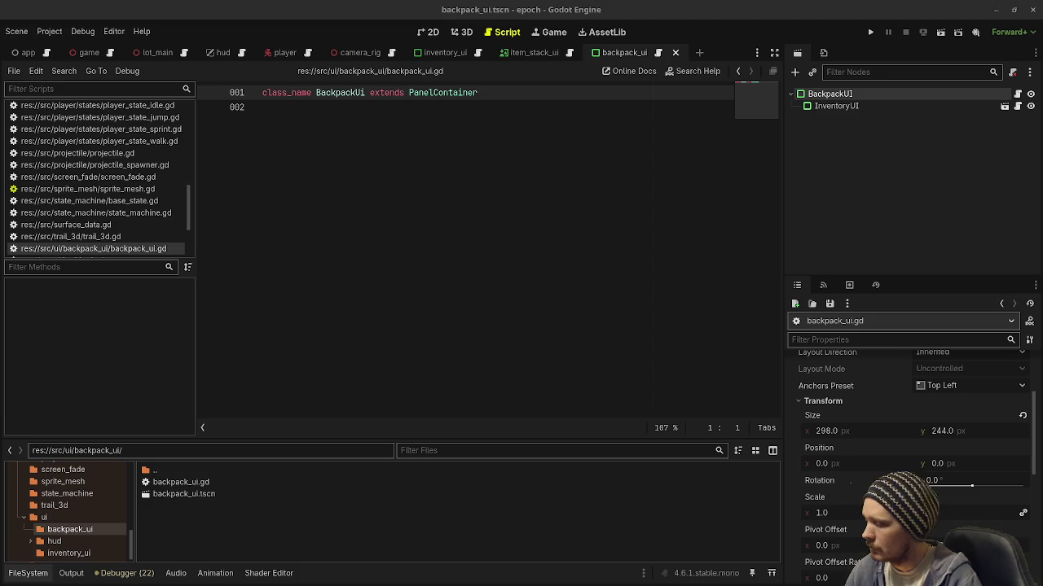
- Paste the prepared inventory click-handling code into backpack_ui.gd
click(368, 206)
key(ctrl+v)
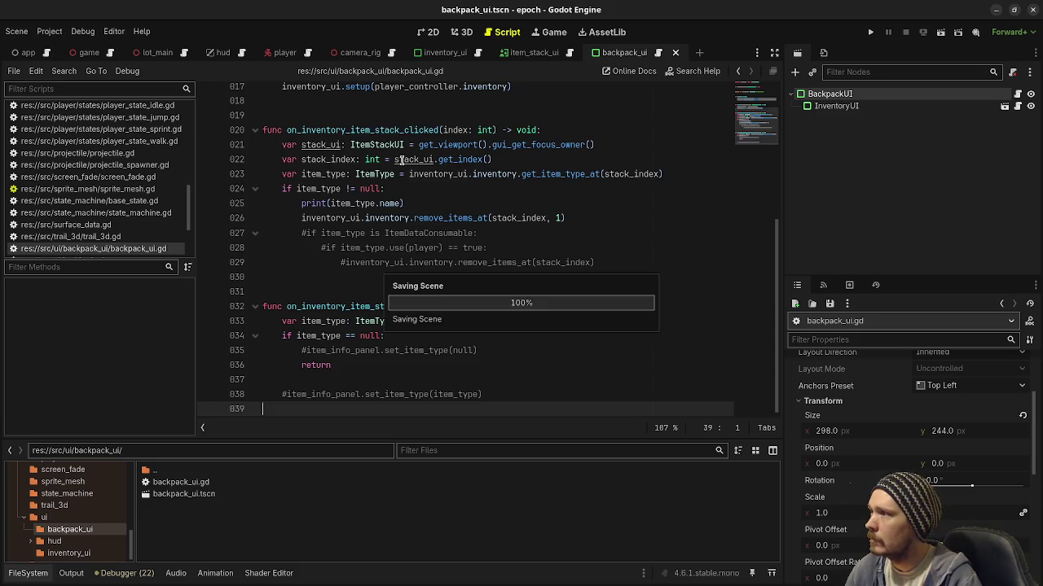
scroll(437, 247, up, 5)
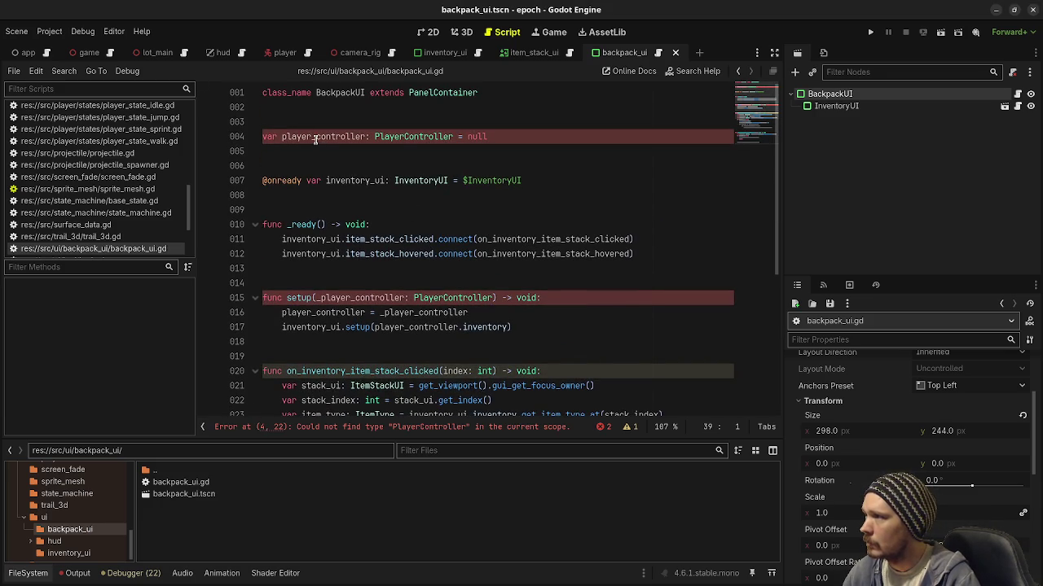
- Rename player_controller to player in the variable, and to _player in setup's parameter and assignment
drag(313, 137, 366, 136)
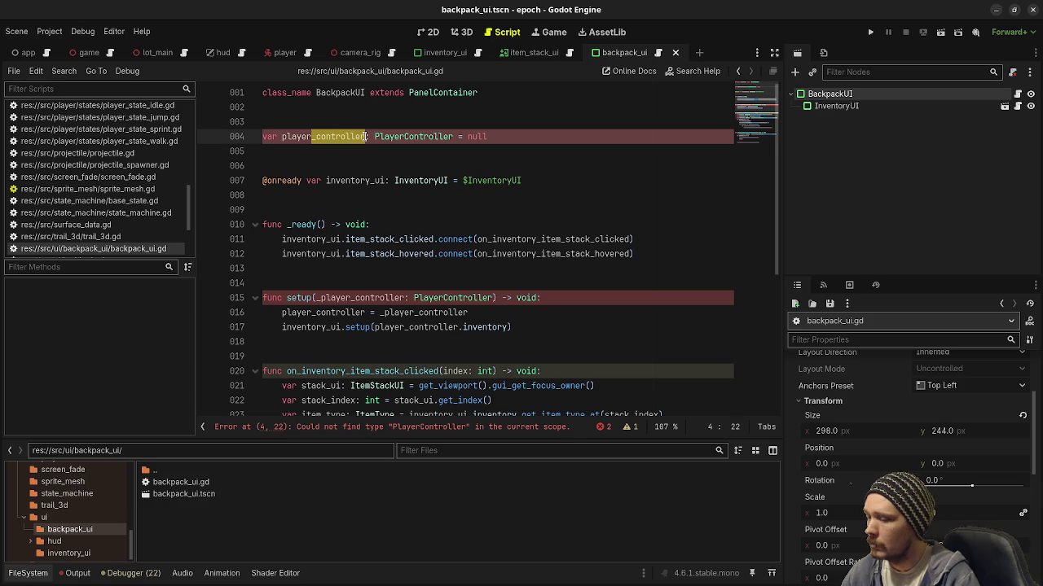
key(BackSpace)
double_click(293, 138)
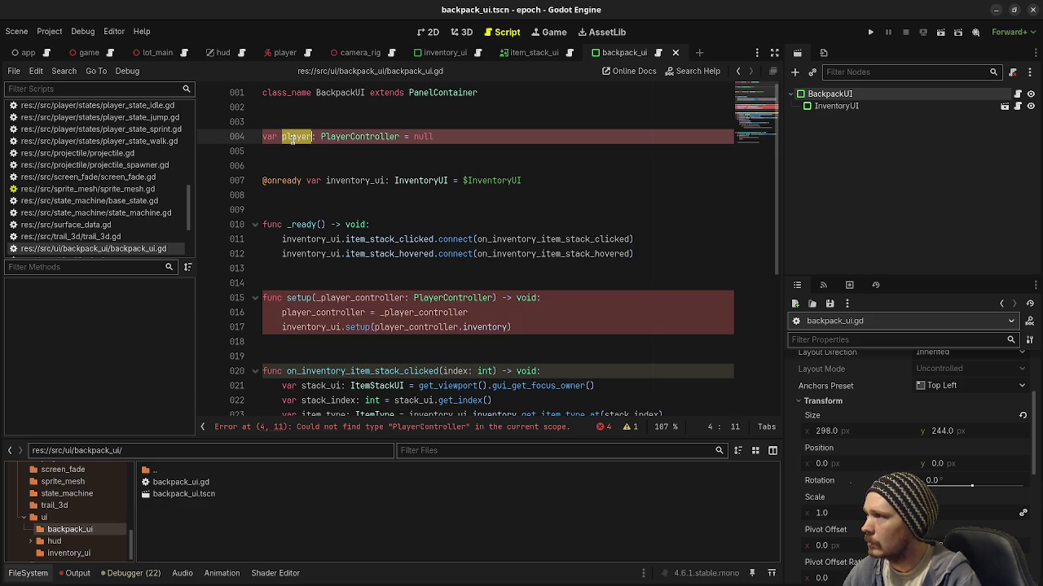
drag(350, 298, 405, 298)
key(BackSpace)
double_click(329, 311)
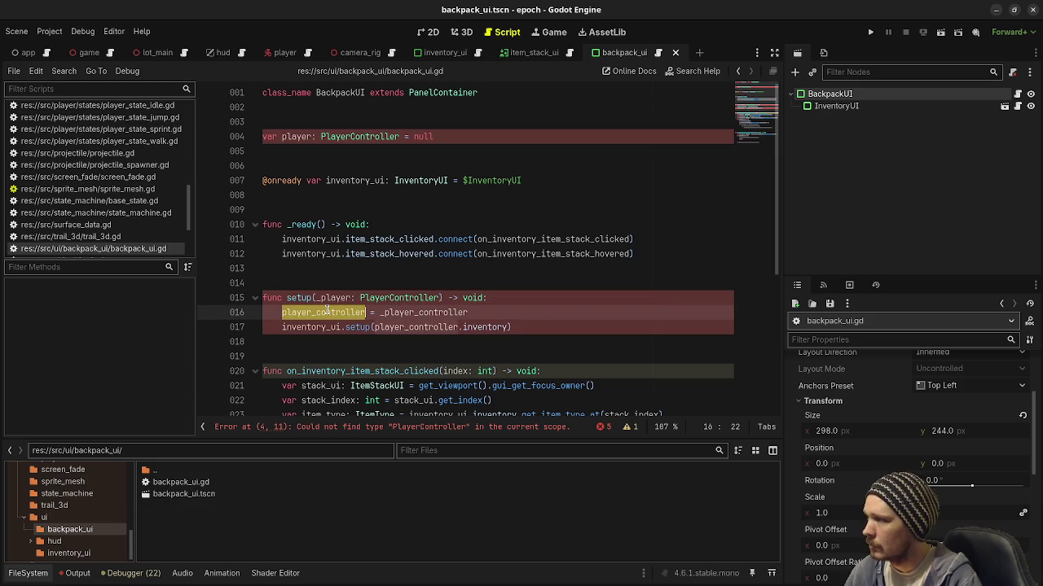
text(player)
mouse_move(359, 312)
mouse_down()
mouse_move(427, 312)
mouse_move(433, 327)
mouse_move(460, 327)
mouse_up()
key(BackSpace)
key(BackSpace)
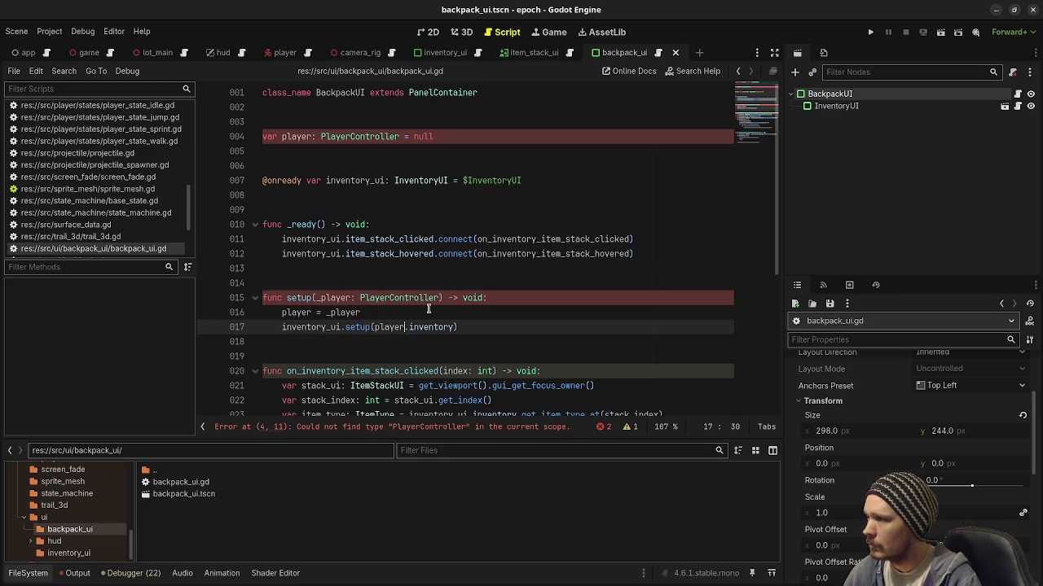
- Change the PlayerController type to Player on the setup parameter and the player variable
drag(391, 299, 439, 298)
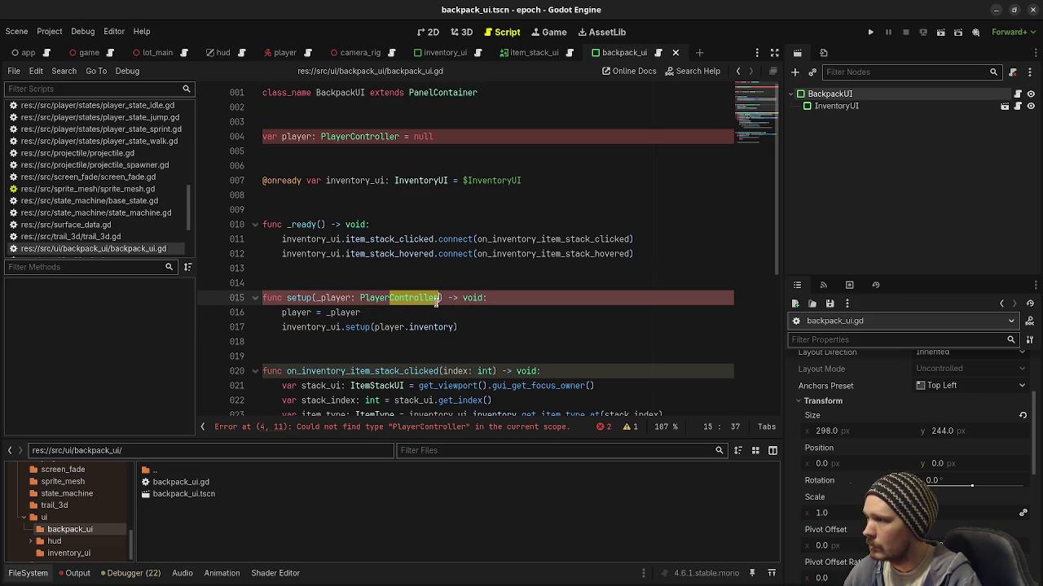
key(BackSpace)
drag(351, 137, 397, 137)
key(BackSpace)
scroll(480, 214, down, 5)
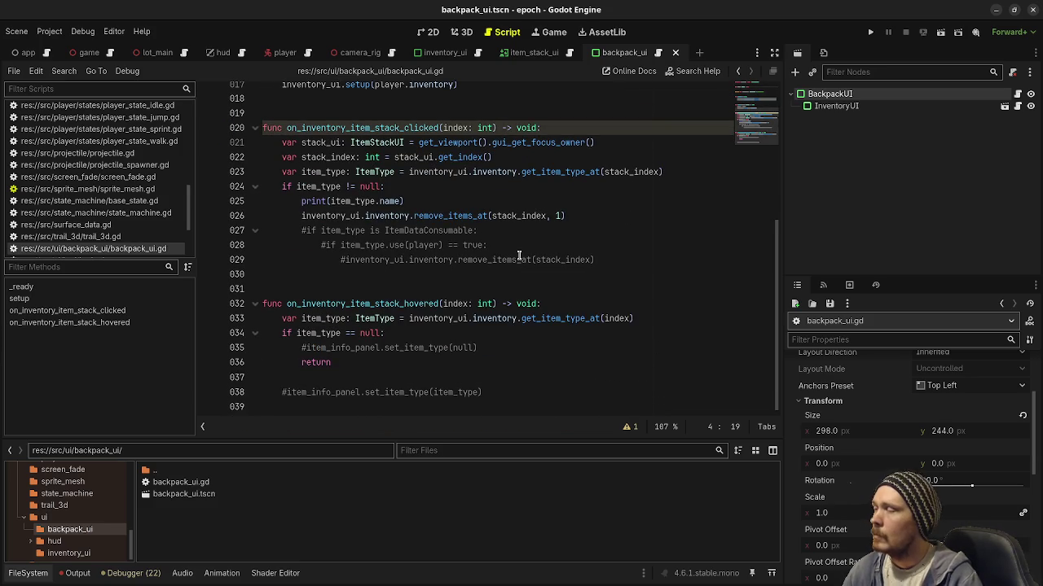
scroll(518, 264, up, 5)
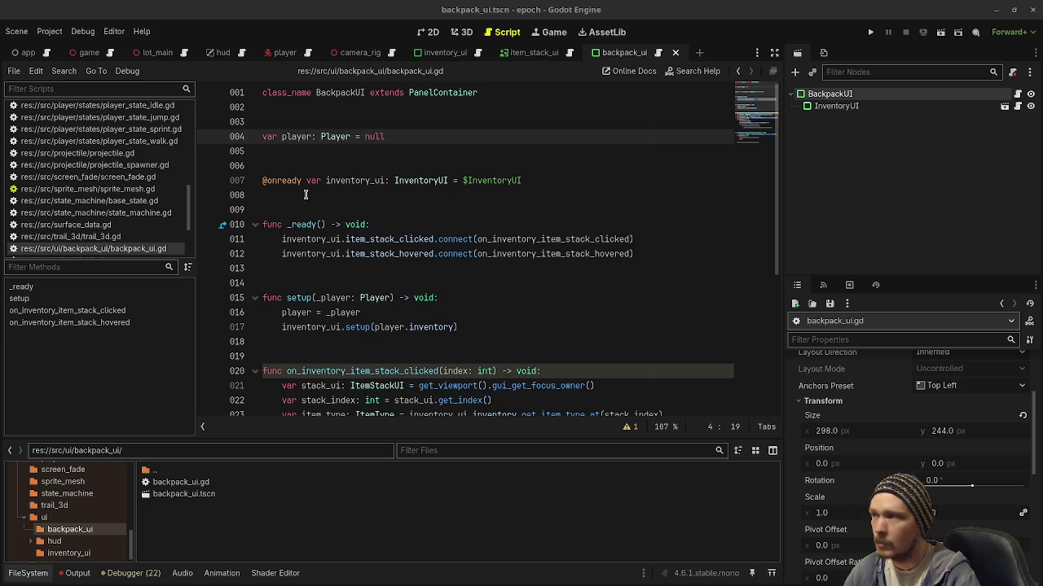
- Instantiate backpack_ui.tscn under the Game root node
click(109, 53)
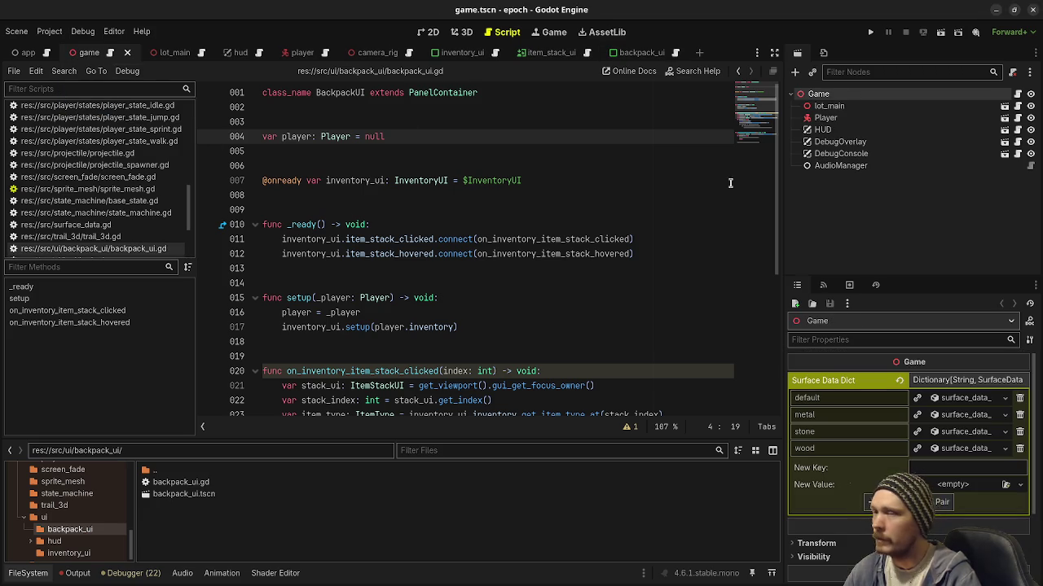
click(862, 208)
click(824, 94)
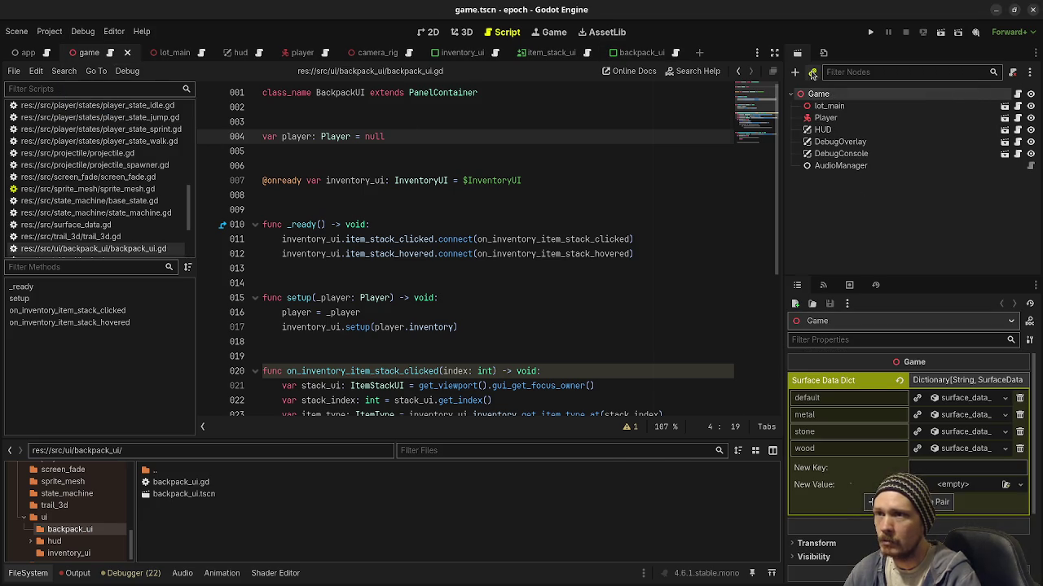
click(812, 74)
text(backpack)
key(Return)
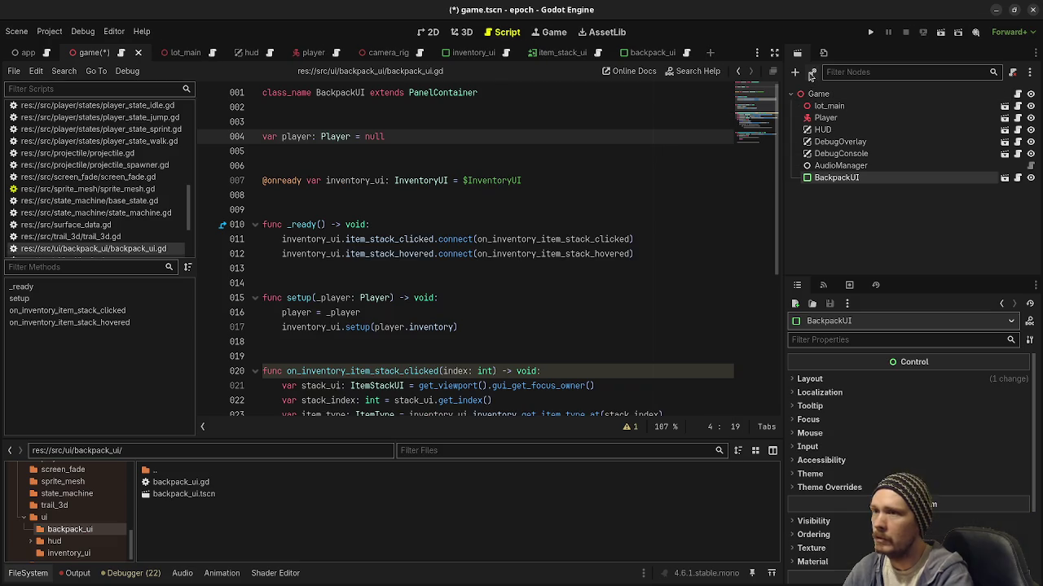
- Move the backpack panel to (50, 250) on the 2D canvas and save the Game scene
click(432, 32)
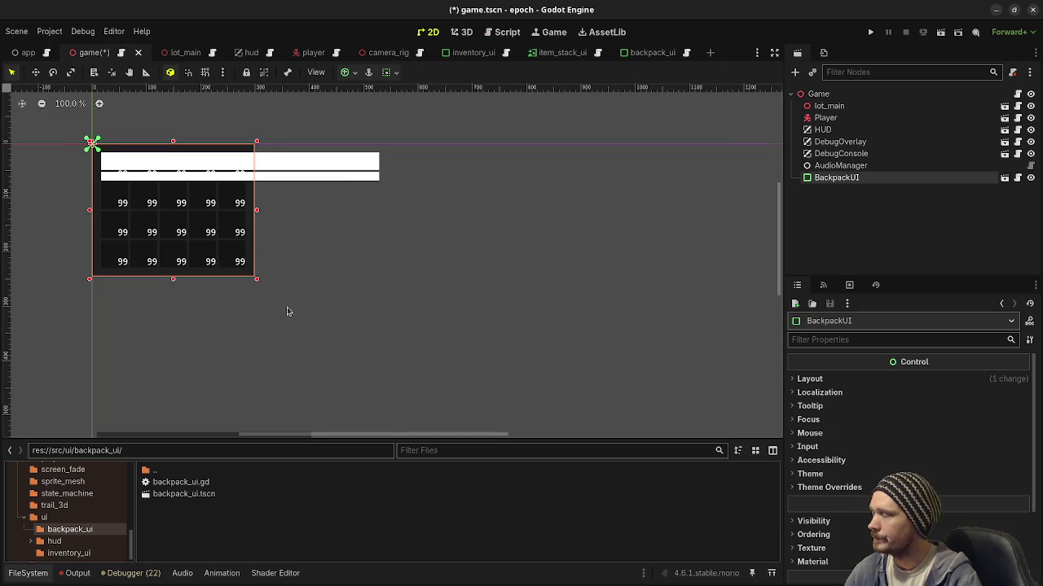
scroll(380, 337, down, 3)
scroll(342, 318, down, 2)
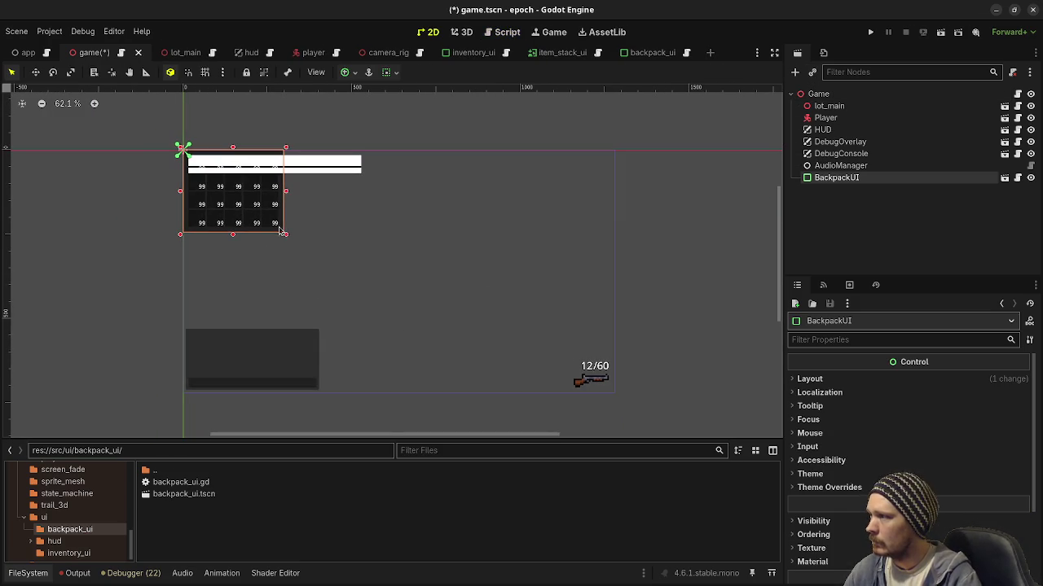
drag(256, 205, 273, 292)
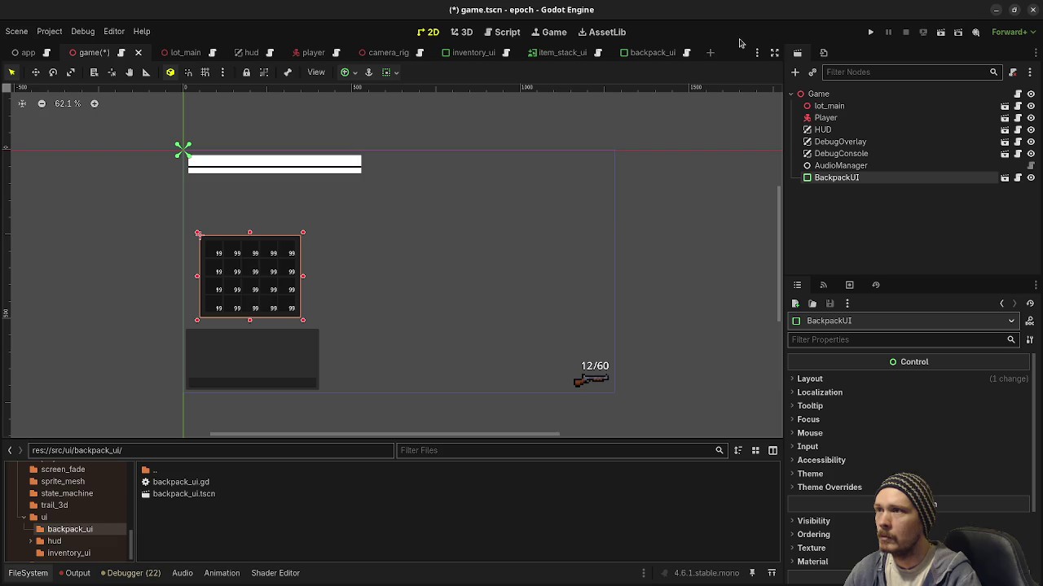
key(ctrl+s)
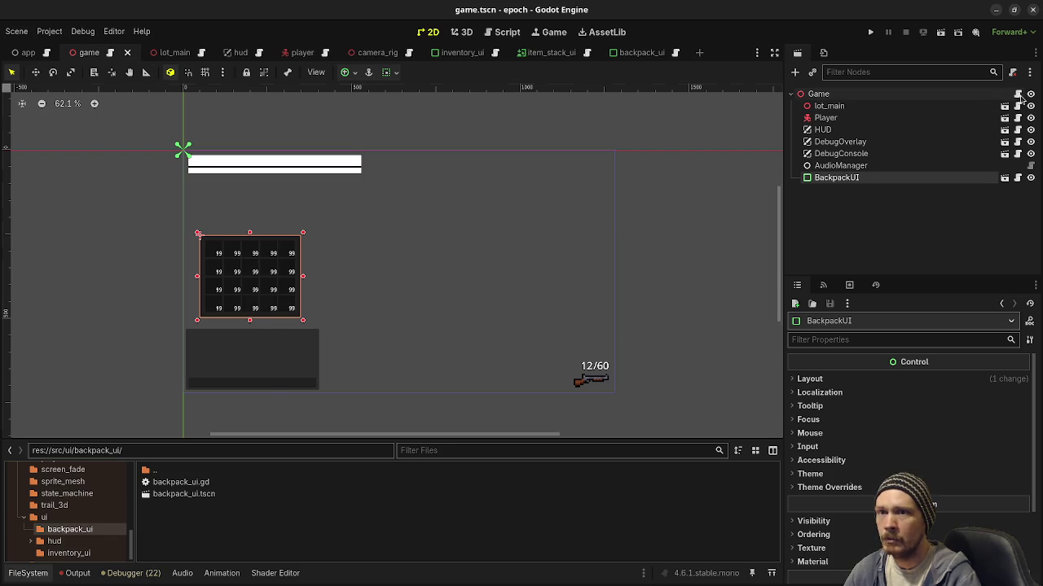
click(1018, 95)
mouse_move(822, 181)
mouse_down()
mouse_move(697, 210)
mouse_move(697, 239)
mouse_up()
key(ctrl+s)
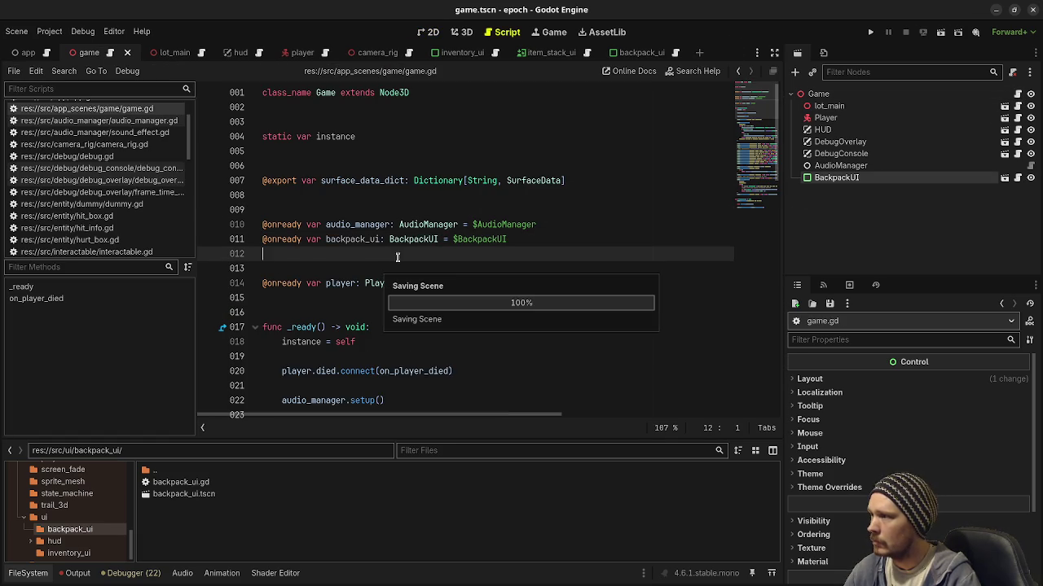
- Add backpack_ui.setup(player) after the player.died connection in _ready, save, and run the project
double_click(351, 239)
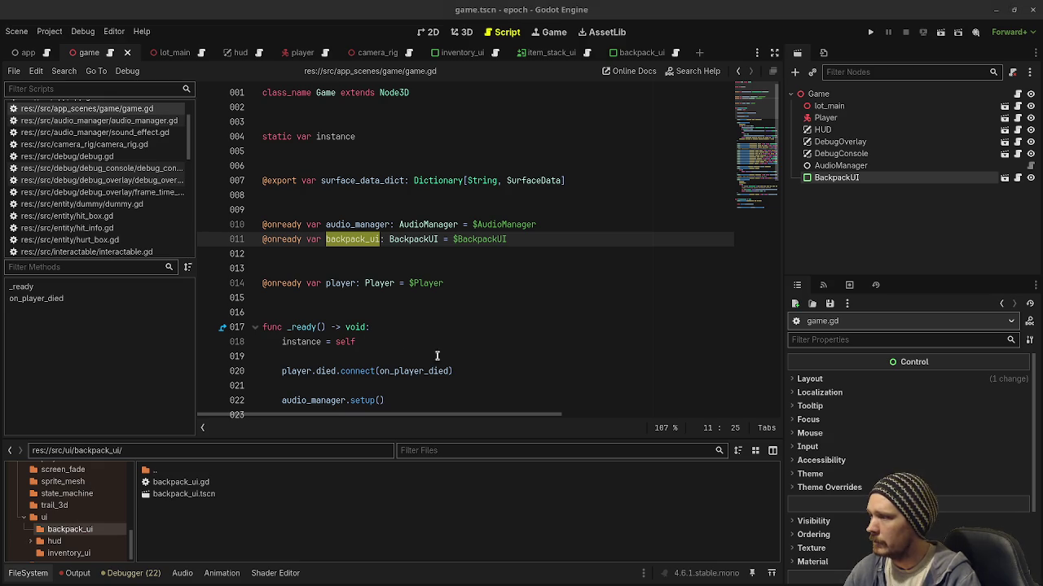
scroll(441, 340, down, 2)
scroll(350, 371, down, 7)
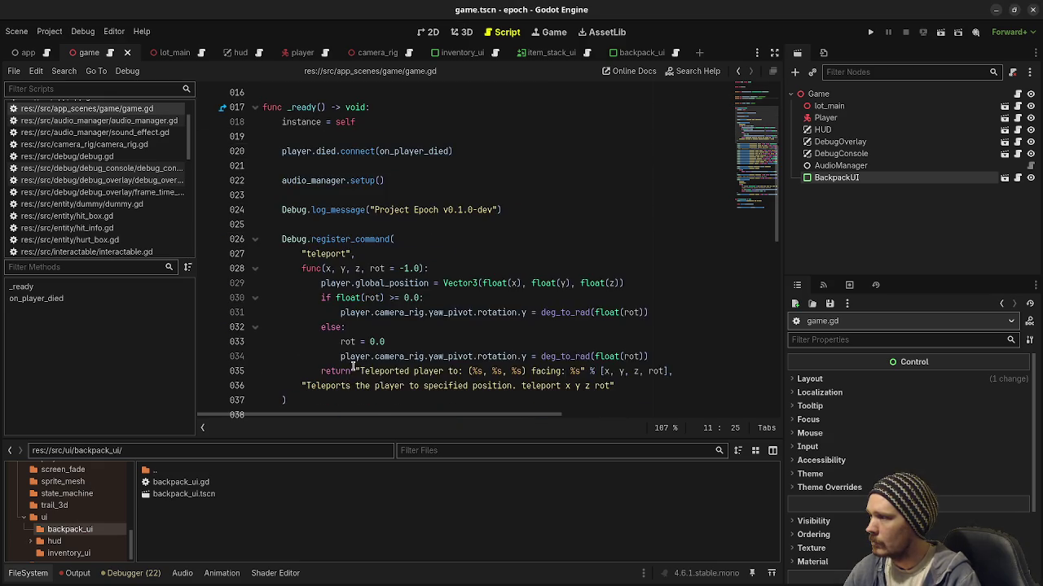
scroll(356, 360, up, 3)
scroll(359, 354, down, 13)
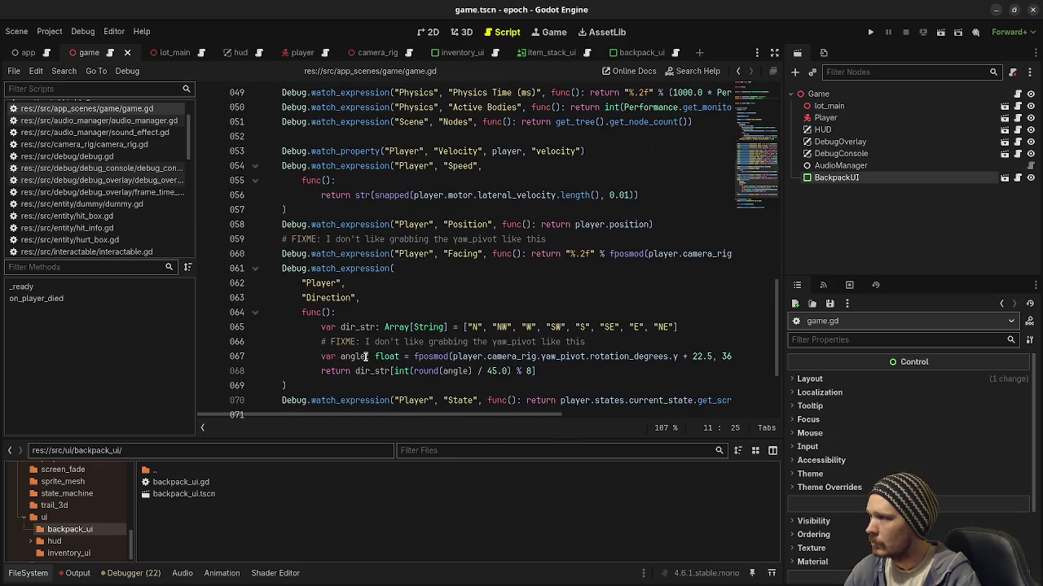
scroll(378, 339, up, 16)
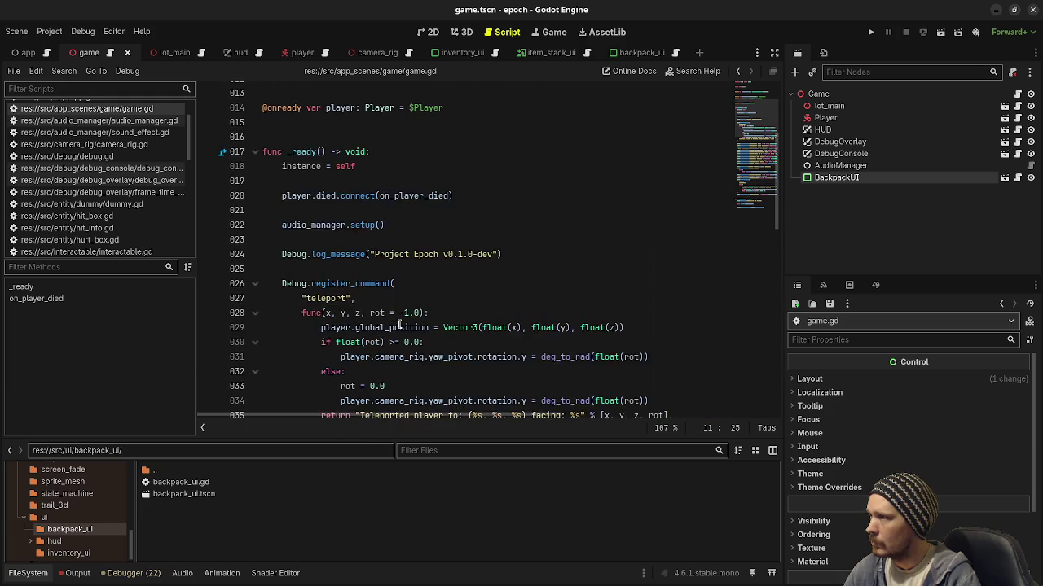
click(466, 249)
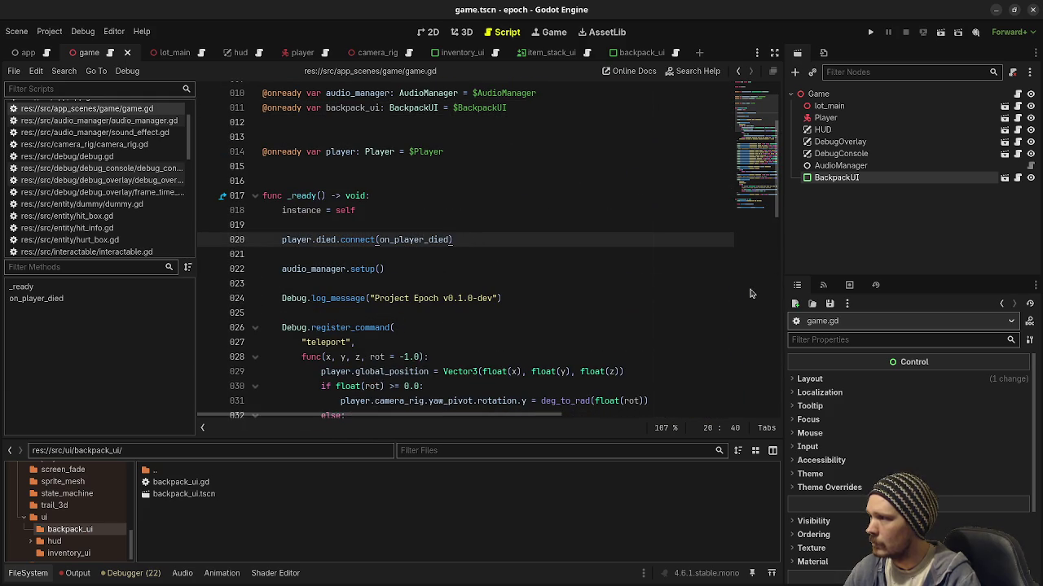
key(Return)
key(Return)
text(backpack_ui.set)
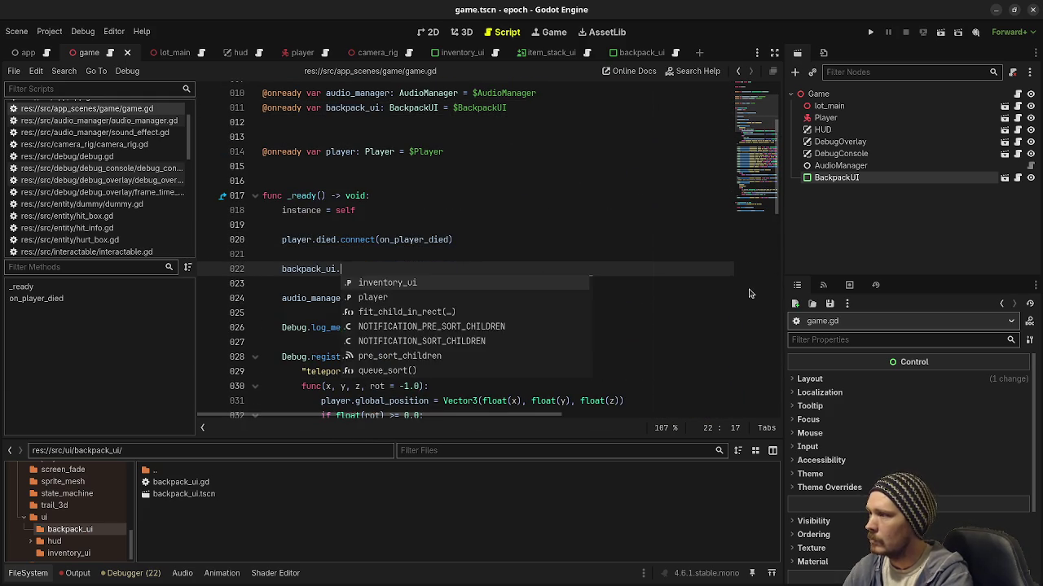
key(Return)
text(player))
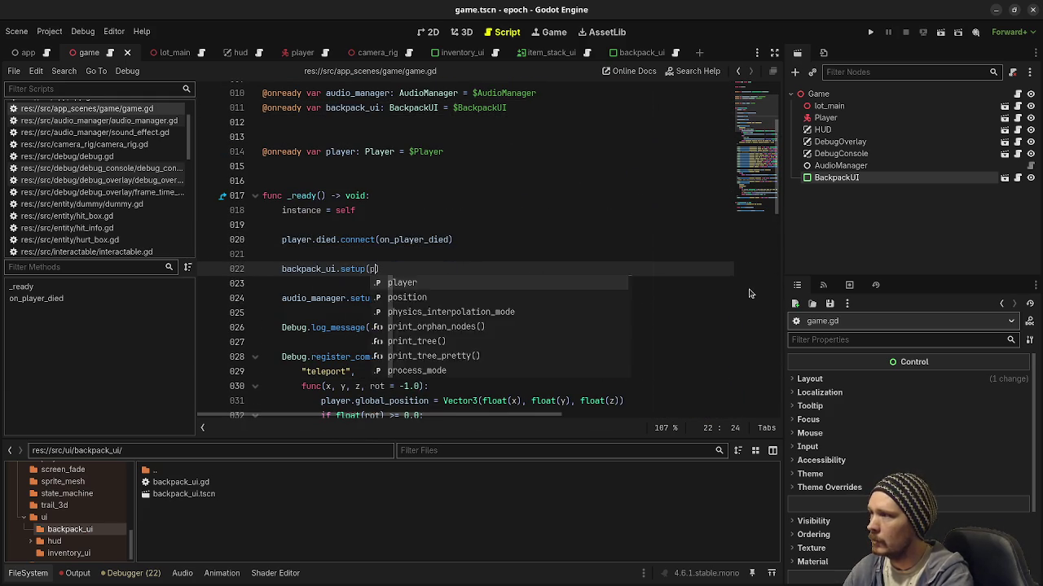
key(ctrl+s)
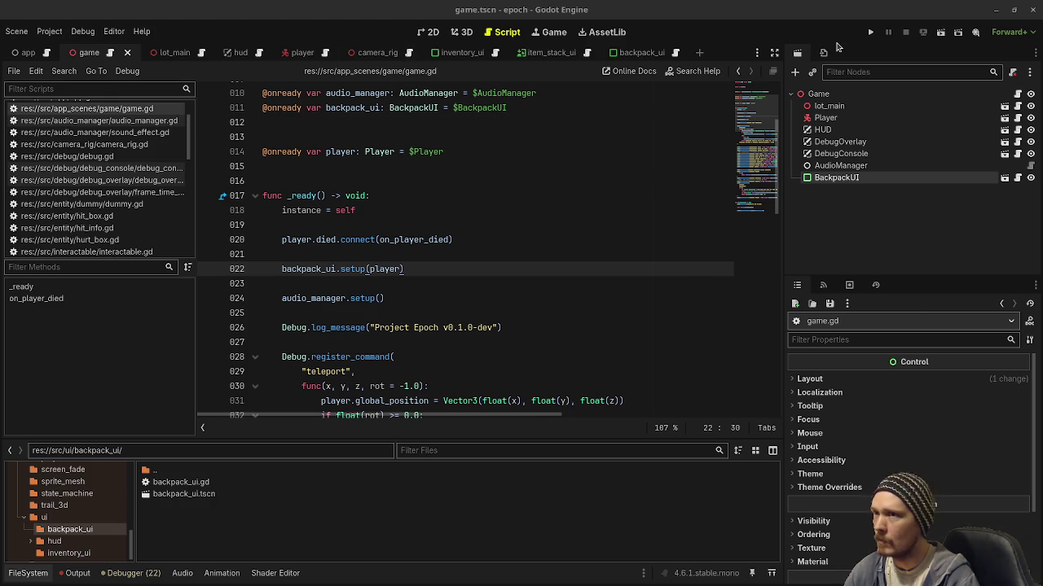
click(870, 33)
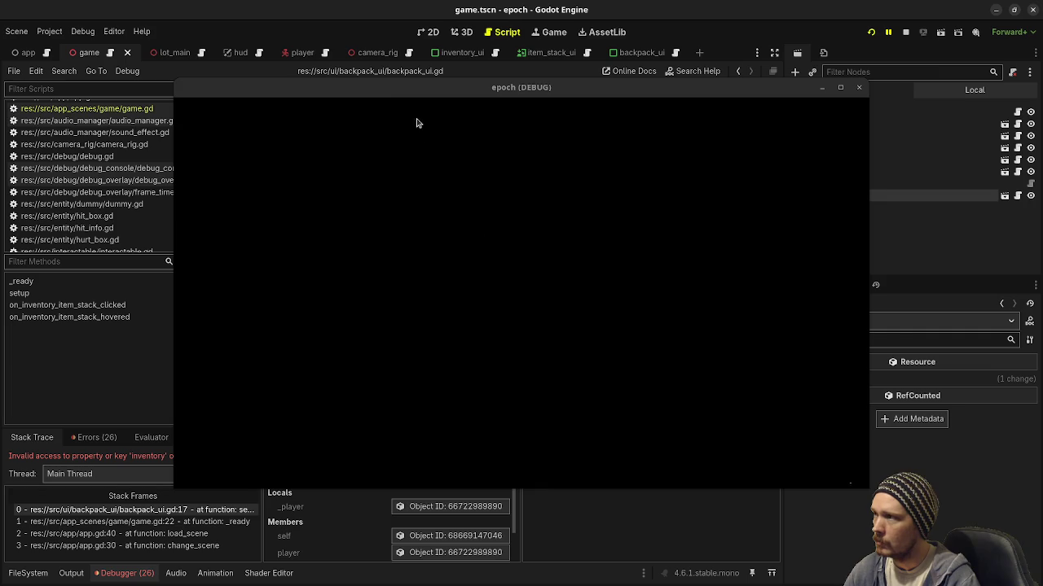
- Change line 17 of backpack_ui.gd from player.inventory to player.backpack_inventory
mouse_move(415, 89)
mouse_down()
mouse_move(419, 458)
mouse_move(409, 501)
mouse_up()
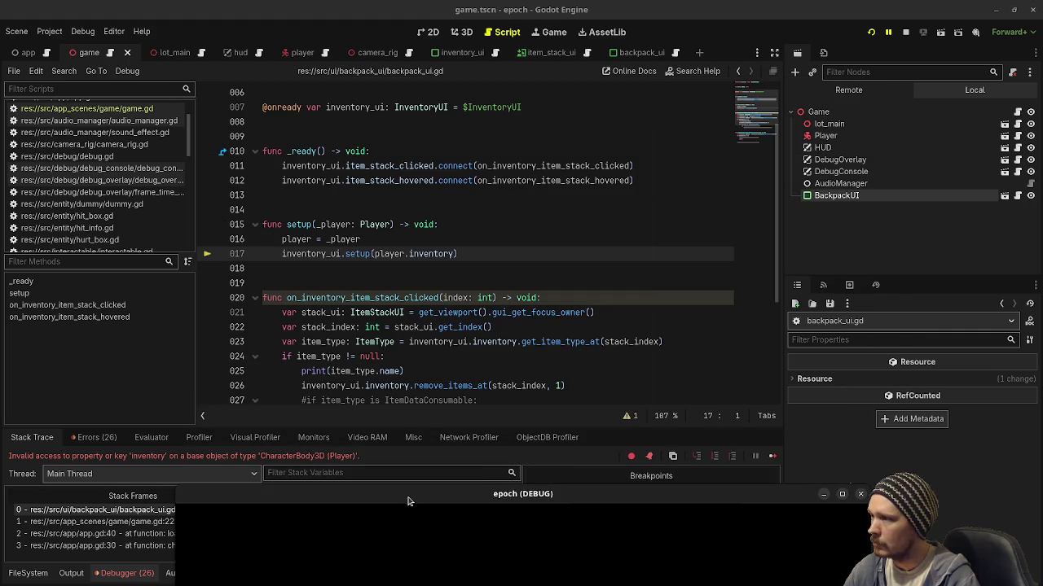
click(409, 253)
text(back_packe)
key(Left)
key(Left)
key(Left)
key(BackSpace)
key(Right)
key(Right)
key(Right)
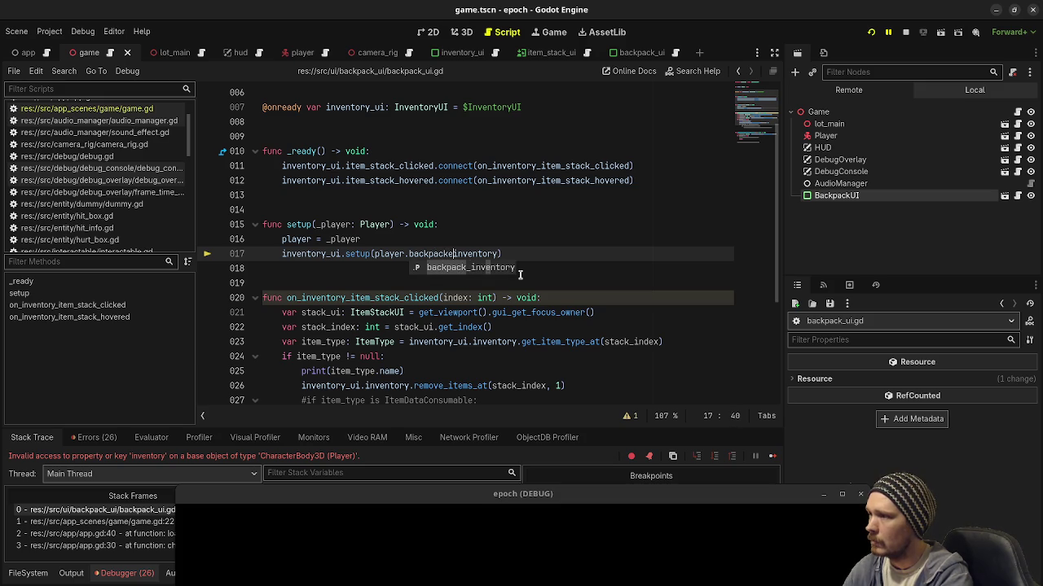
key(BackSpace)
text(_)
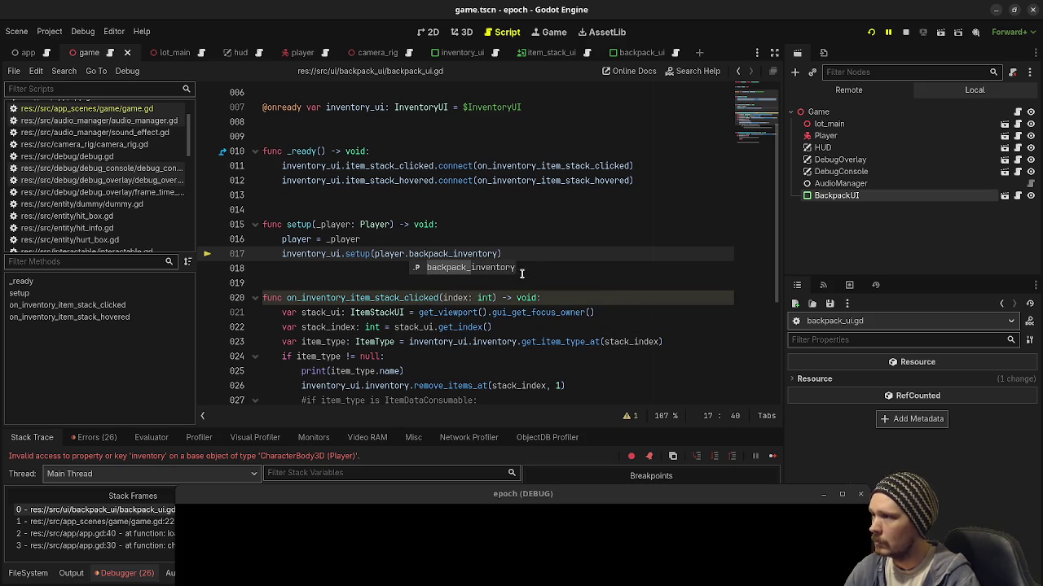
key(End)
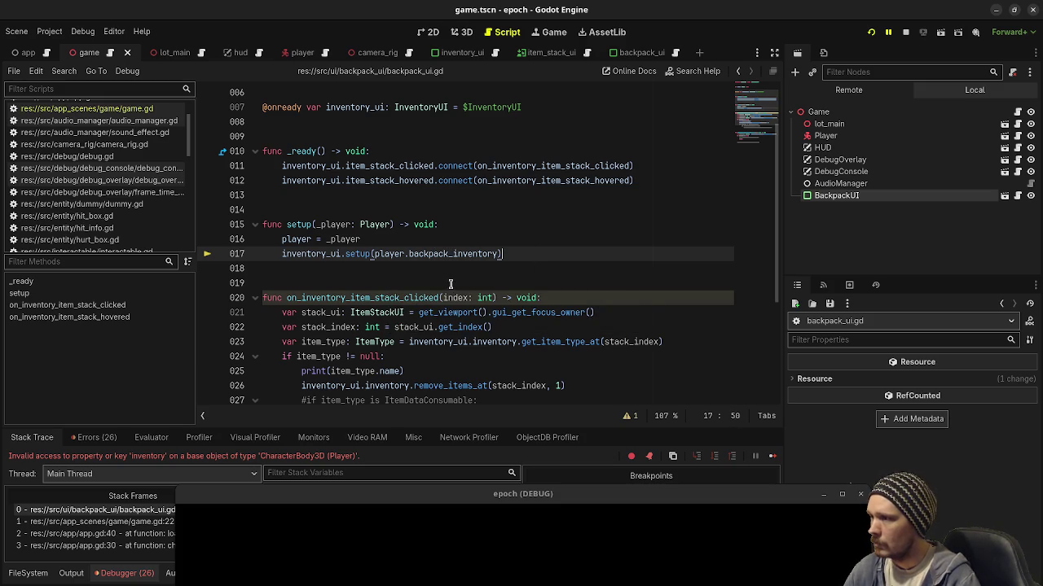
double_click(430, 255)
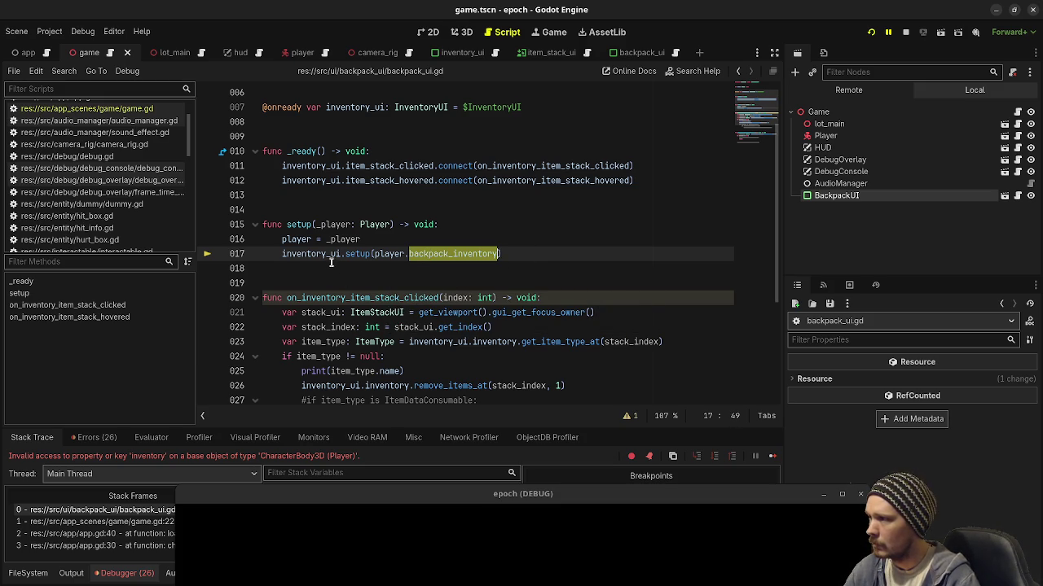
mouse_move(338, 259)
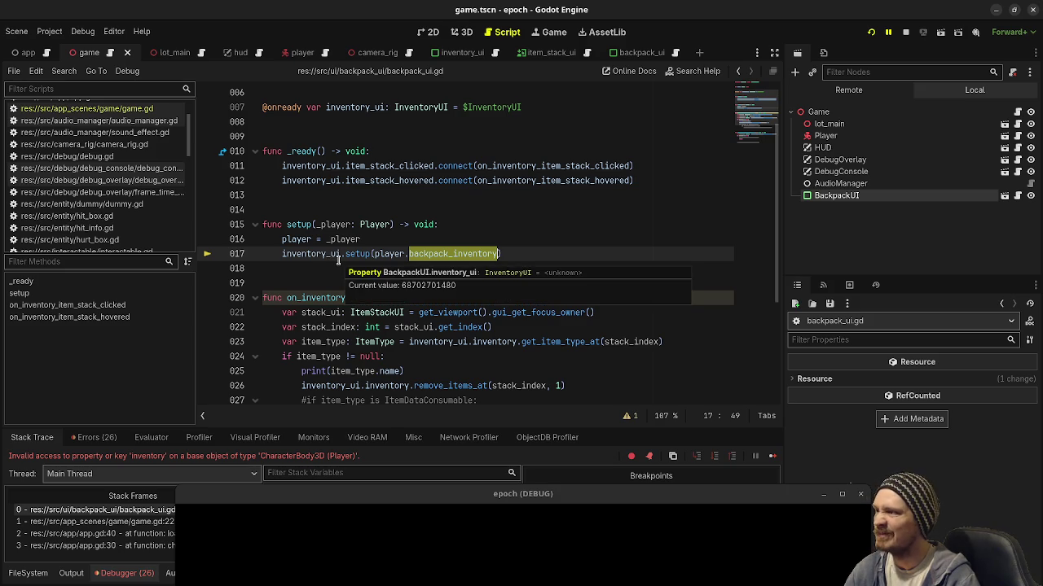
click(426, 239)
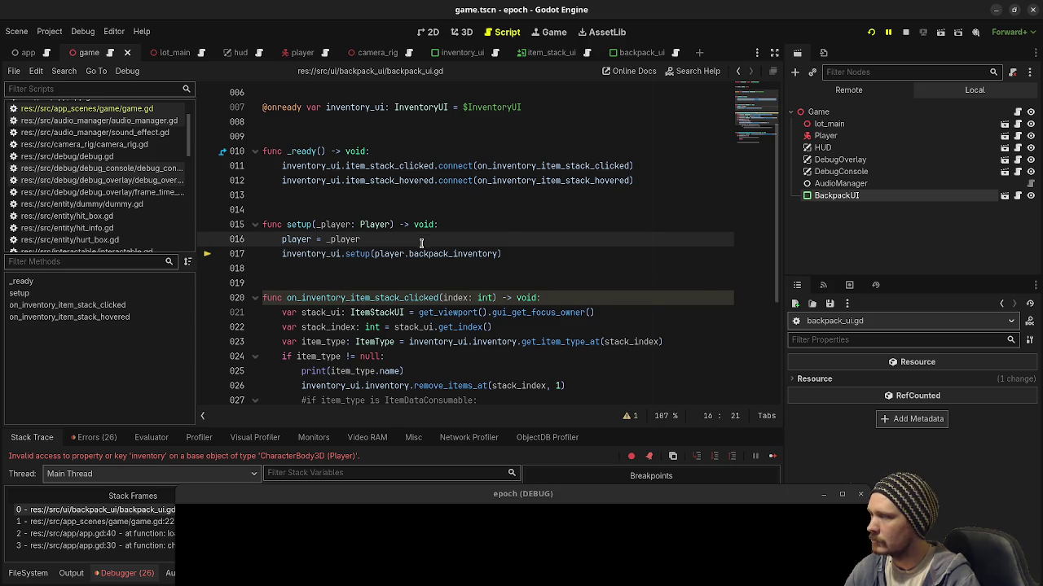
- Open the inventory_ui script, save the changes, and stop the running game with F8
scroll(417, 281, up, 2)
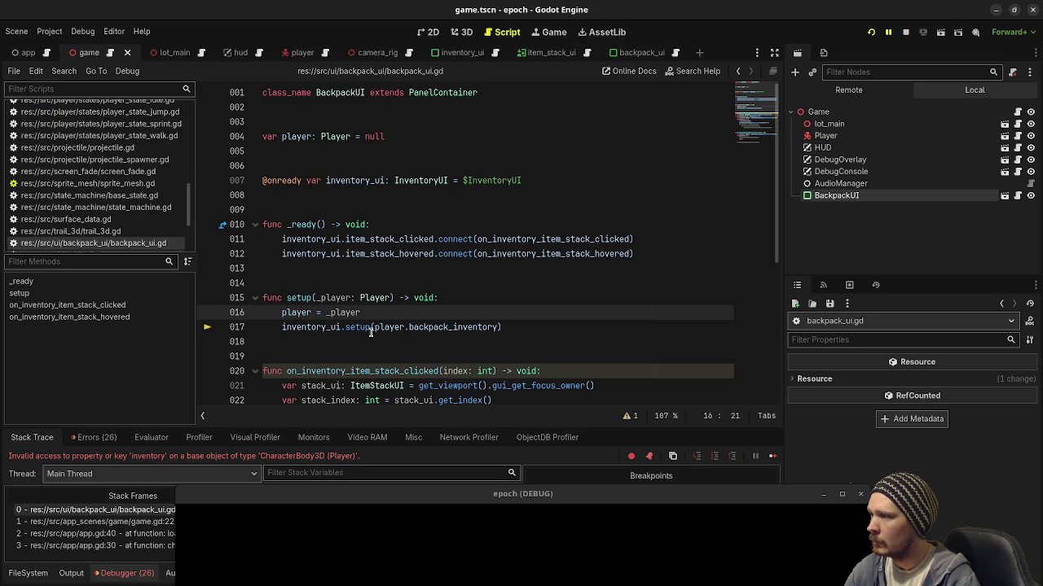
mouse_move(400, 328)
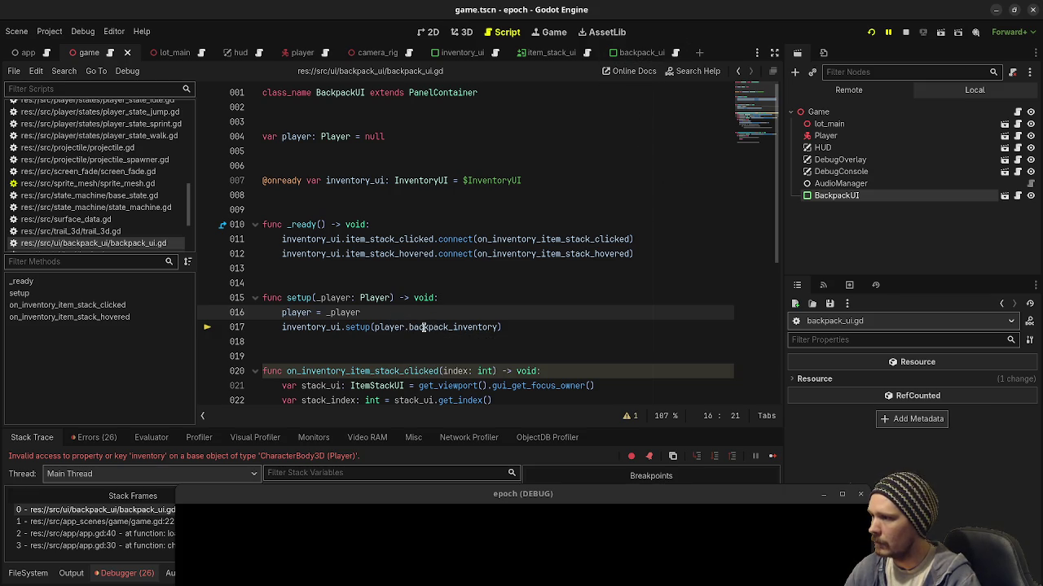
mouse_move(318, 329)
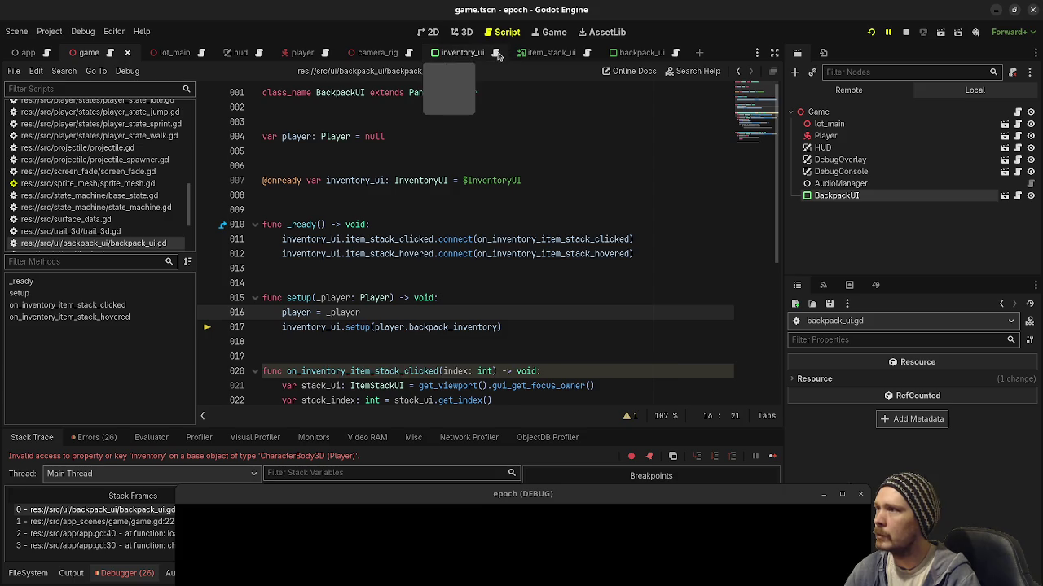
ctrl+click(358, 327)
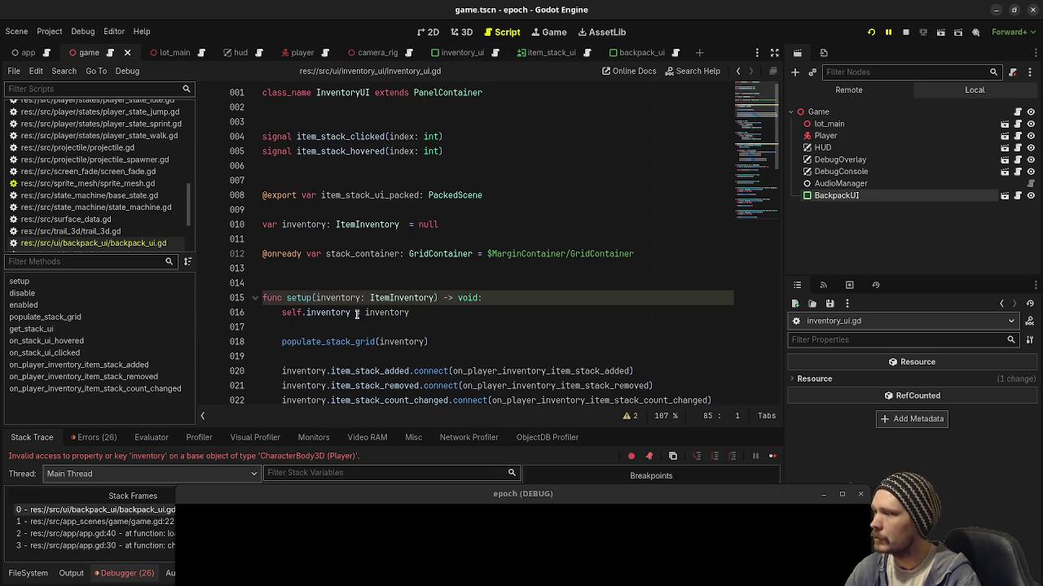
key(ctrl+s)
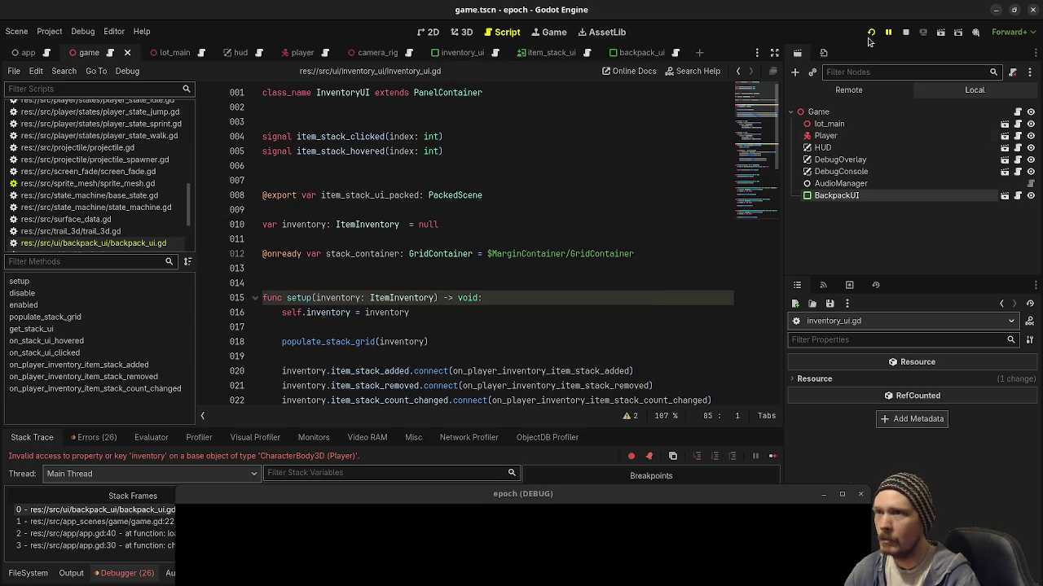
key(F8)
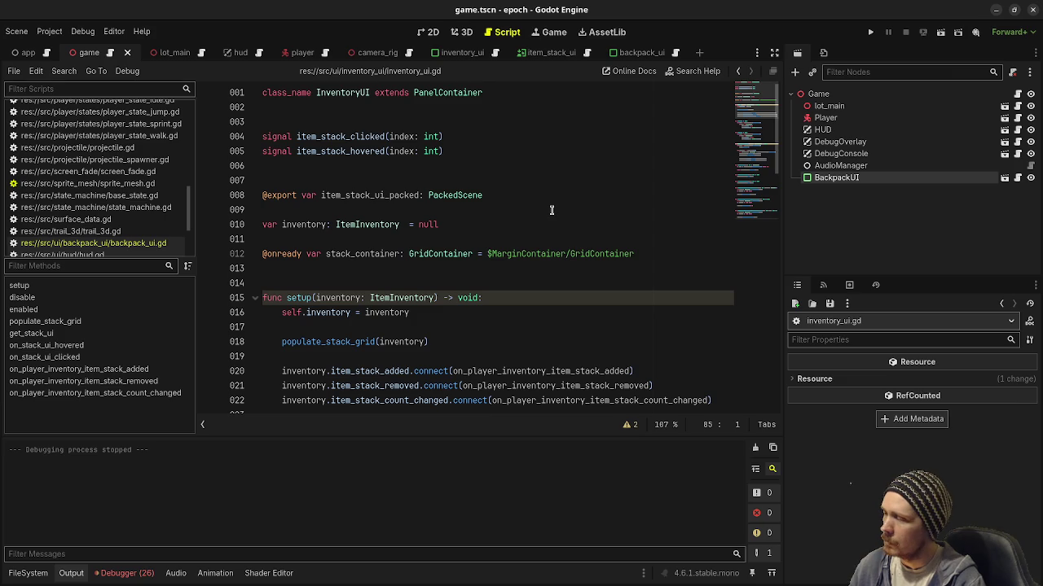
- Rerun the project to view the error line, then close the game window
click(869, 34)
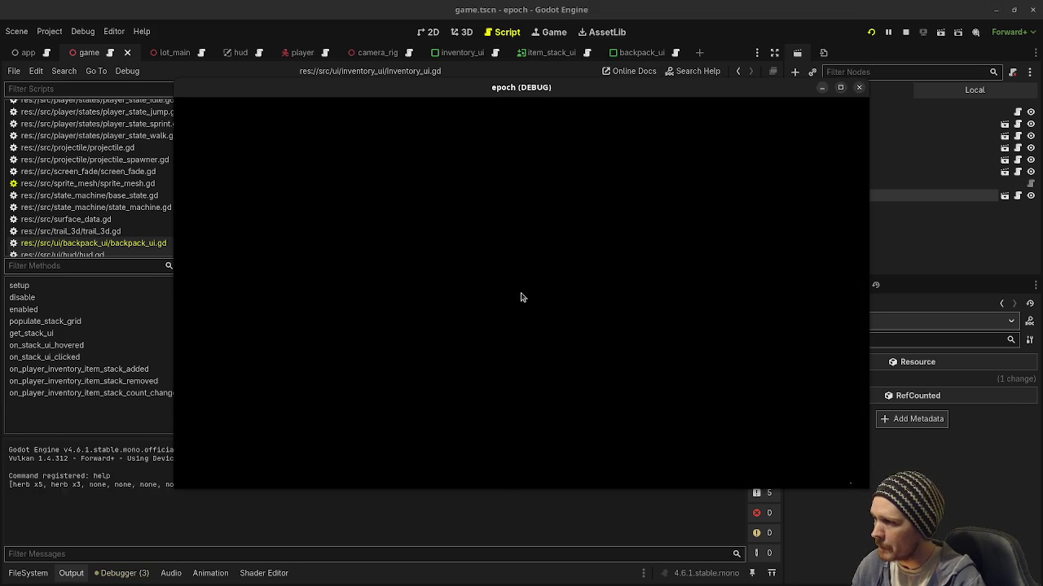
drag(404, 90, 377, 425)
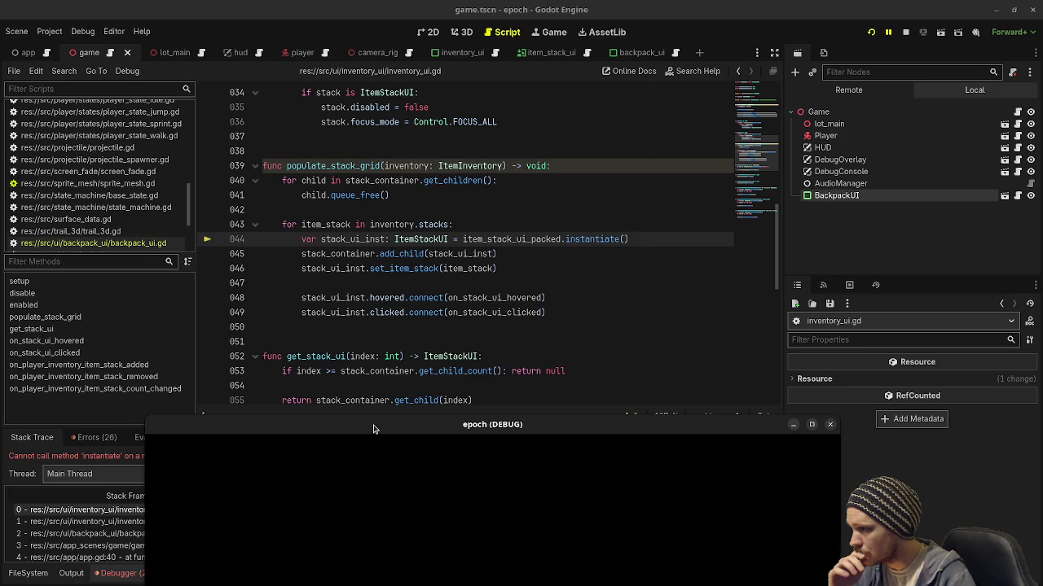
click(903, 32)
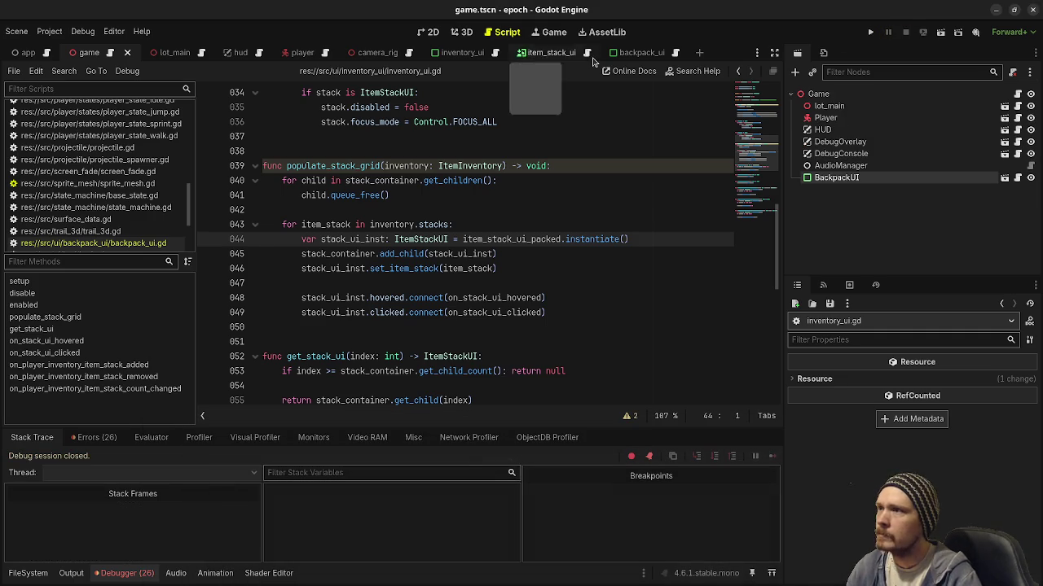
- Assign item_stack_ui.tscn to InventoryUI's Item Stack UI Packed, save, and relaunch with F5
click(463, 52)
scroll(833, 97, up, 3)
click(830, 94)
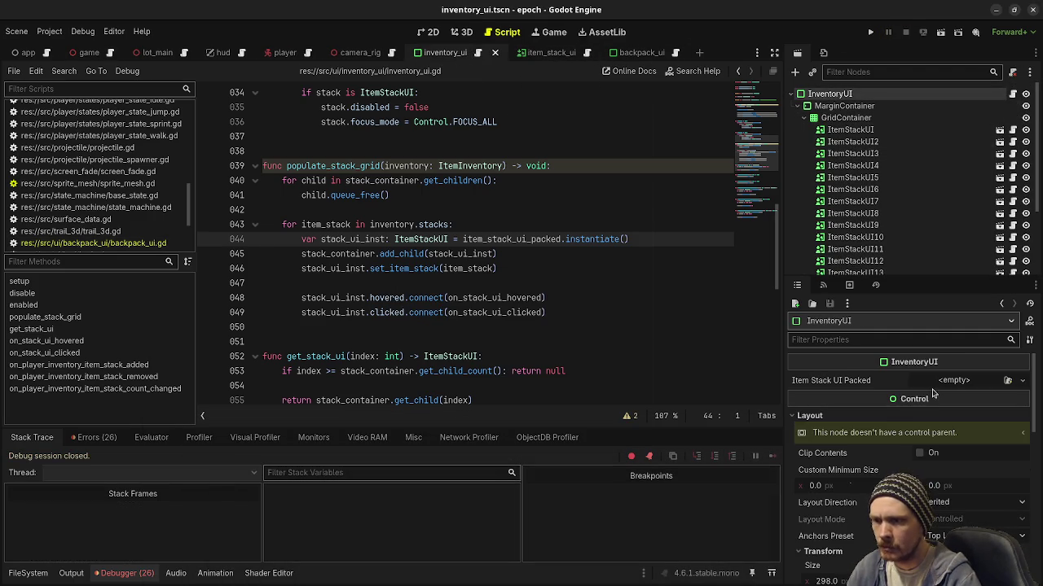
click(25, 575)
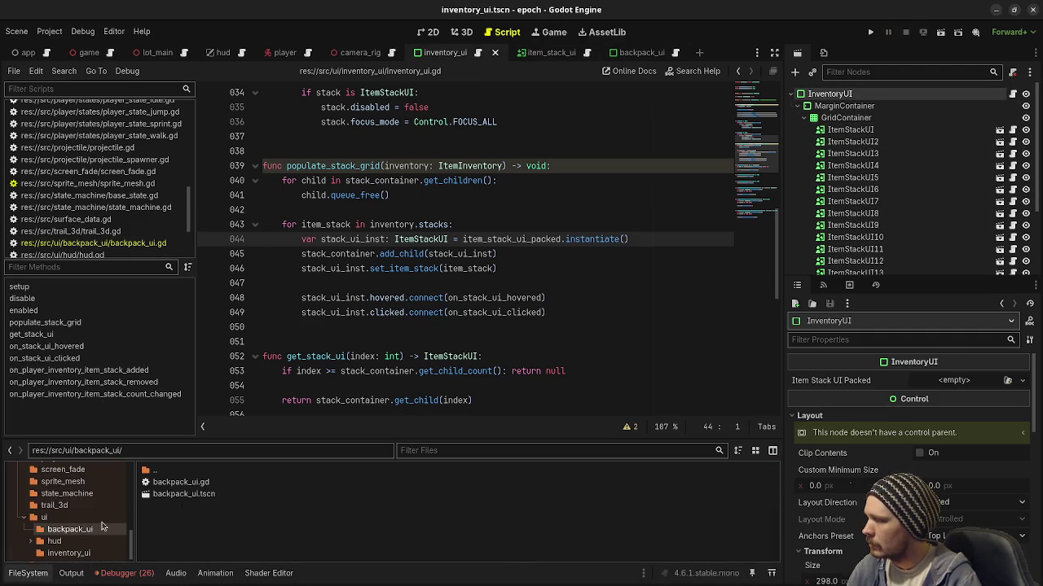
click(61, 553)
mouse_move(175, 518)
mouse_down()
mouse_move(383, 457)
mouse_move(919, 344)
mouse_move(953, 381)
mouse_up()
key(ctrl+s)
key(F5)
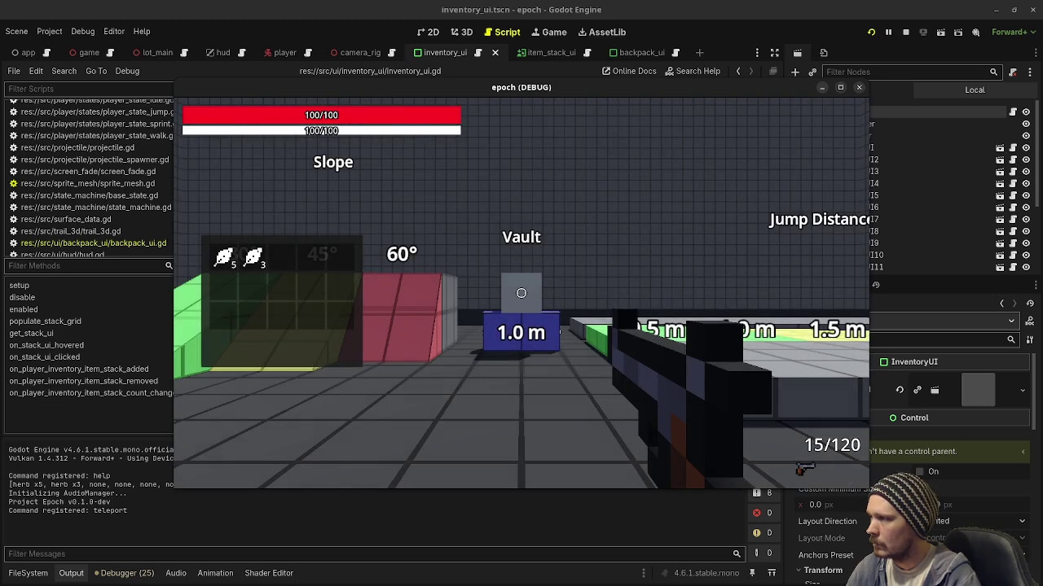
- In the running game, sprint up the green 30° ramp and move onto the jump-distance track
key(shift+w)
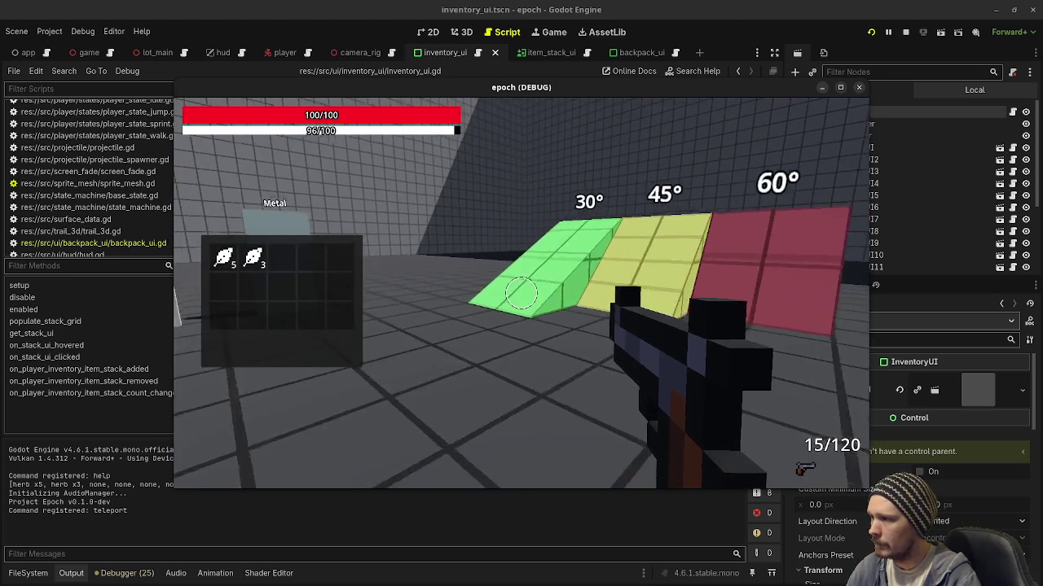
key(shift+w)
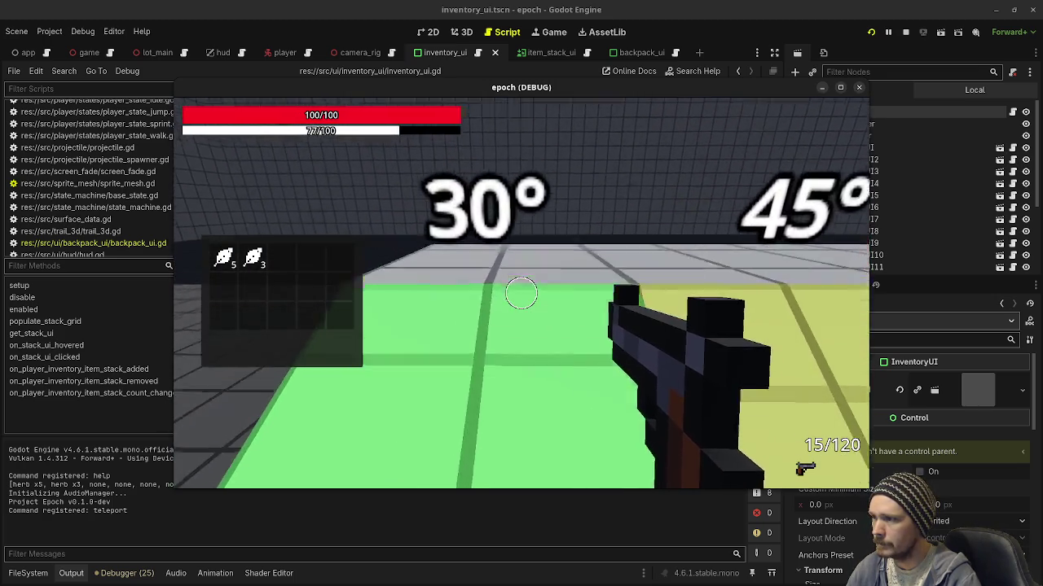
key(shift+w)
key(w)
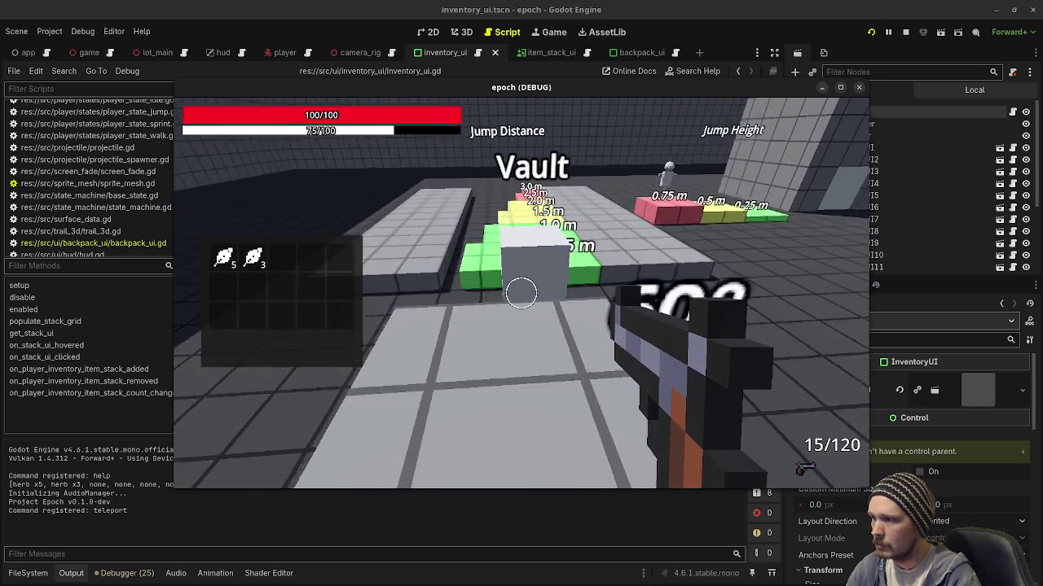
mouse_move(178, 268)
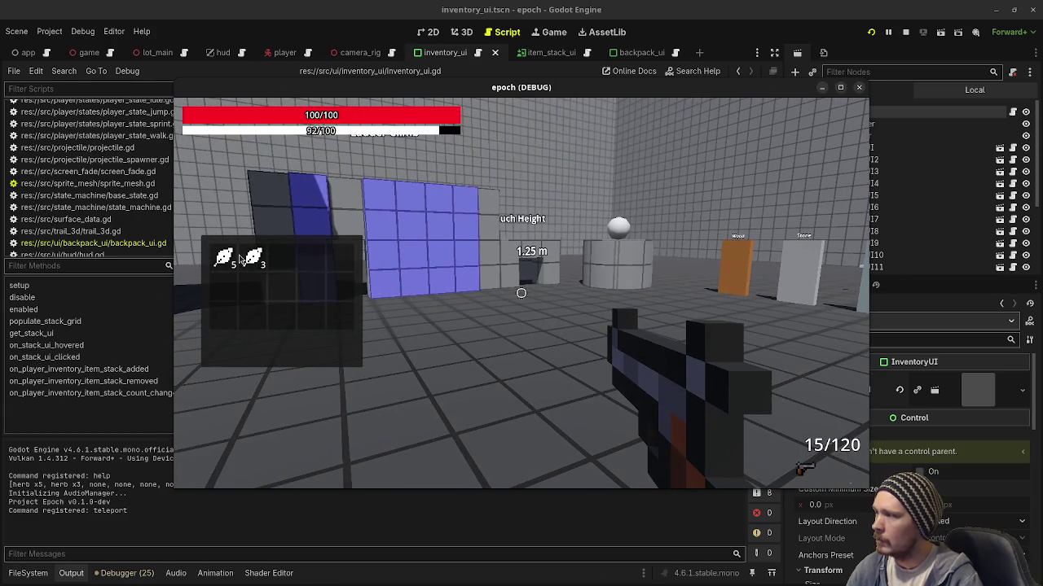
- Fire two shots, then stop the test run and return to the Game scene
click(522, 293)
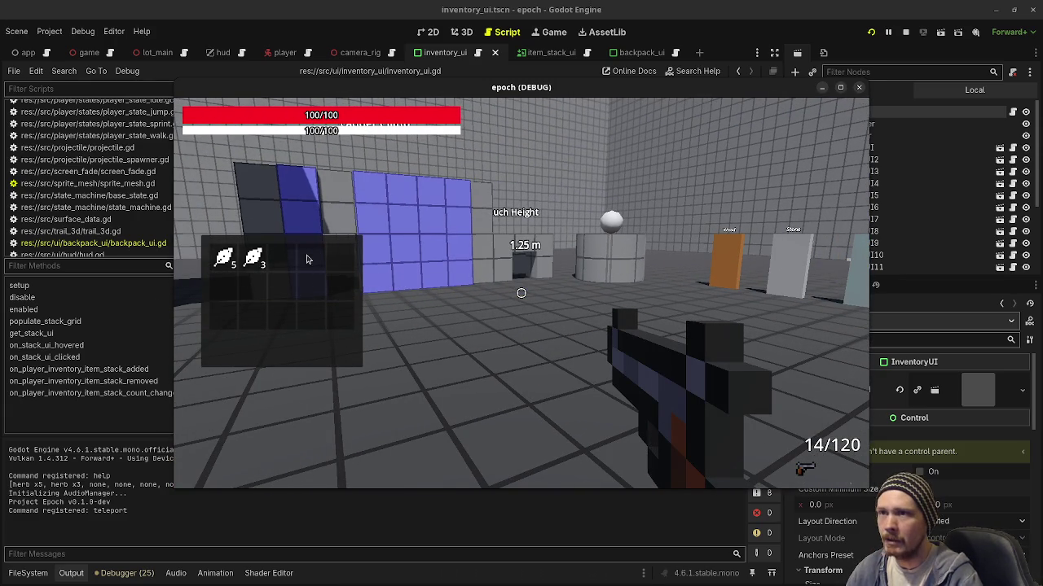
click(266, 266)
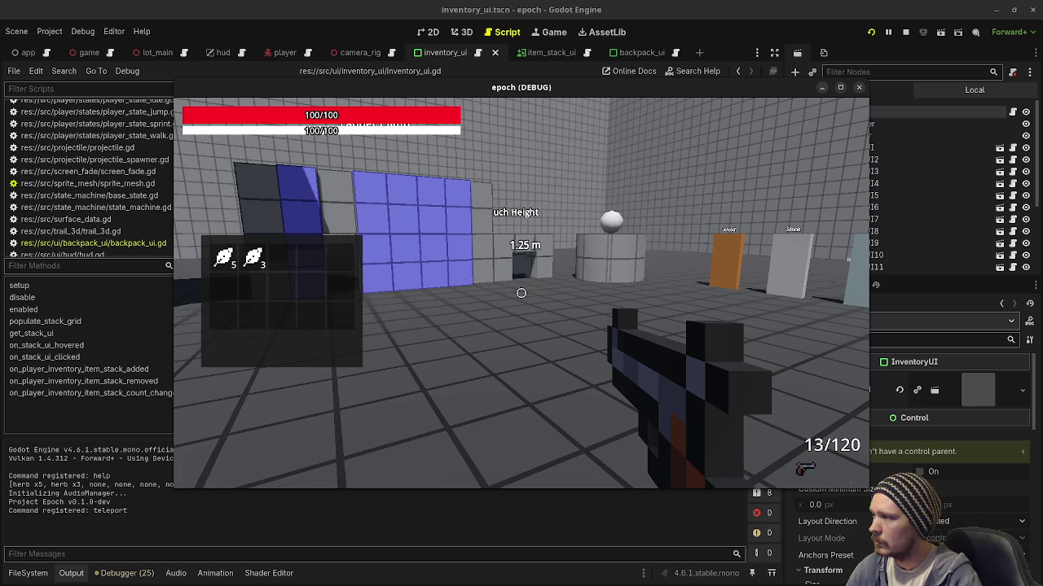
click(906, 32)
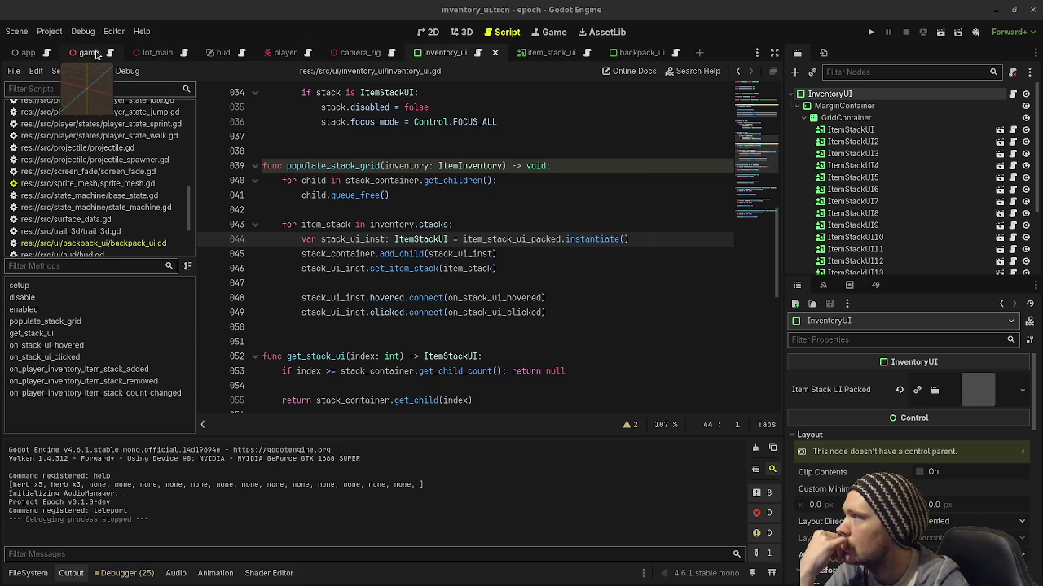
click(85, 54)
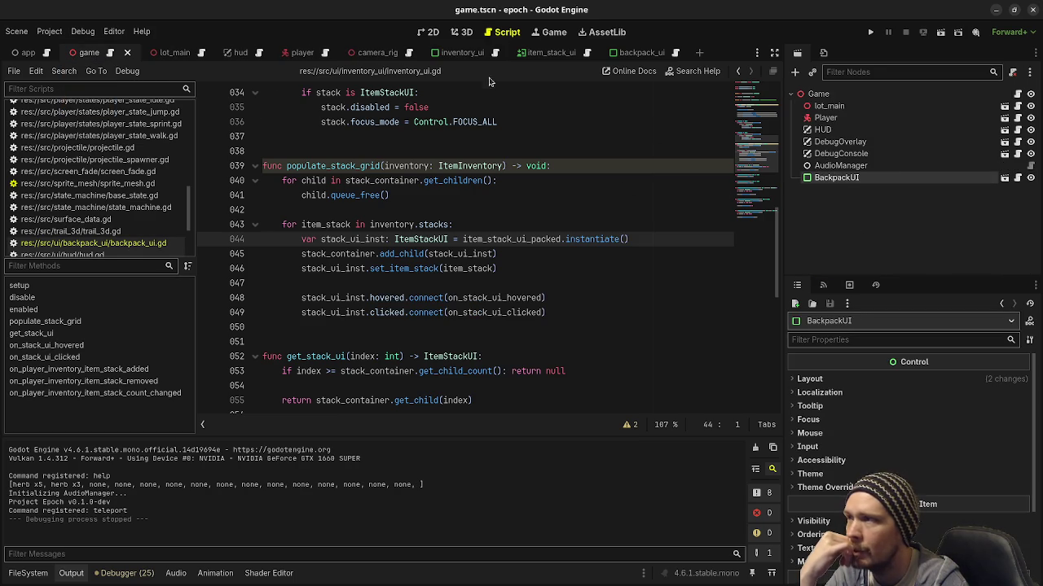
- View the fungi project's main.tscn level, with WorldEnvironment and Level under Main, in the 3D workspace
click(461, 32)
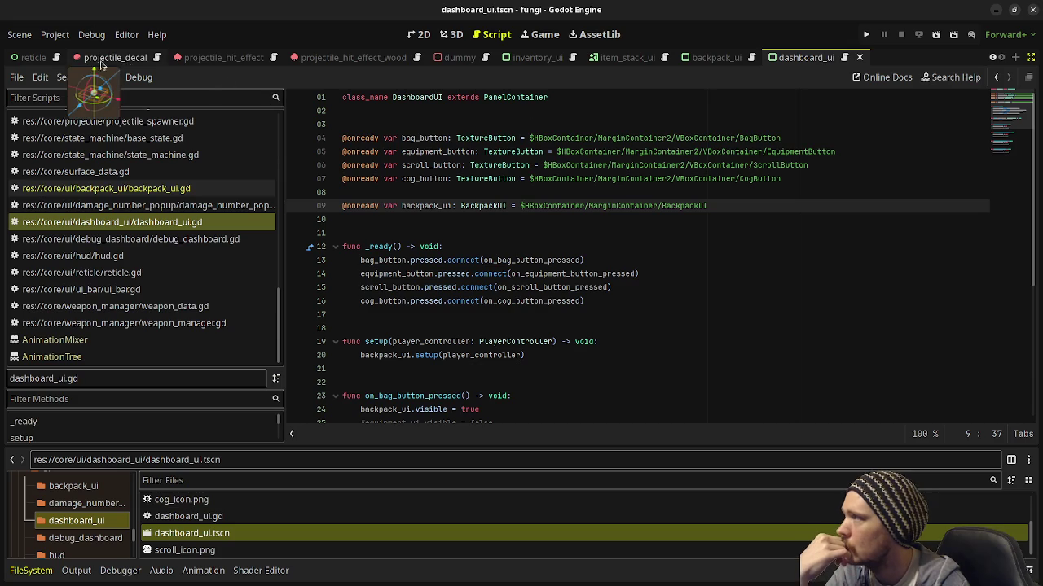
mouse_move(101, 66)
mouse_down()
mouse_move(37, 62)
mouse_move(315, 61)
mouse_move(24, 60)
mouse_up()
click(450, 34)
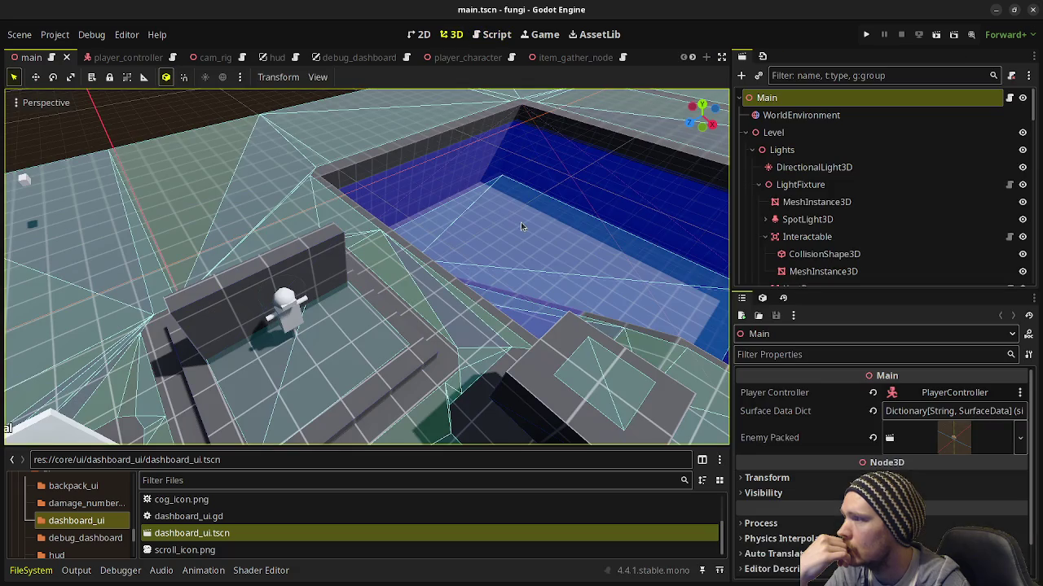
- Scroll down the FileSystem dock and open dashboard_ui.tscn in the 2D editor
scroll(470, 234, down, 5)
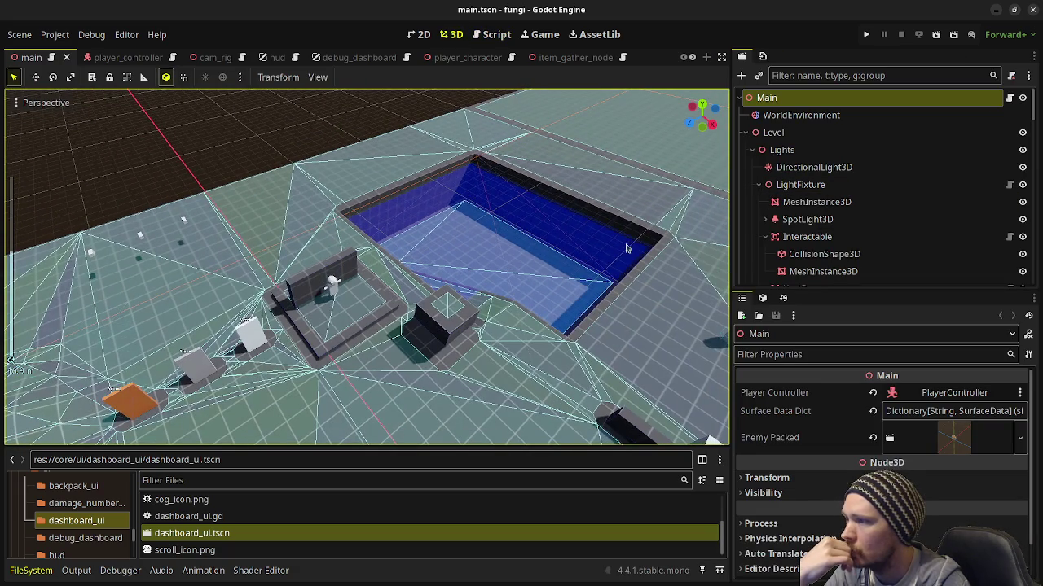
scroll(814, 203, down, 3)
scroll(865, 203, down, 12)
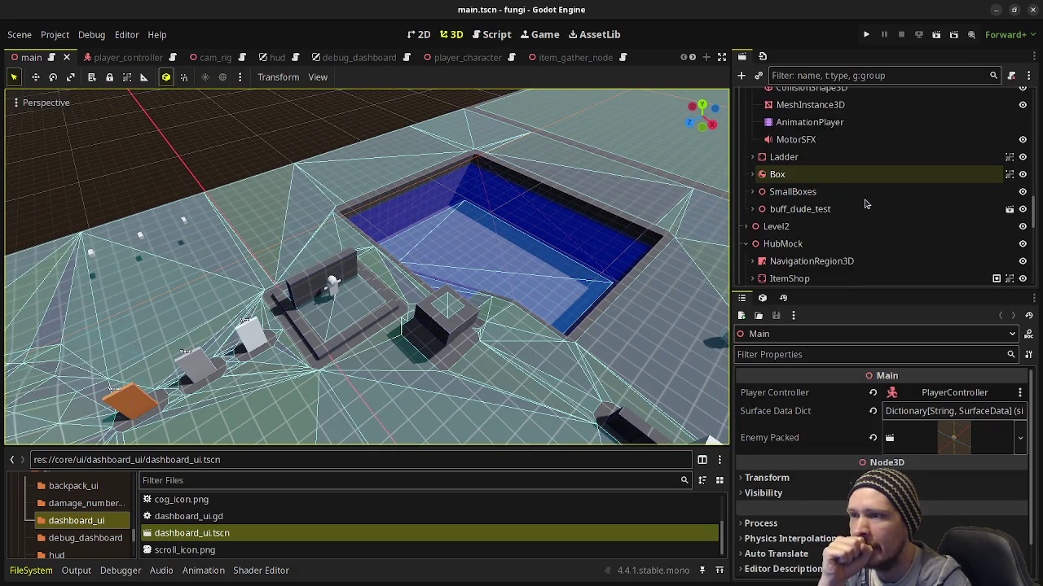
scroll(865, 203, down, 15)
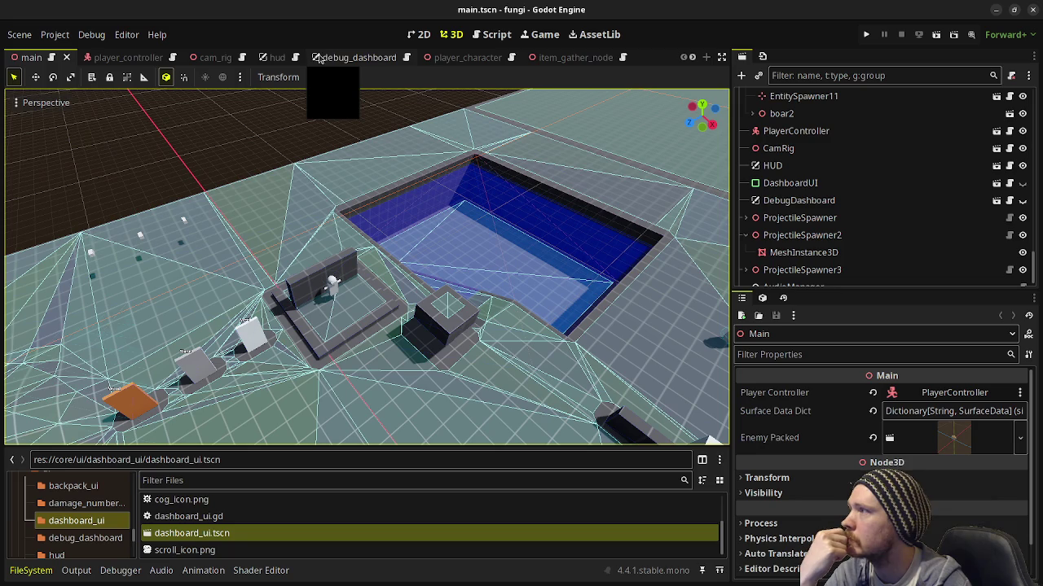
scroll(340, 62, down, 4)
scroll(341, 59, down, 7)
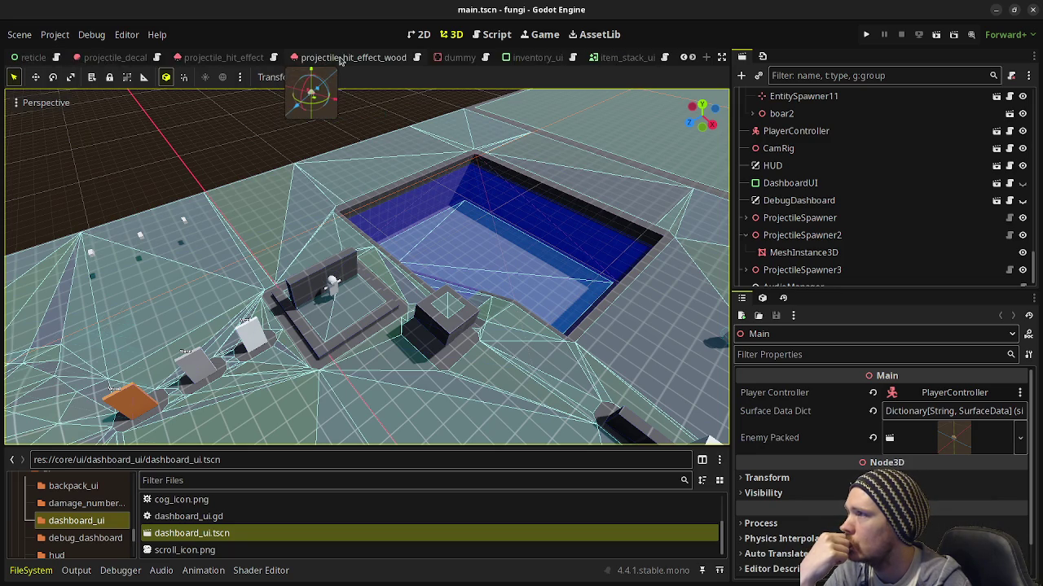
scroll(341, 61, down, 3)
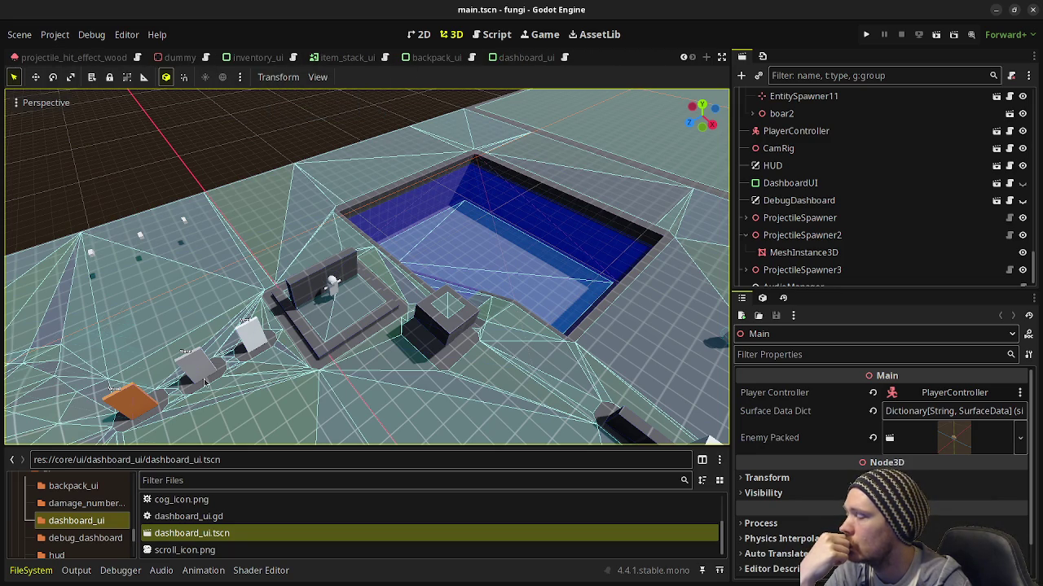
double_click(209, 532)
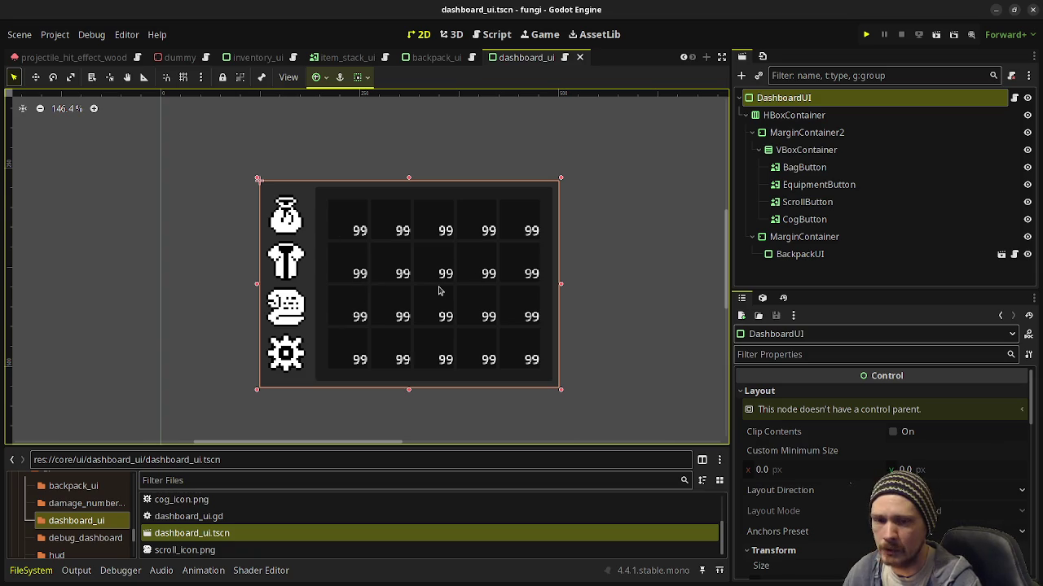
- Run the game with F5, open the backpack to see leaf stacks of 5, 3 and 4, then close it
key(F5)
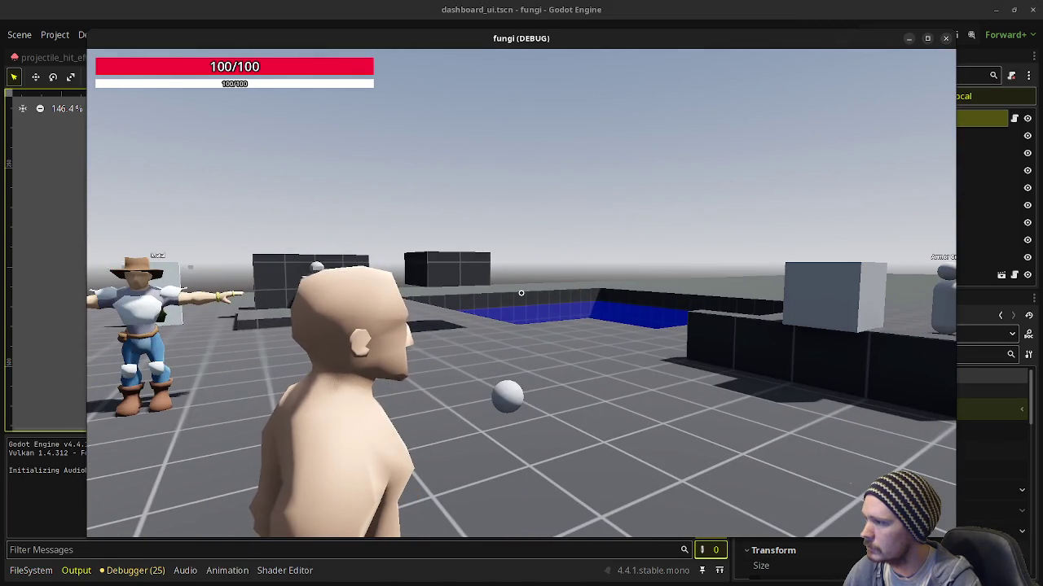
key(i)
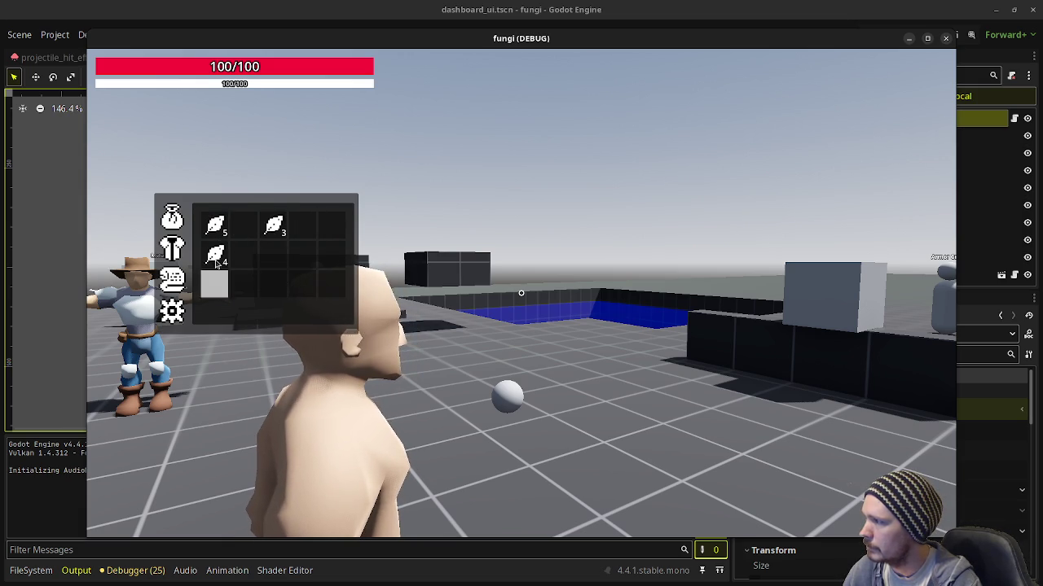
click(946, 39)
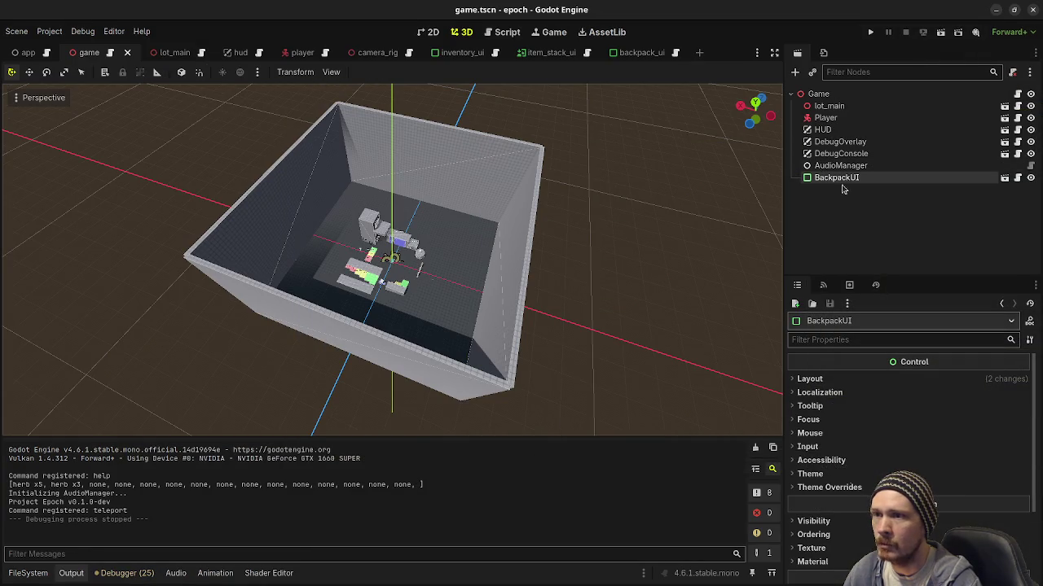
- Open backpack_ui.tscn, then check inventory_ui's Mouse section in the Inspector by expanding and collapsing it
click(1004, 178)
scroll(267, 215, up, 2)
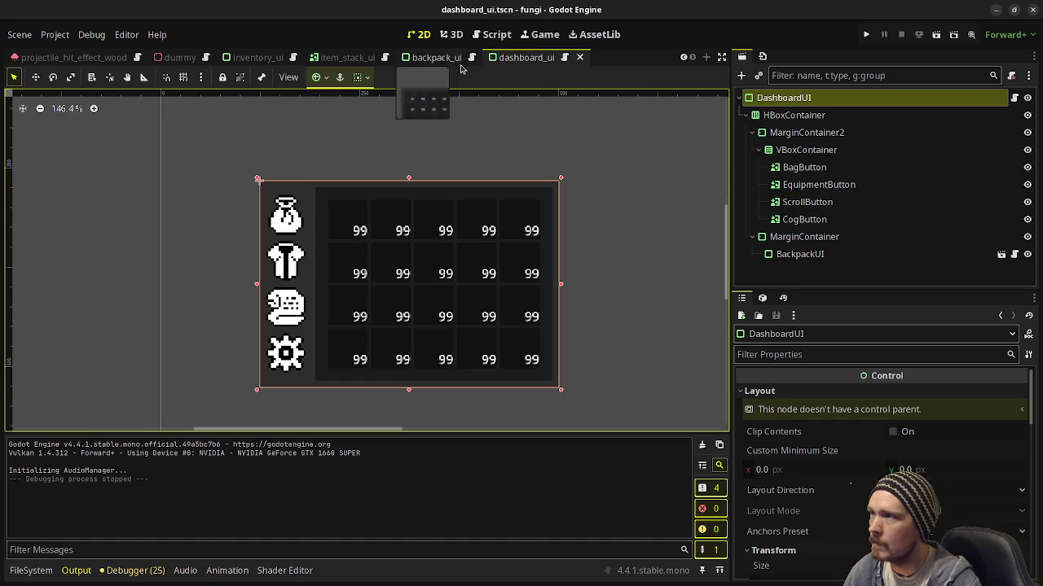
click(257, 57)
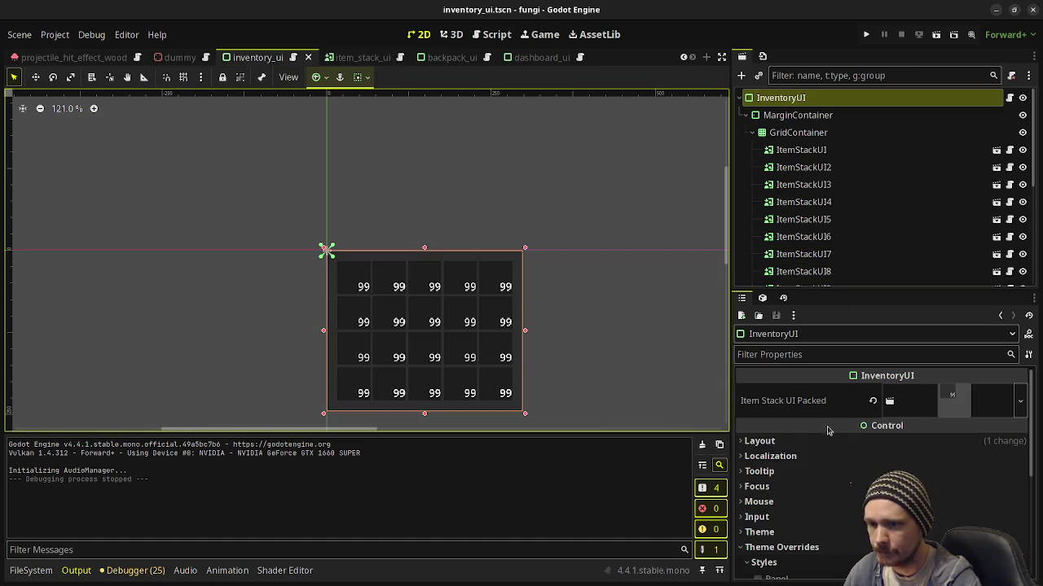
scroll(793, 445, down, 2)
click(759, 449)
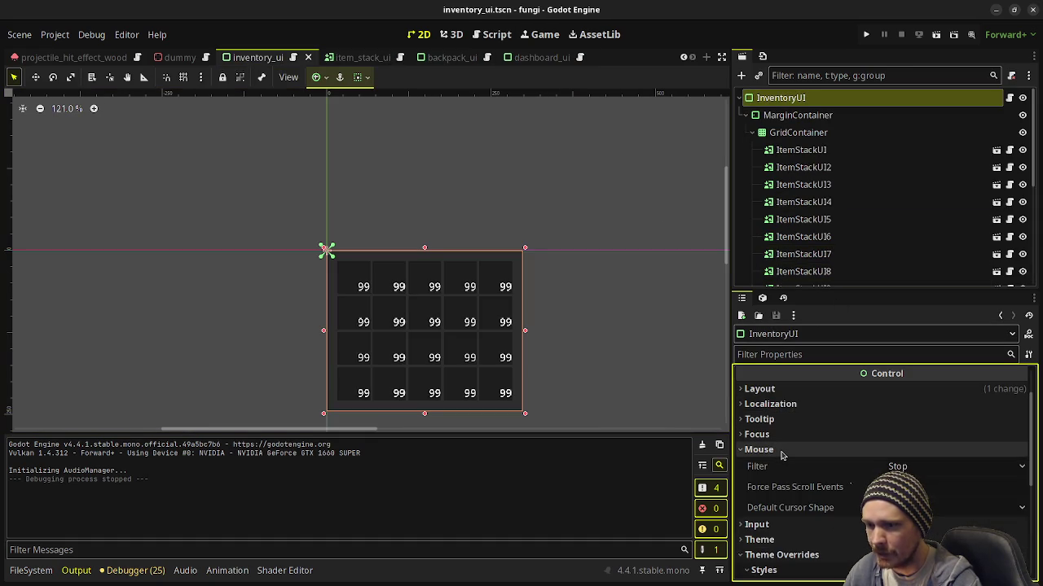
click(780, 452)
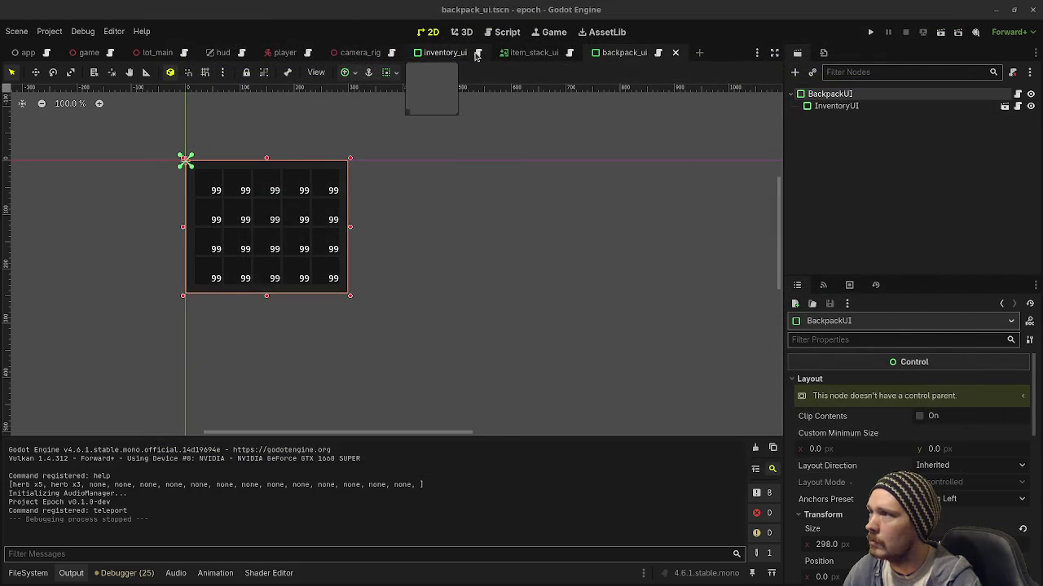
- Switch to inventory_ui.tscn and scroll the Inspector over its GridContainer of ItemStackUI placeholders
click(439, 55)
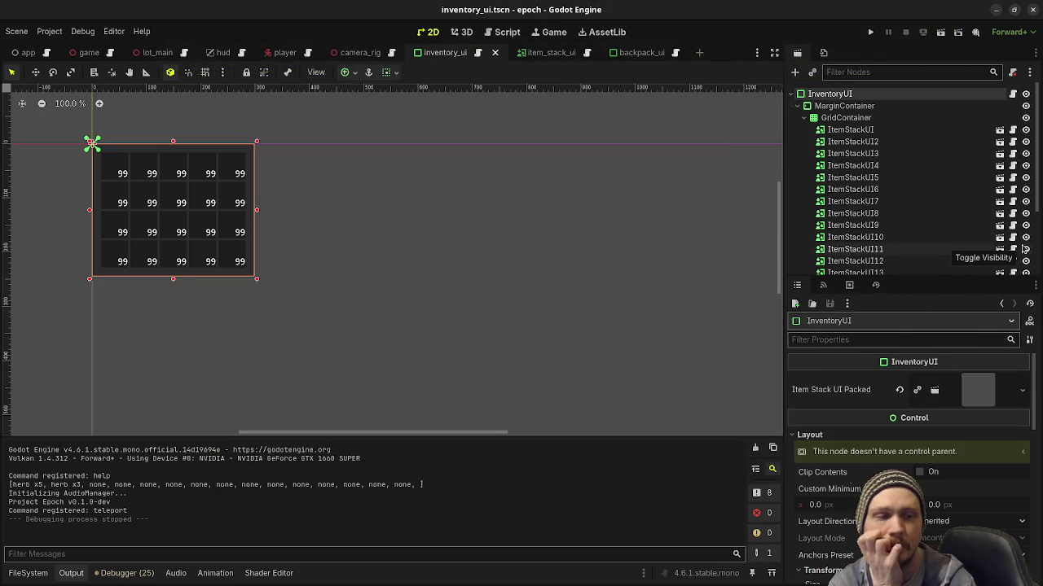
scroll(930, 454, down, 3)
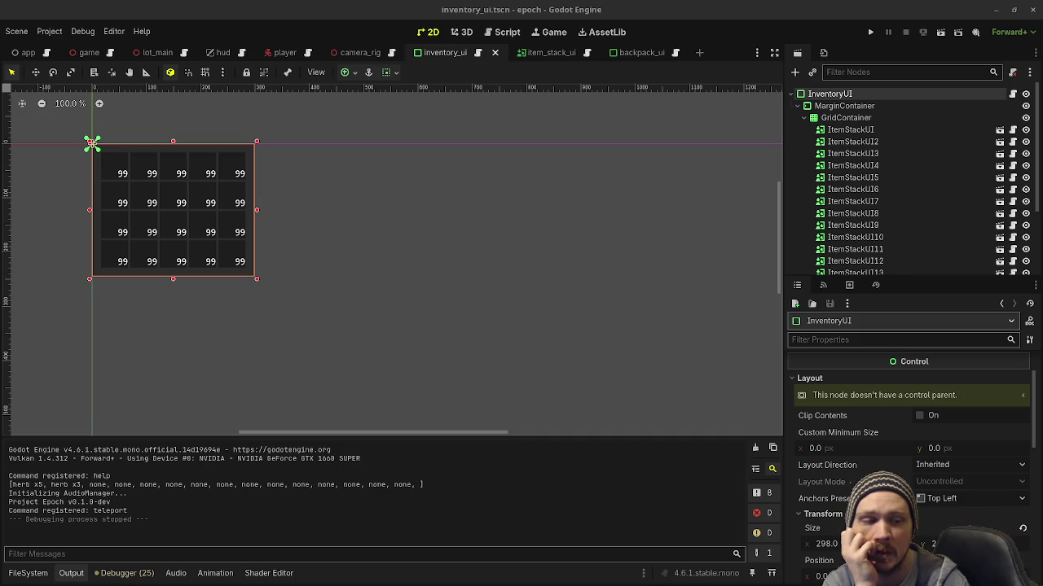
scroll(825, 477, down, 10)
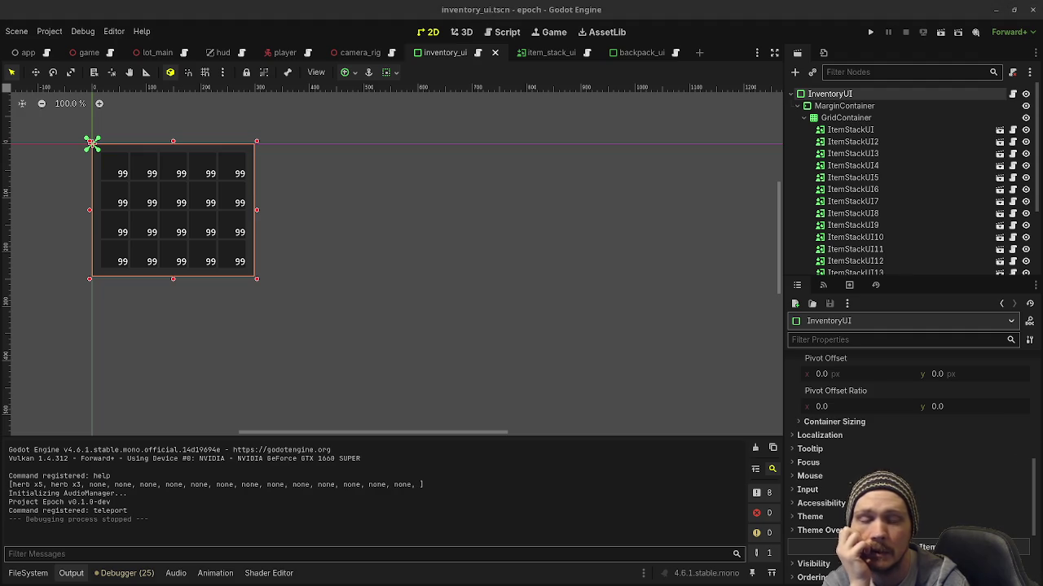
- Inspect item_stack_ui's properties, then go back to backpack_ui and open its backpack_ui.gd script
click(546, 52)
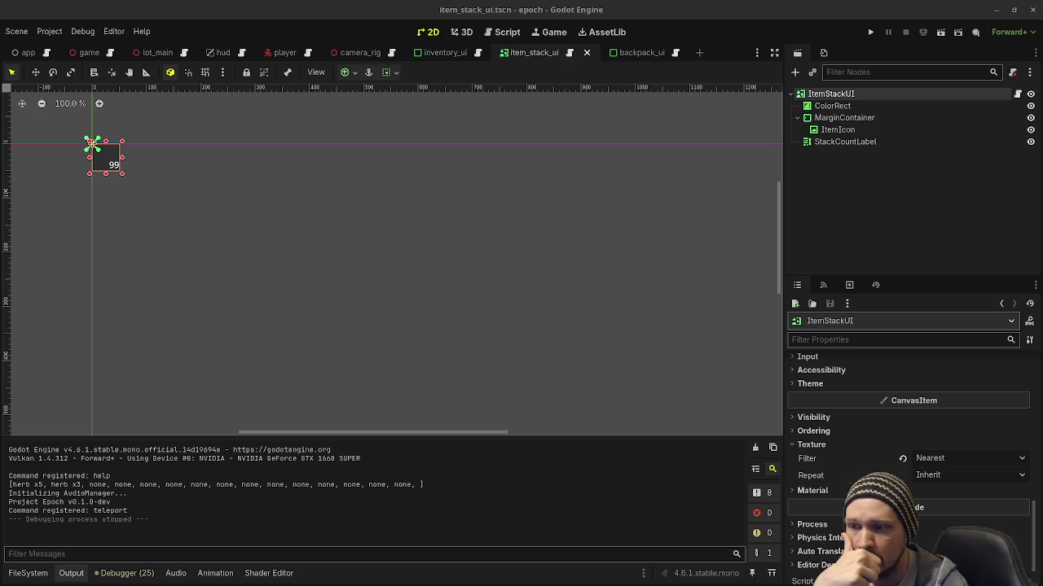
scroll(901, 427, up, 15)
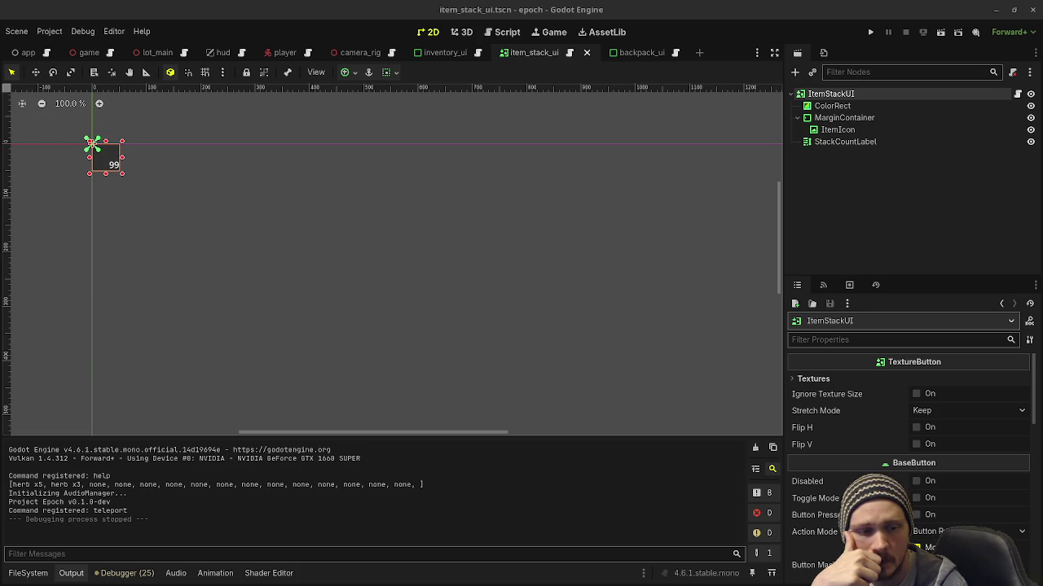
scroll(866, 456, down, 10)
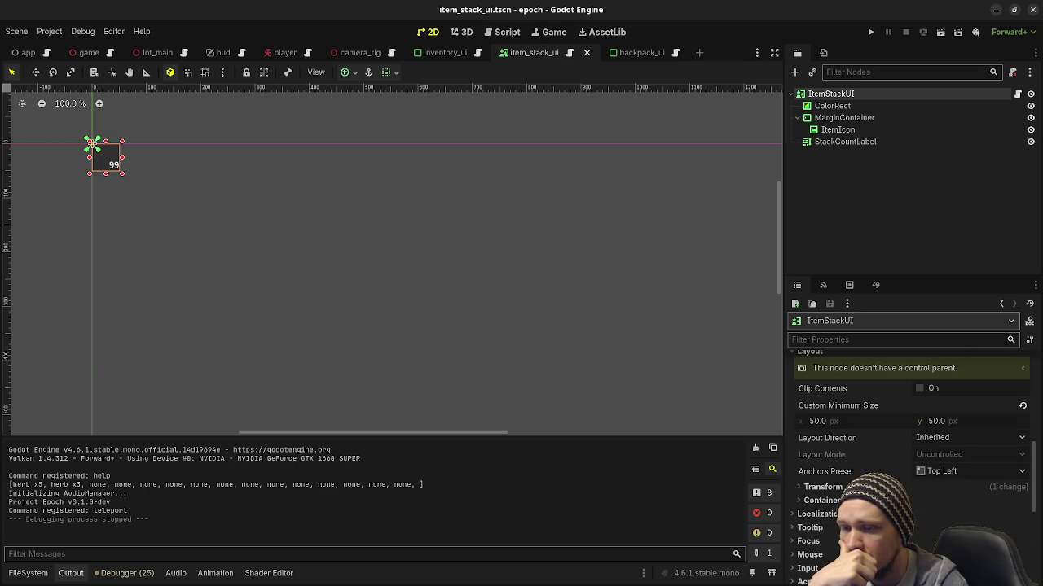
scroll(908, 432, down, 4)
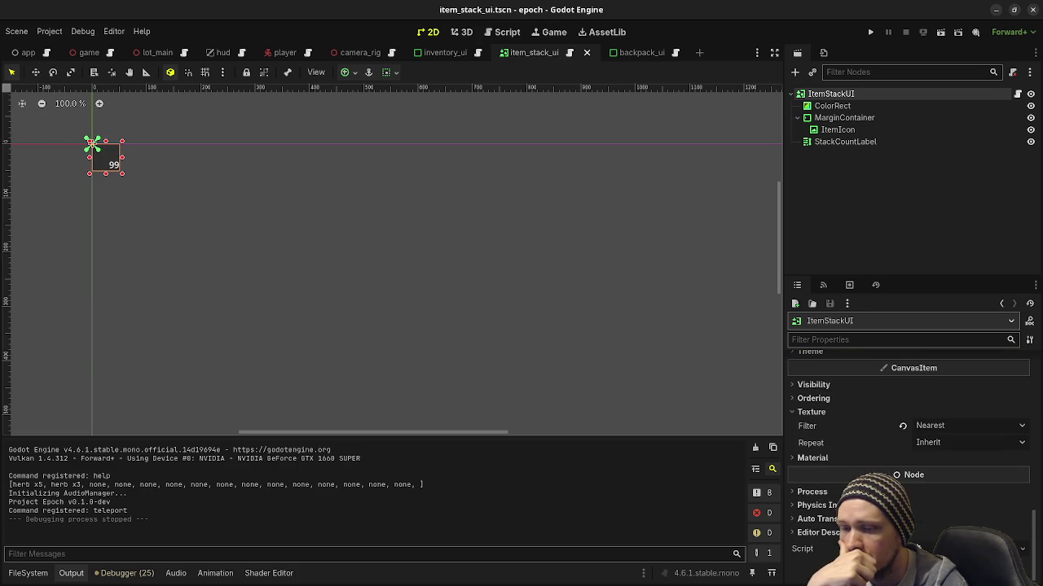
click(639, 52)
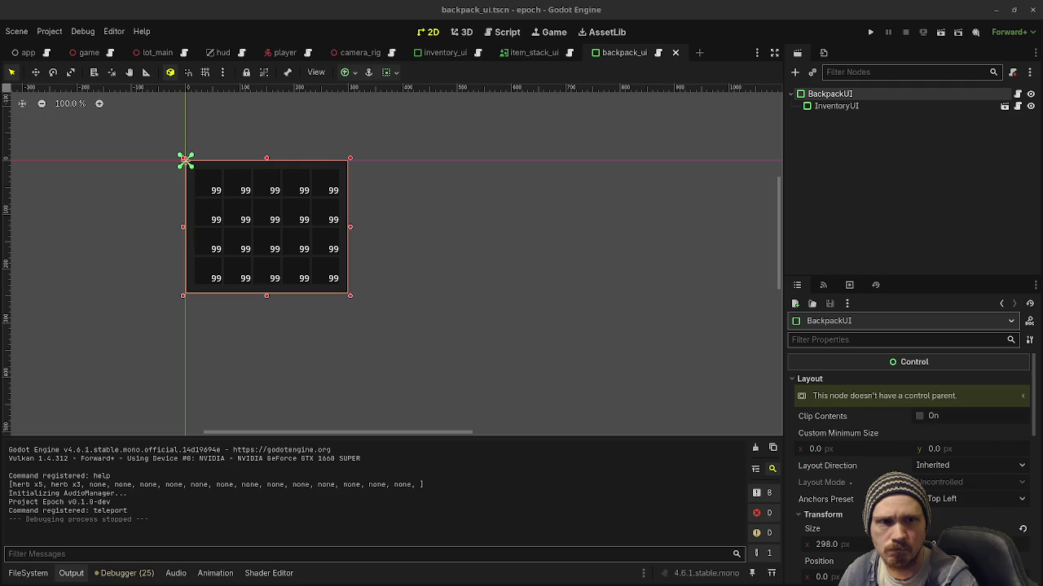
click(659, 54)
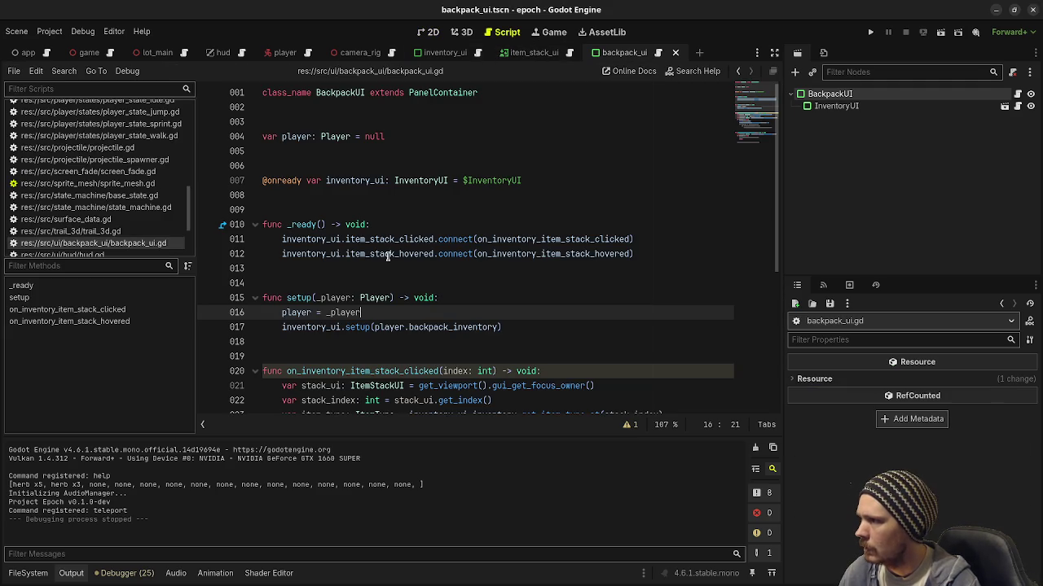
- Add a print("wut") line at line 33 inside on_inventory_item_stack_hovered
scroll(426, 269, down, 5)
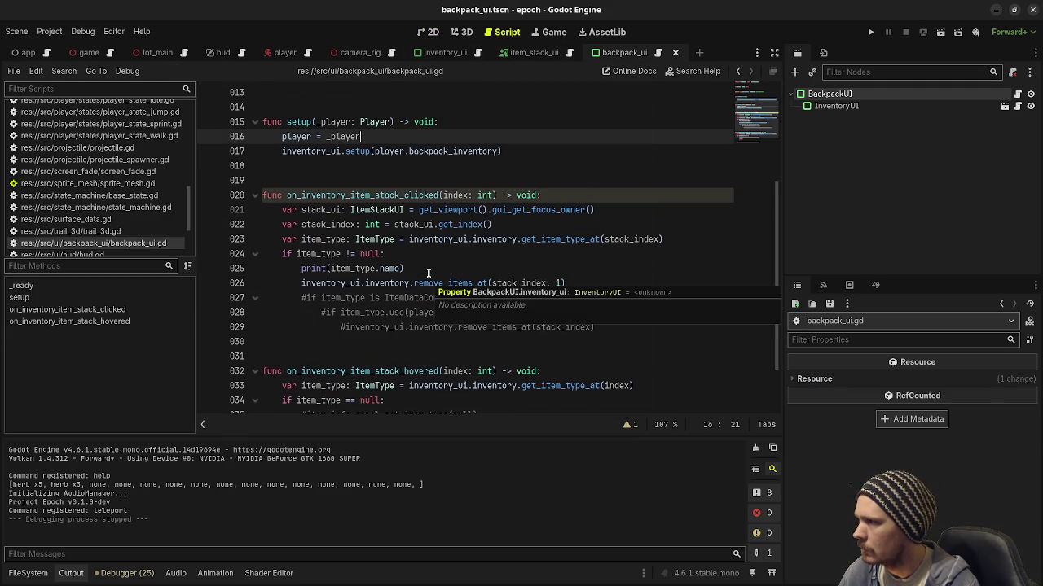
click(548, 302)
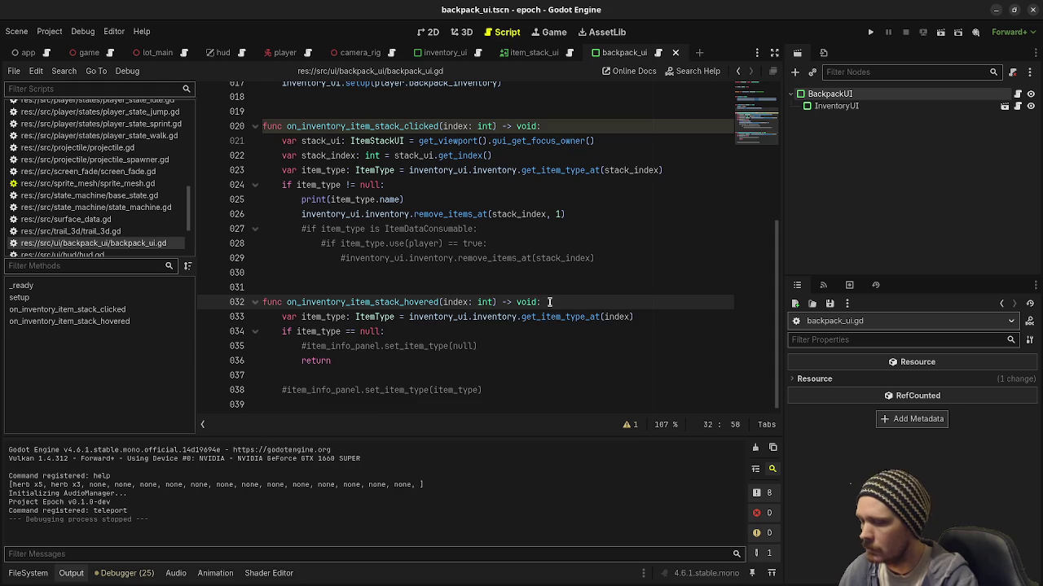
key(Return)
text(pr)
text(t)
- Run the game with F5 to test hovering, then stop it and switch to the Game scene
key(F5)
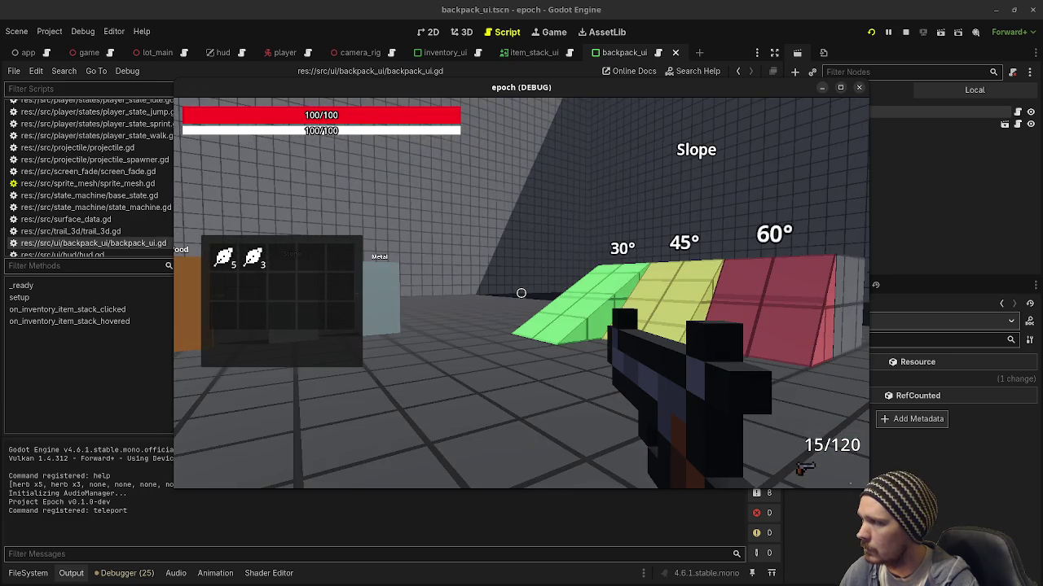
mouse_move(322, 256)
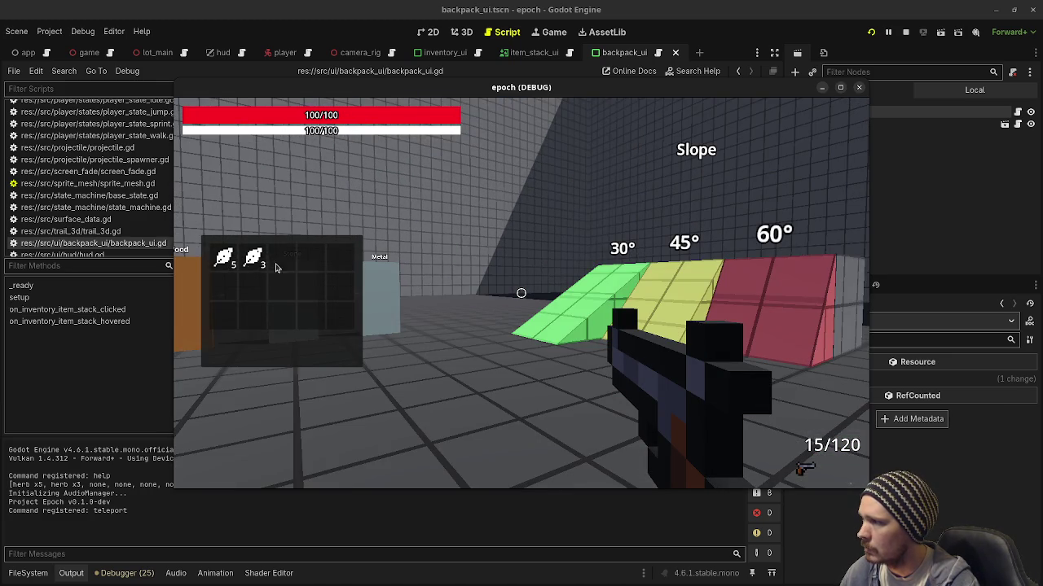
click(906, 32)
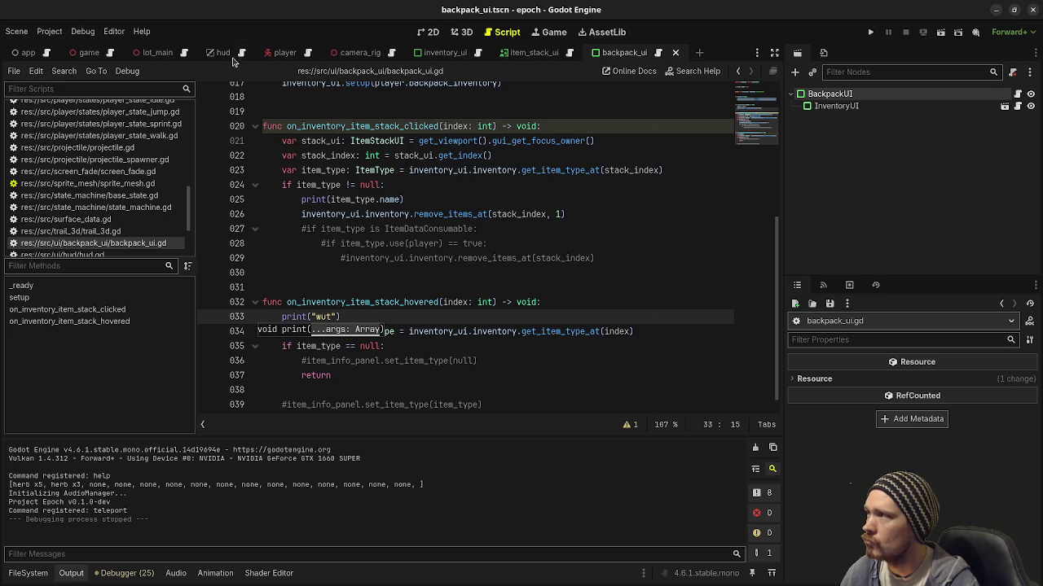
click(72, 53)
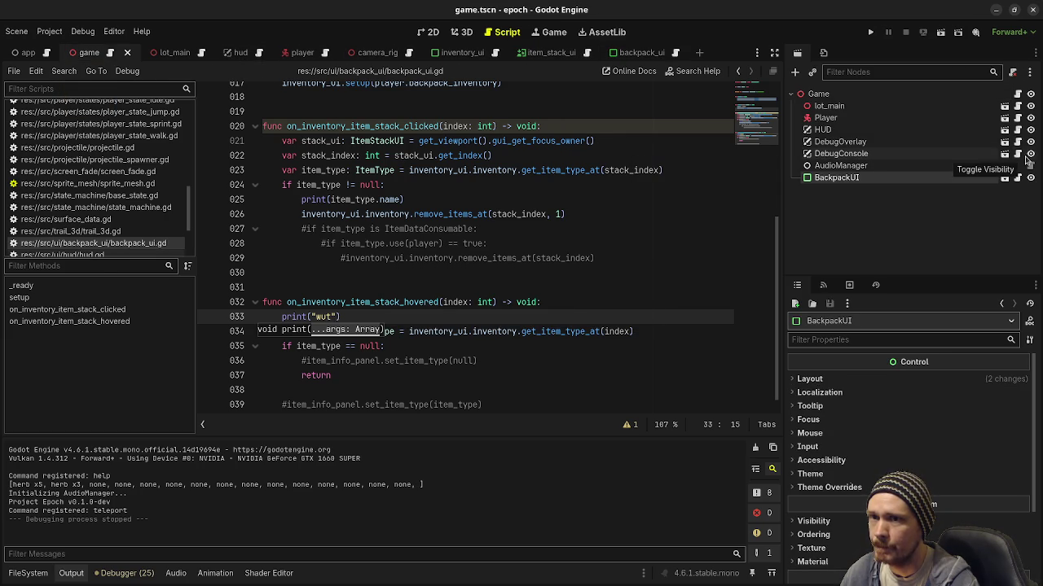
- Hide the DebugConsole, DebugOverlay and HUD nodes in the Game scene
click(1029, 153)
click(1030, 142)
click(1029, 130)
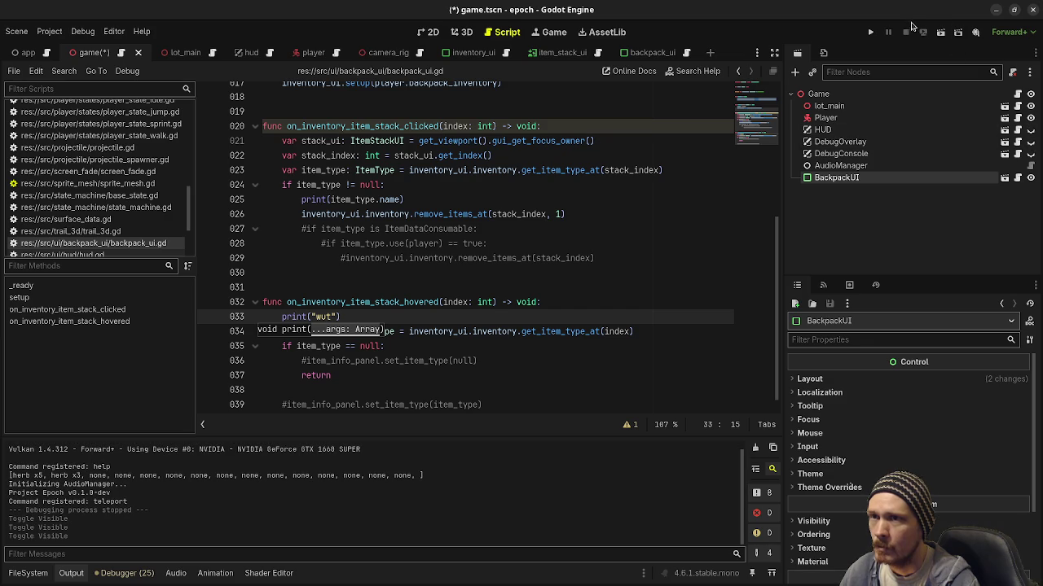
- Play the game, pick up and put back the herb stack in the first backpack slot, then stop
click(870, 32)
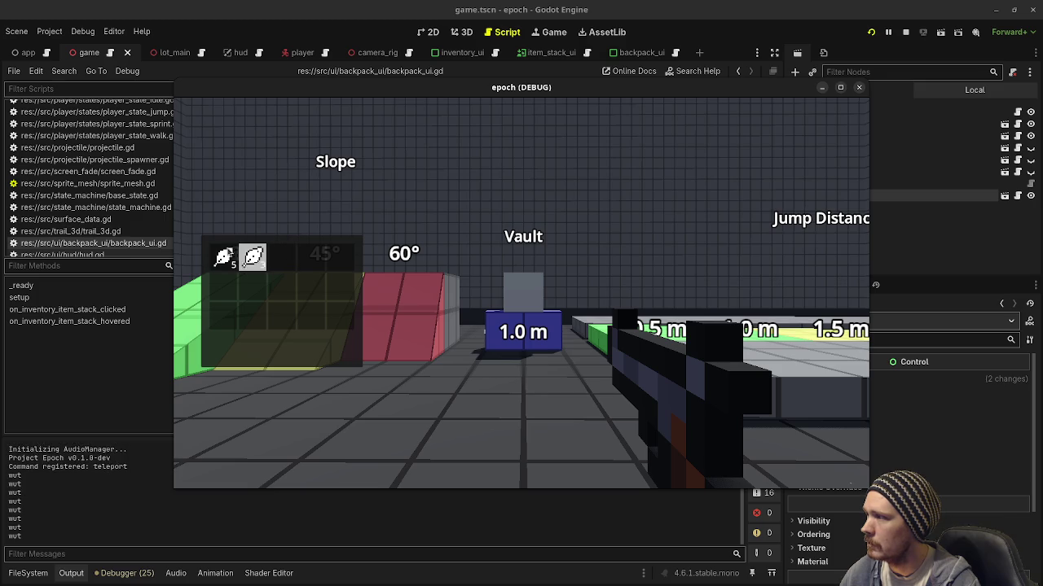
click(223, 257)
click(203, 293)
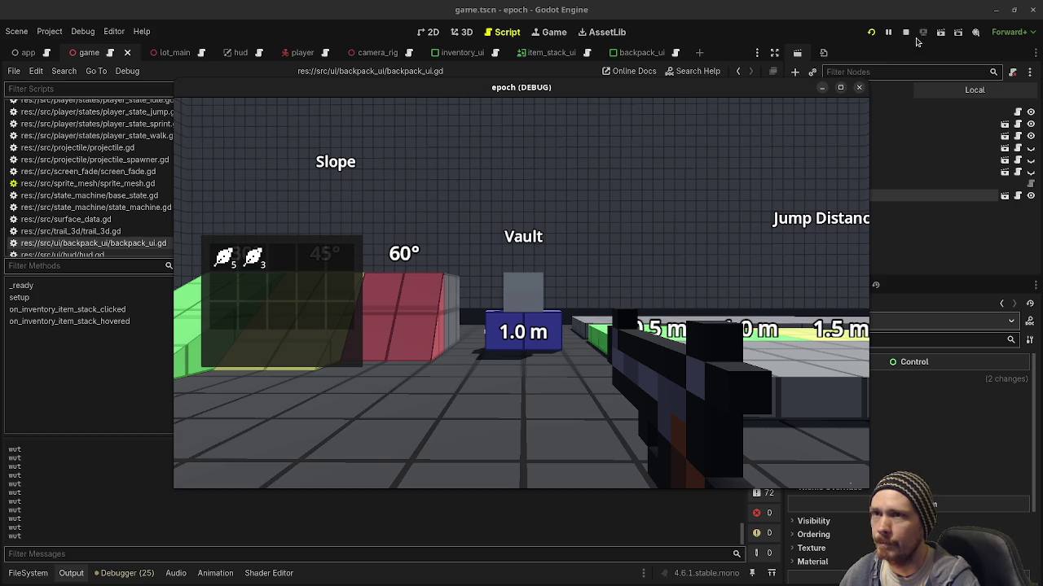
click(906, 32)
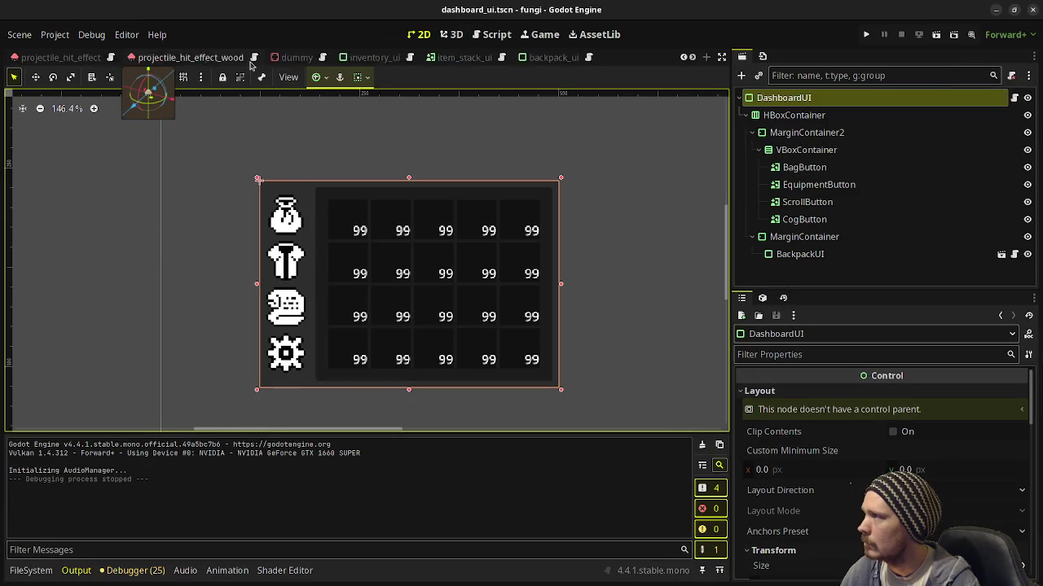
- Open the debug_dashboard scene and recenter the view on the dashboard panel
scroll(251, 66, down, 10)
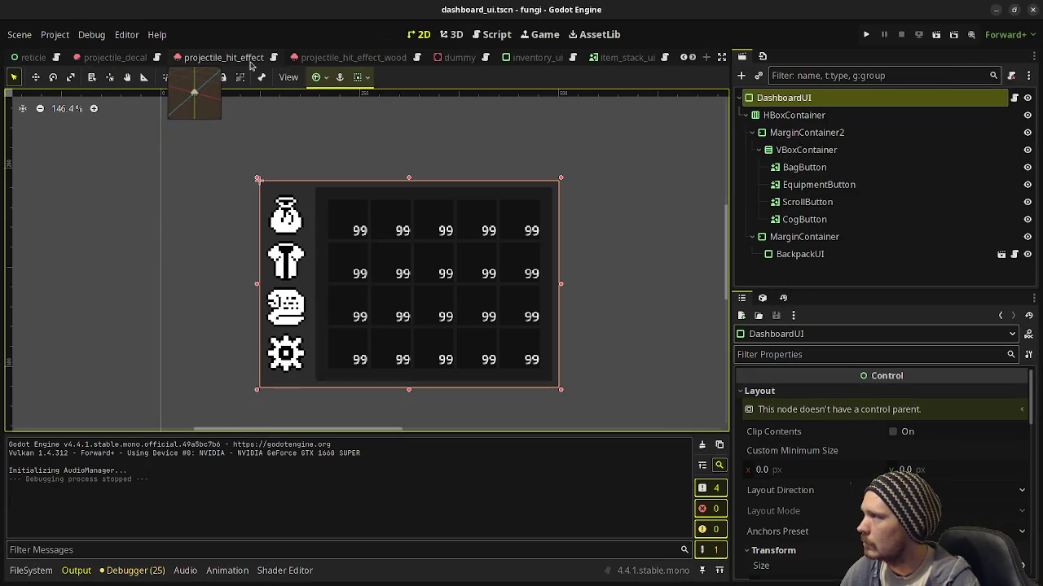
scroll(251, 65, up, 1)
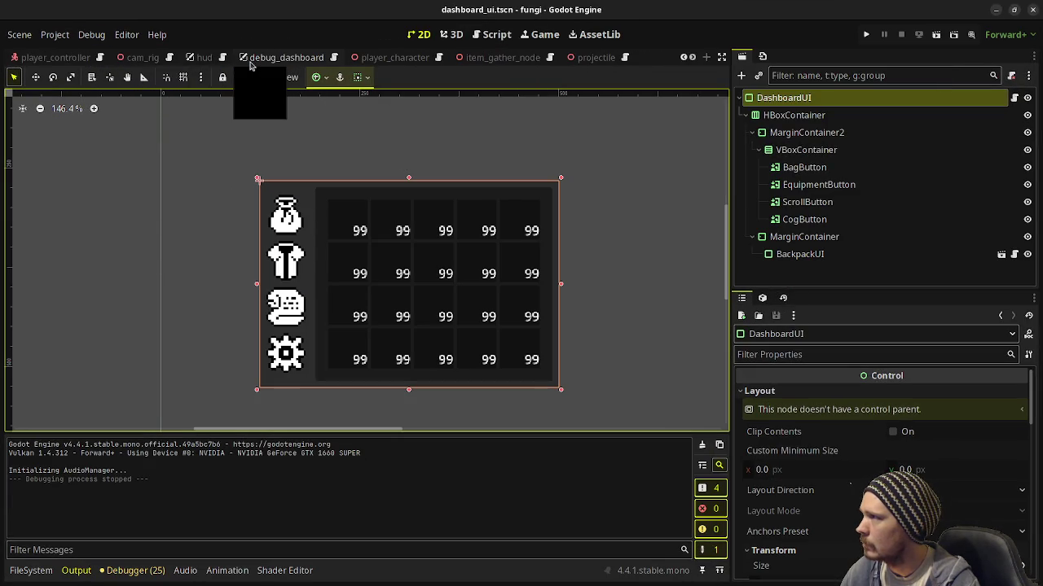
click(262, 61)
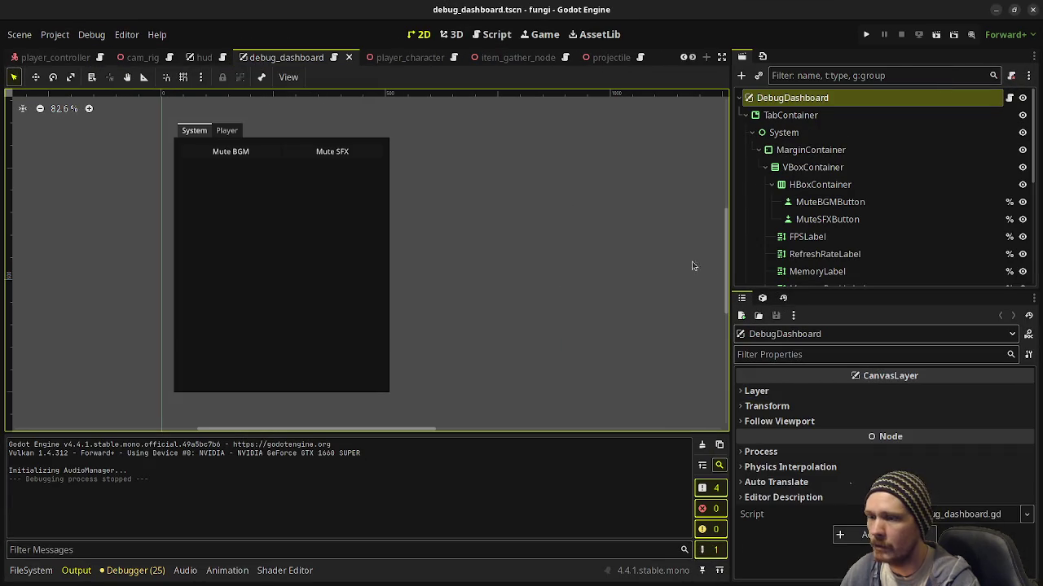
scroll(496, 214, down, 4)
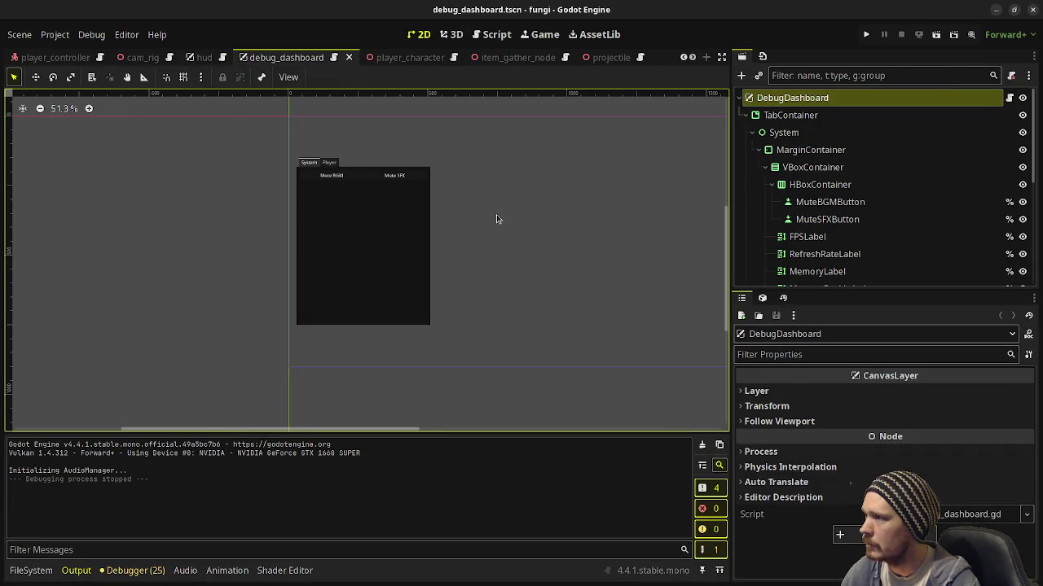
drag(610, 237, 522, 267)
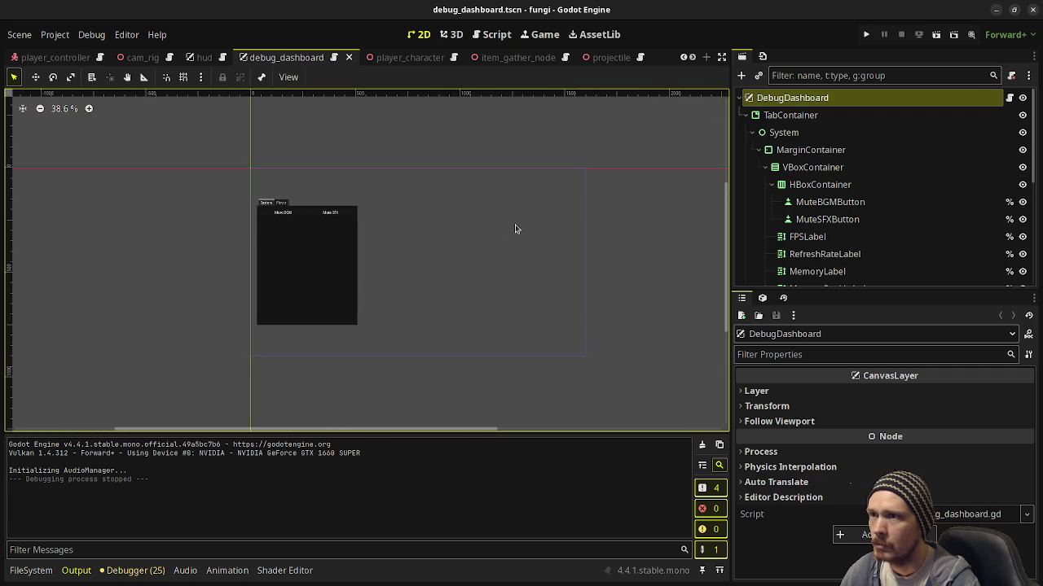
- Inspect the TabContainer and DebugDashboard root nodes, then switch to the hud scene
click(786, 115)
click(787, 115)
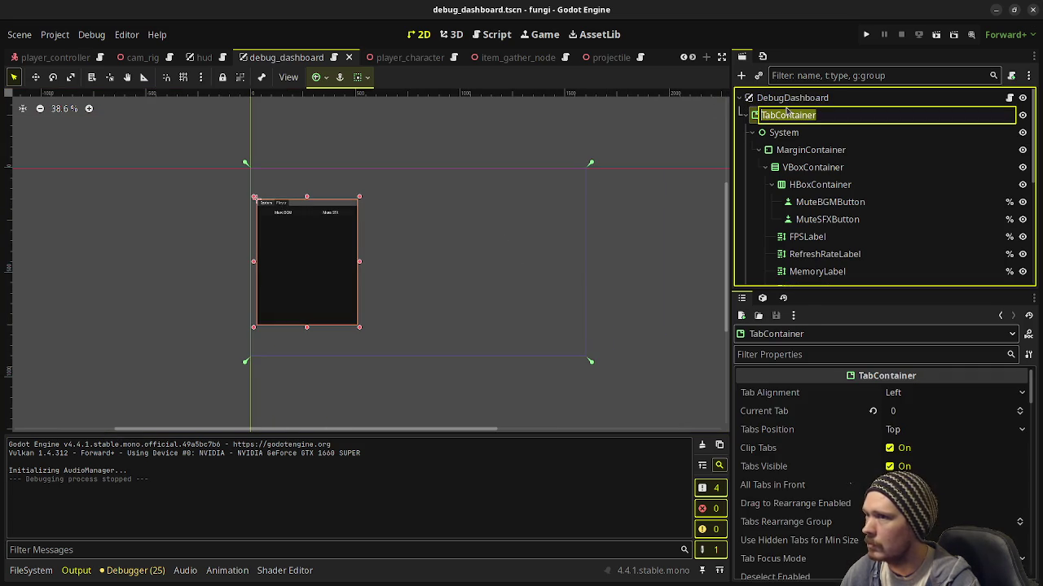
click(807, 98)
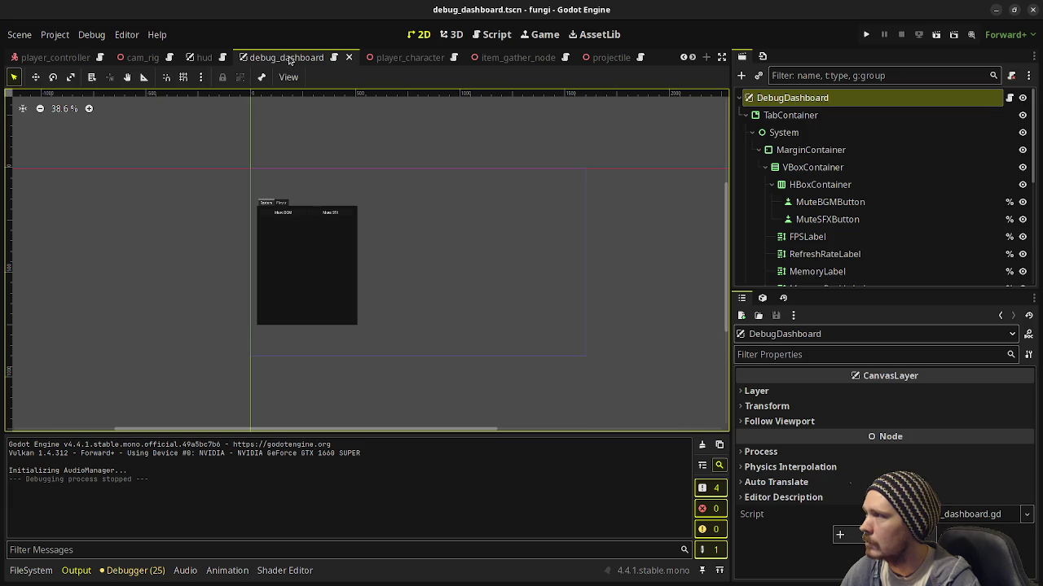
click(203, 58)
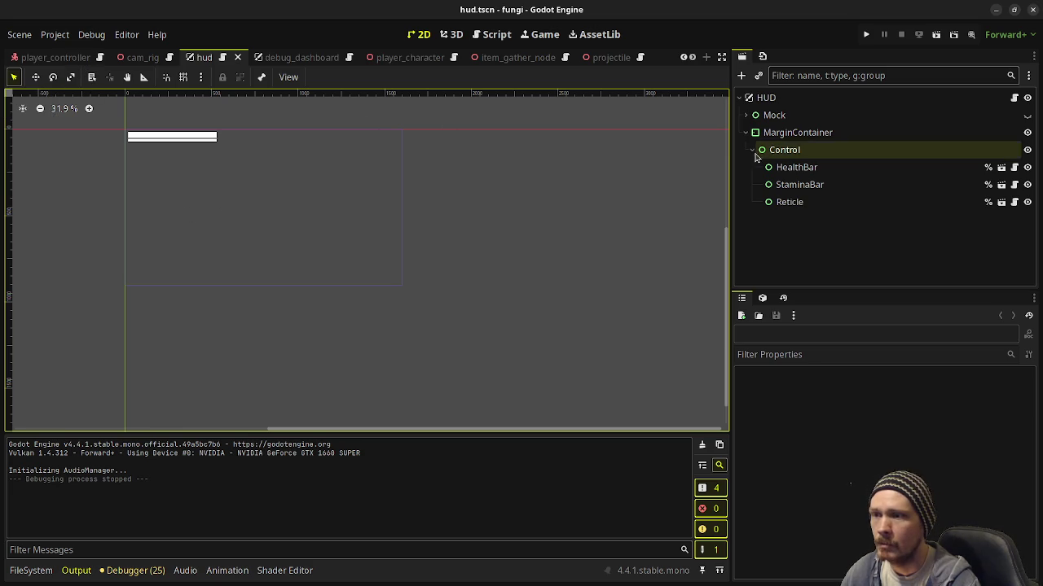
- Browse fungi's HUD and main scene trees, collapsing Level, then minimize the fungi window
click(784, 101)
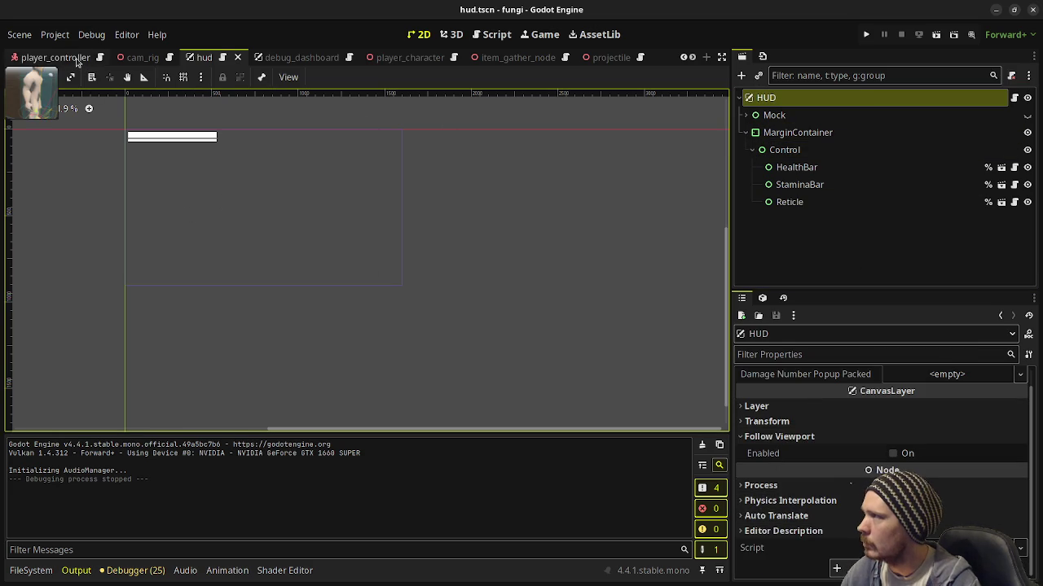
scroll(76, 59, up, 1)
click(31, 58)
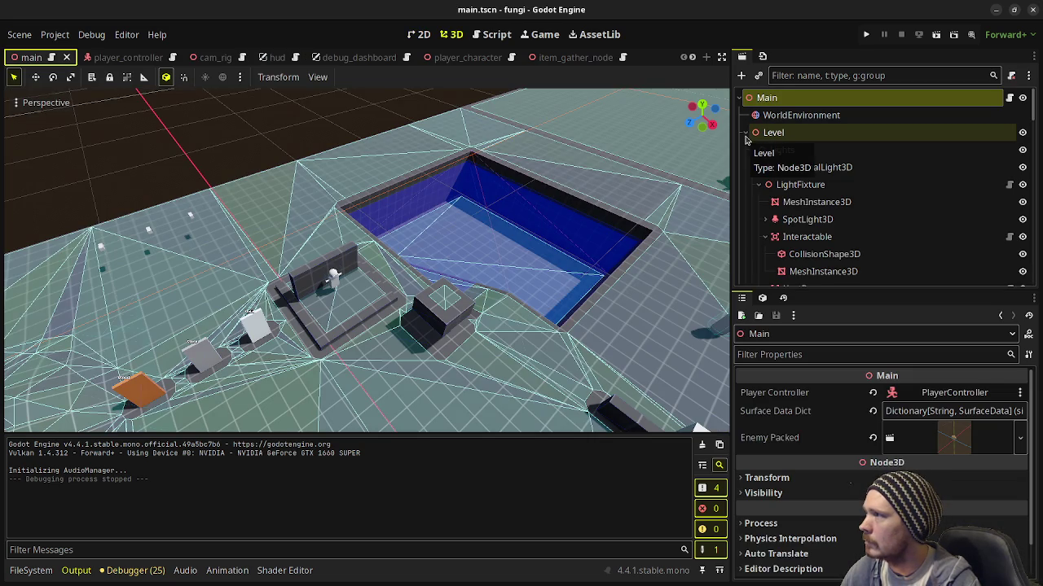
click(745, 137)
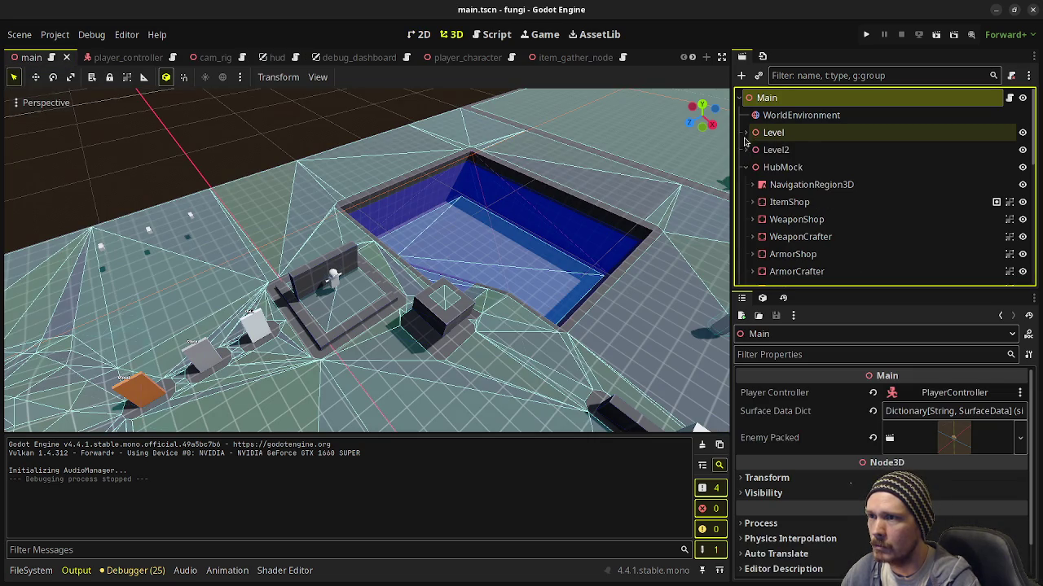
scroll(757, 179, down, 6)
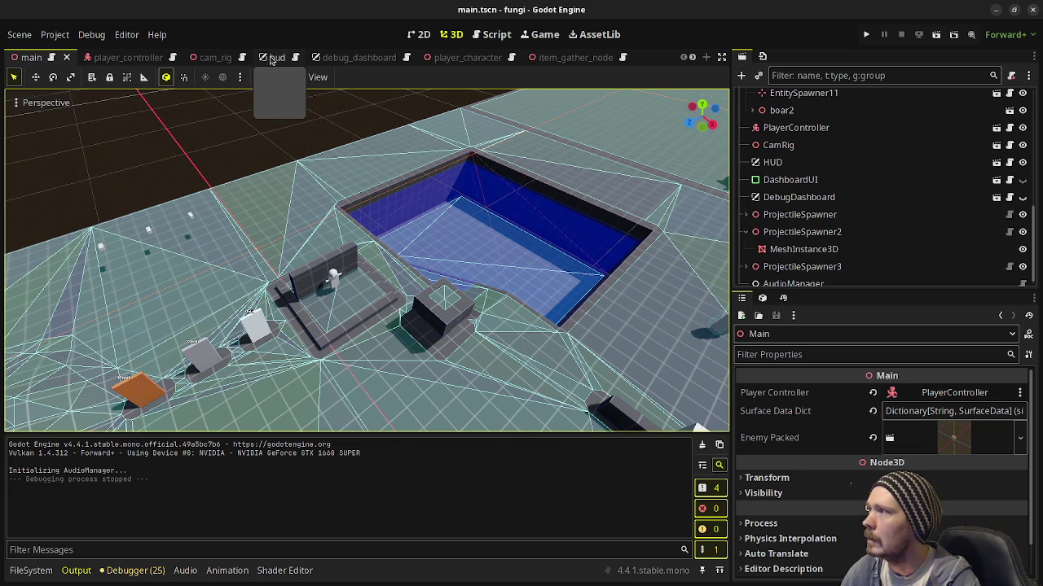
click(994, 11)
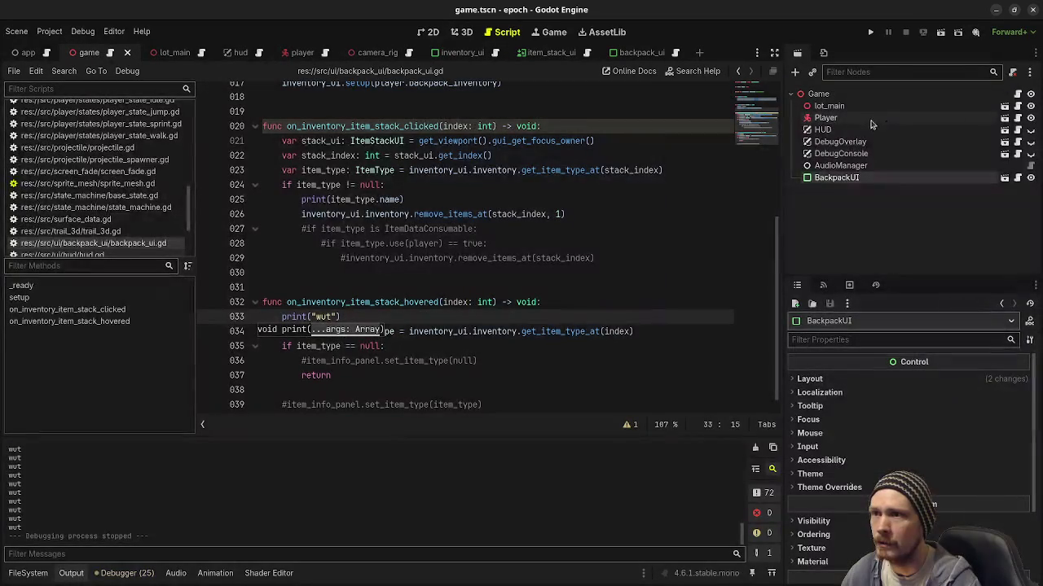
- Hide DebugOverlay, test-run the epoch game to check herb stacks of 5 and 3, then stop it
click(1030, 141)
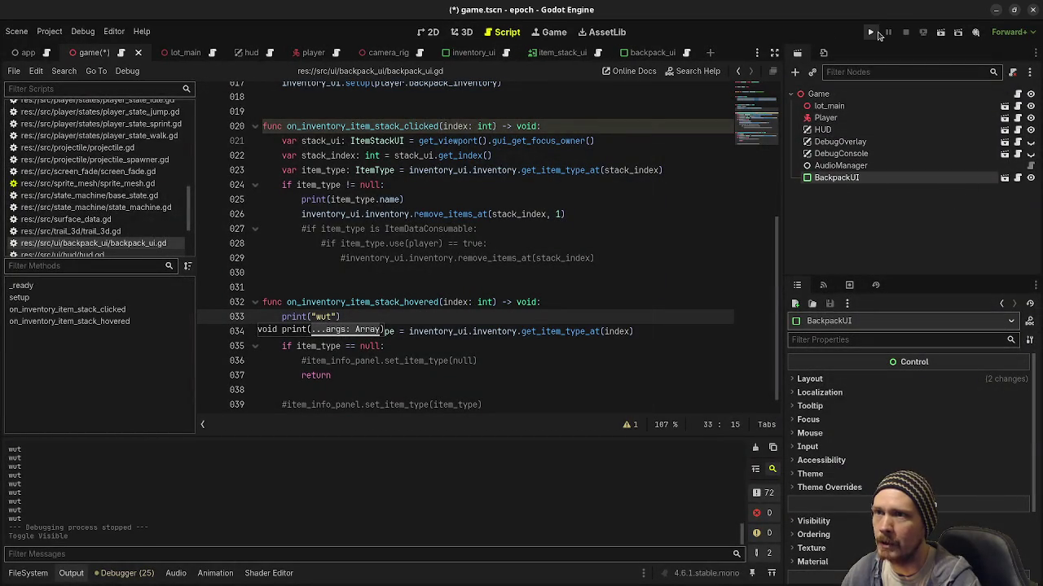
click(870, 32)
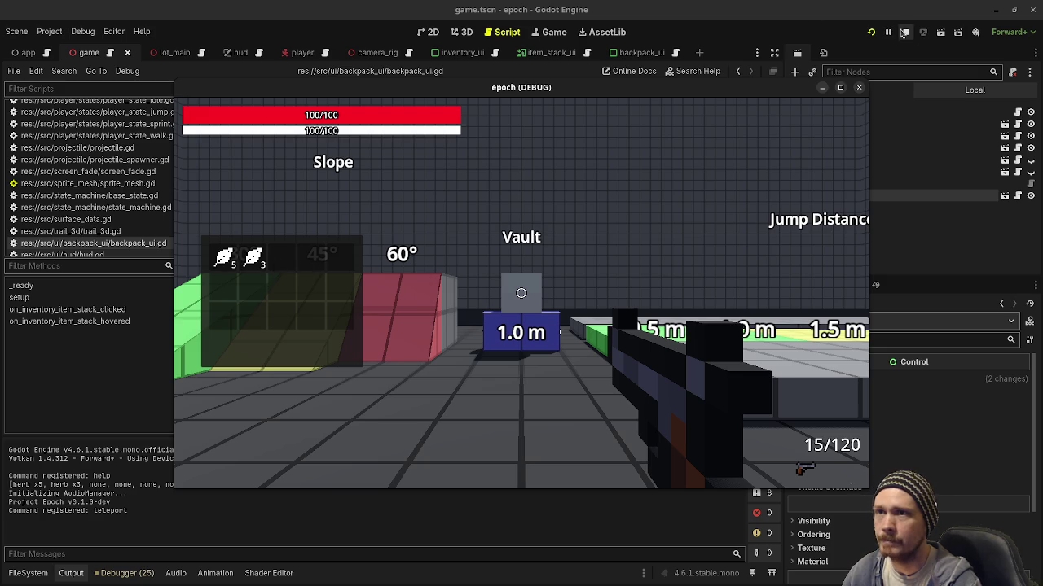
click(905, 31)
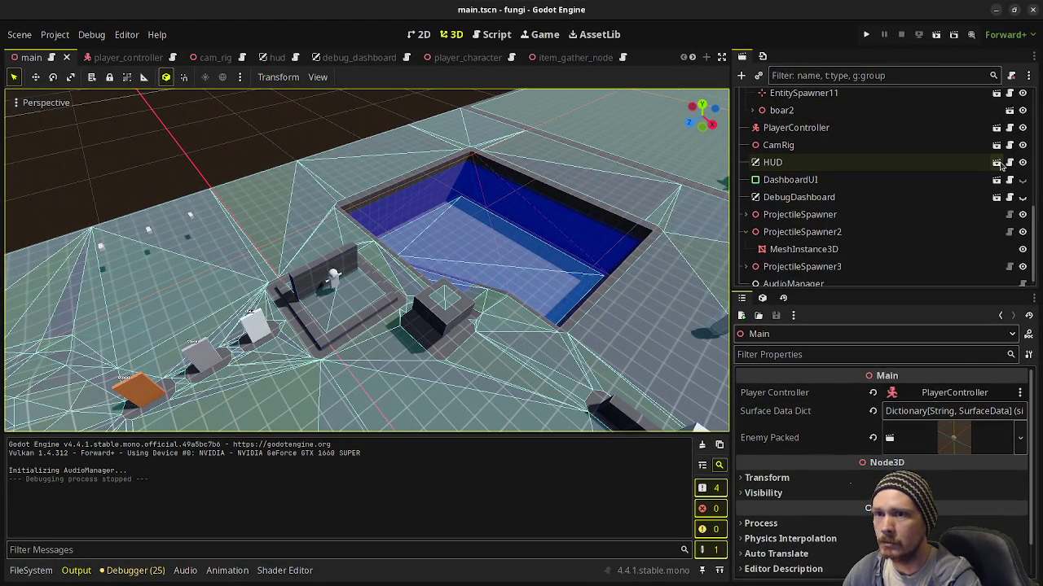
- Open fungi's HUD scene and select its Mock and MarginContainer nodes
click(995, 162)
click(783, 99)
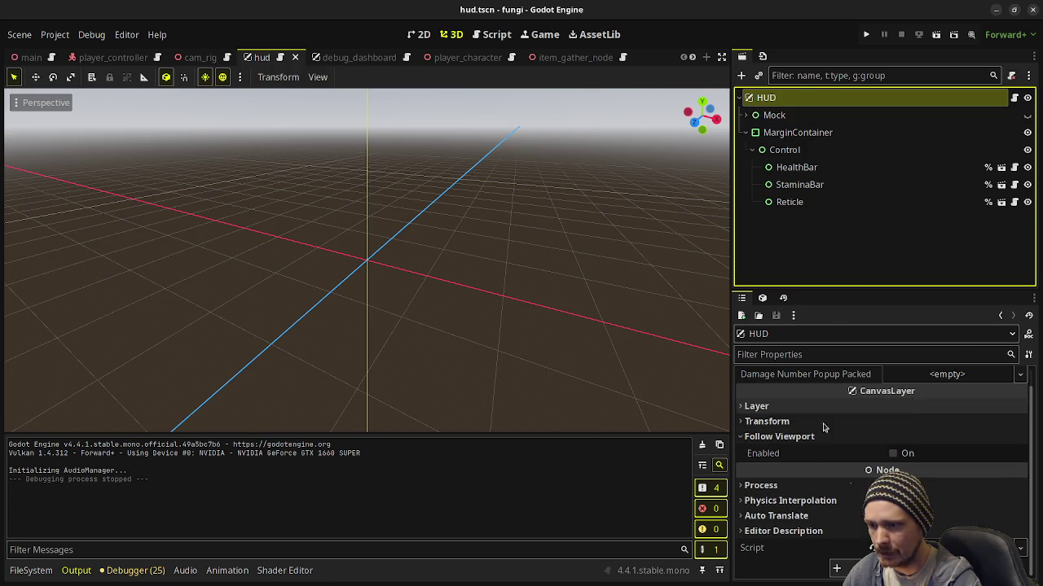
click(774, 115)
click(781, 133)
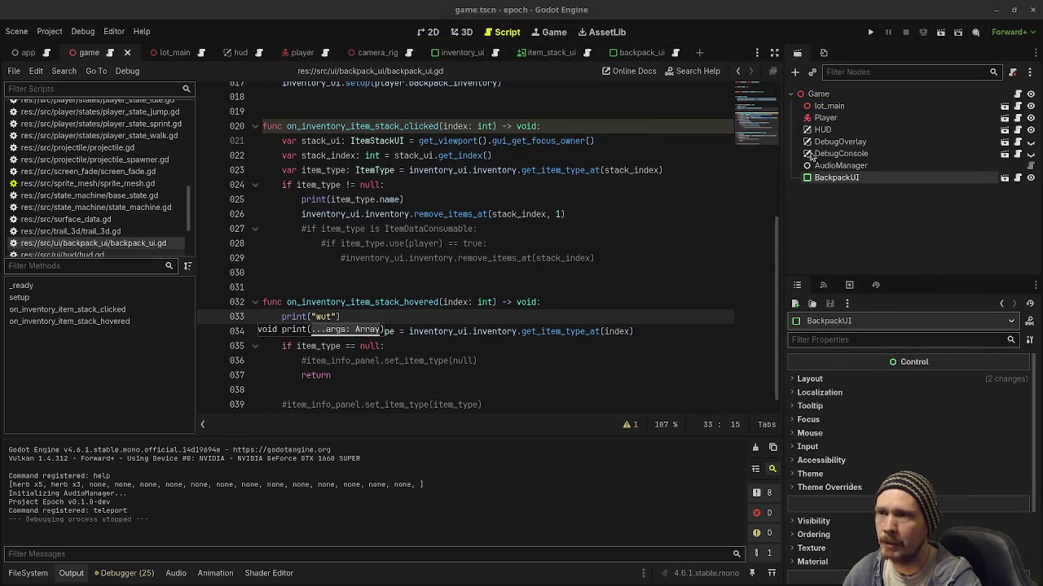
- In hud.tscn, set MarginContainer's mouse filter to Ignore and run the game
click(1005, 130)
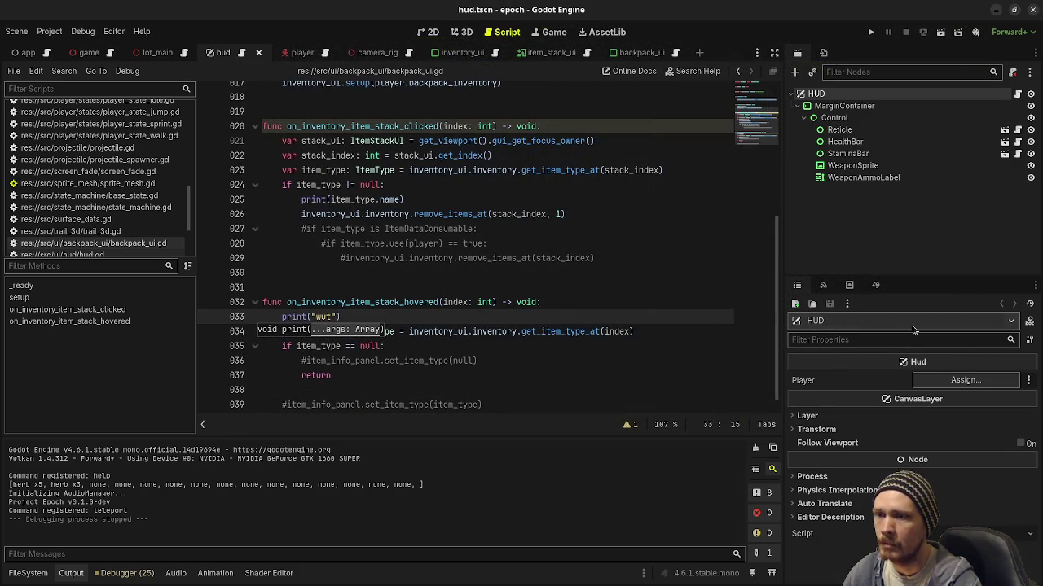
click(846, 106)
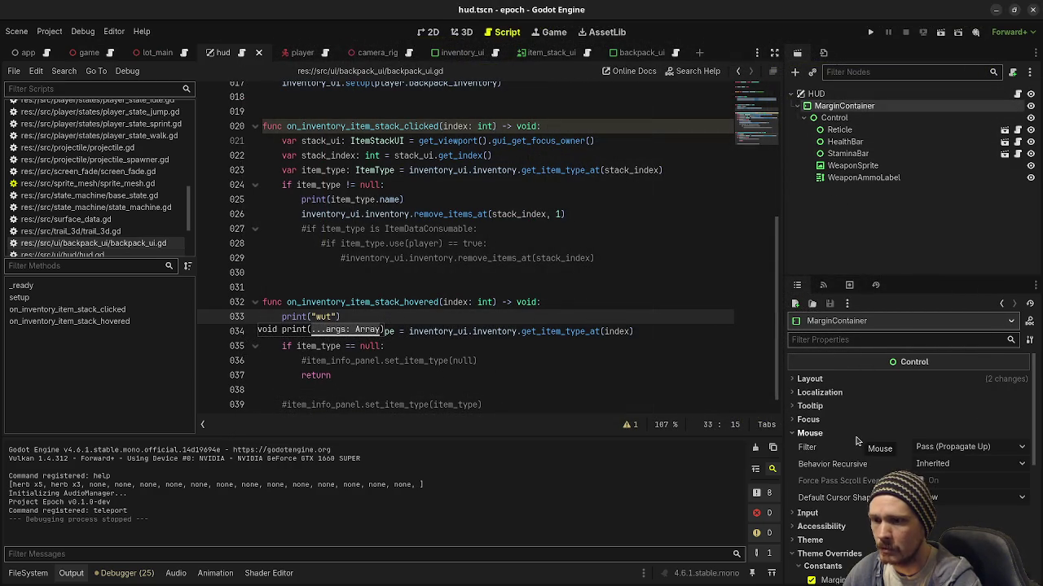
click(969, 447)
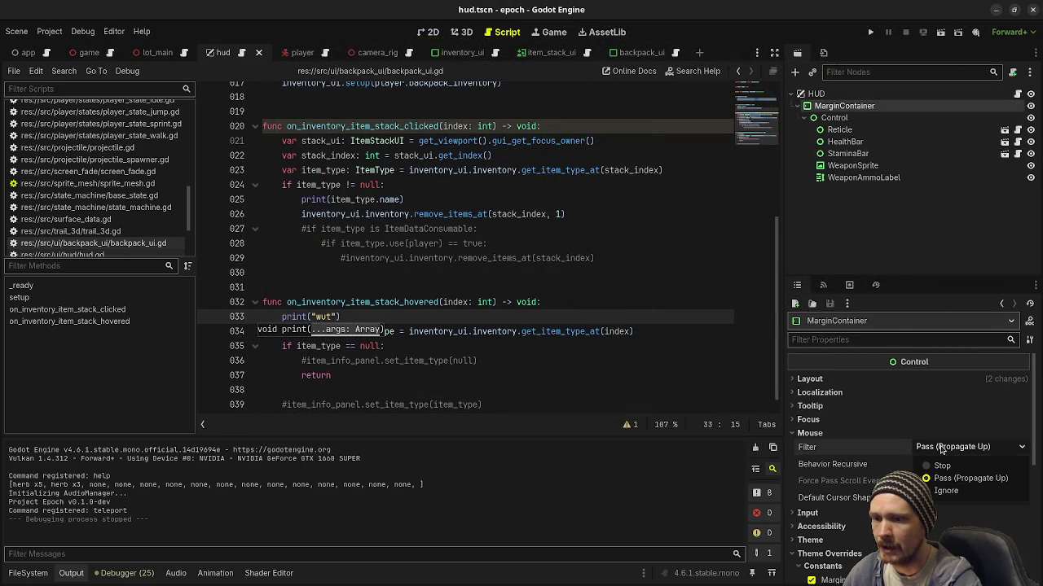
click(945, 492)
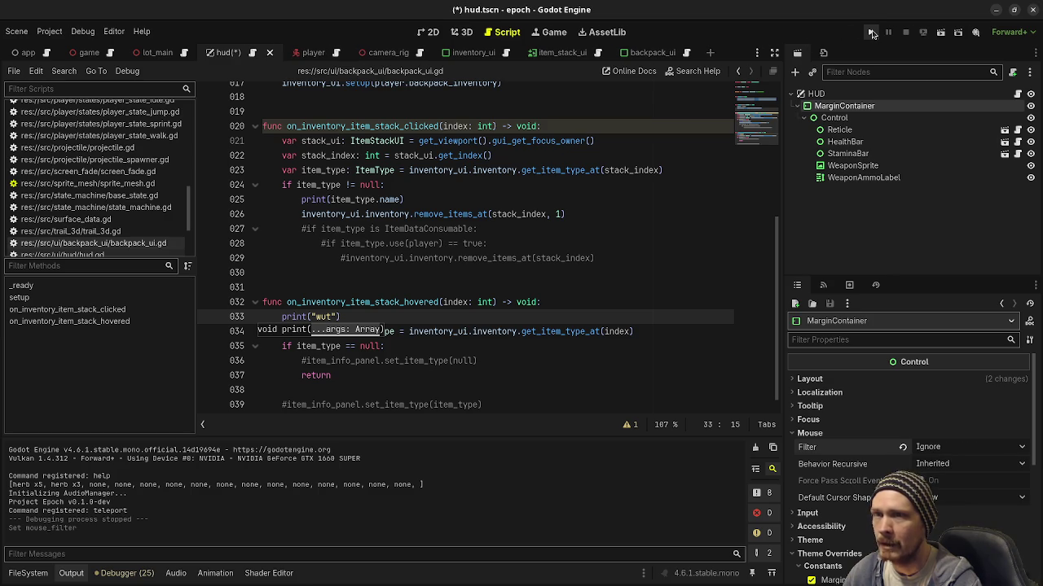
click(870, 31)
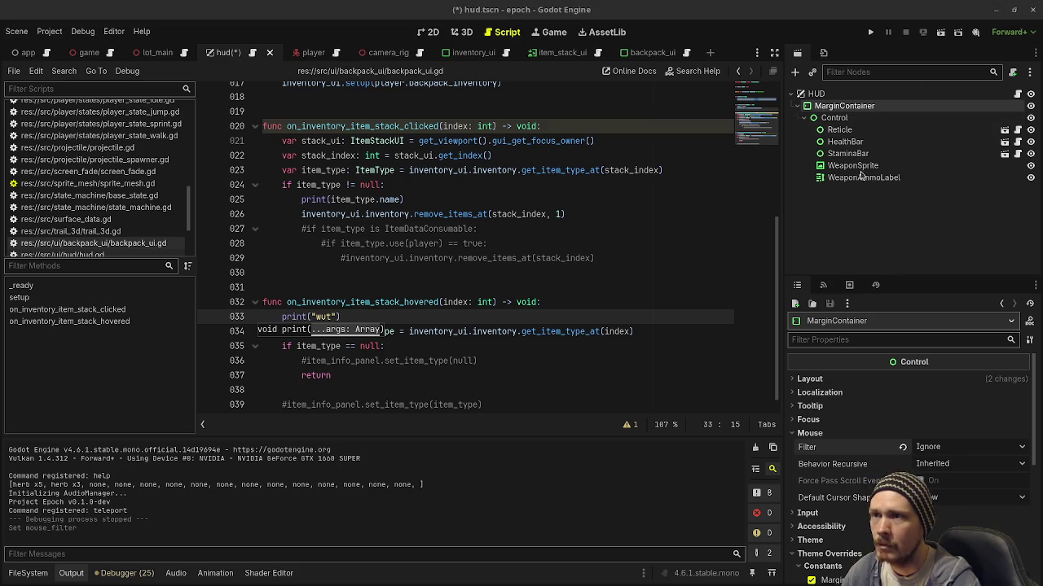
- Set the Control node's mouse filter to Ignore and run the game again
click(834, 118)
click(969, 447)
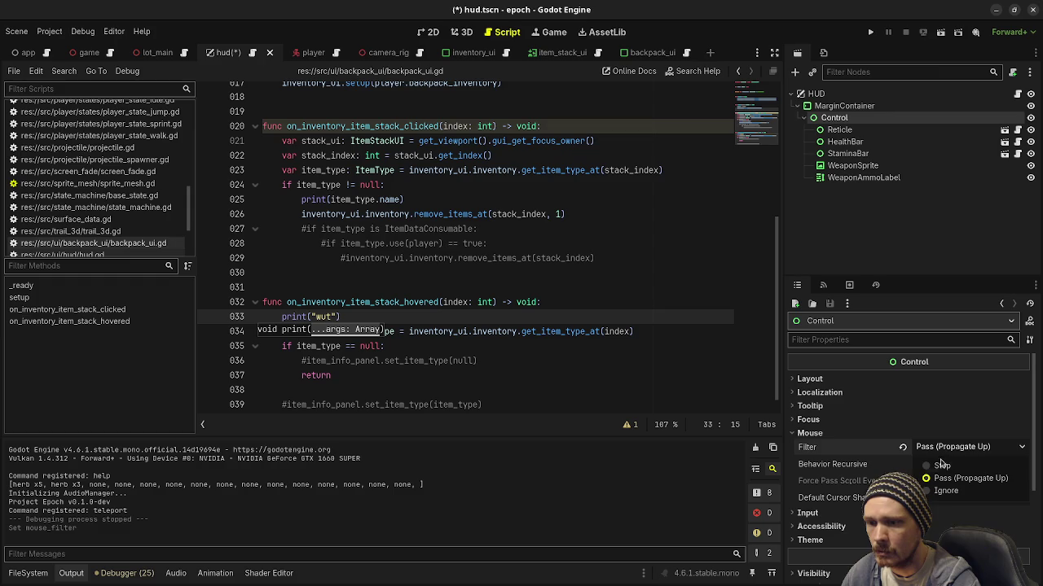
click(946, 492)
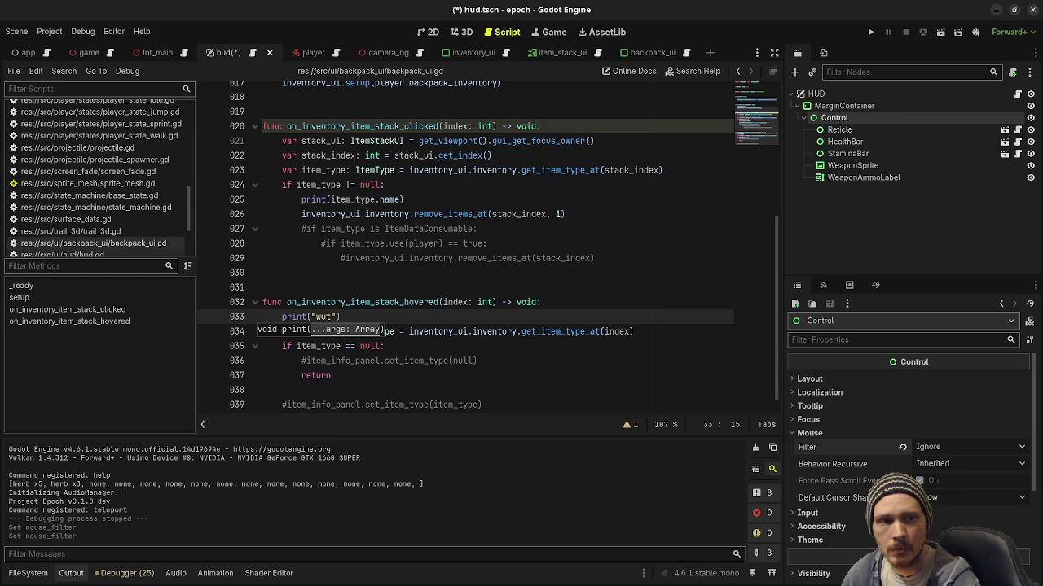
click(871, 32)
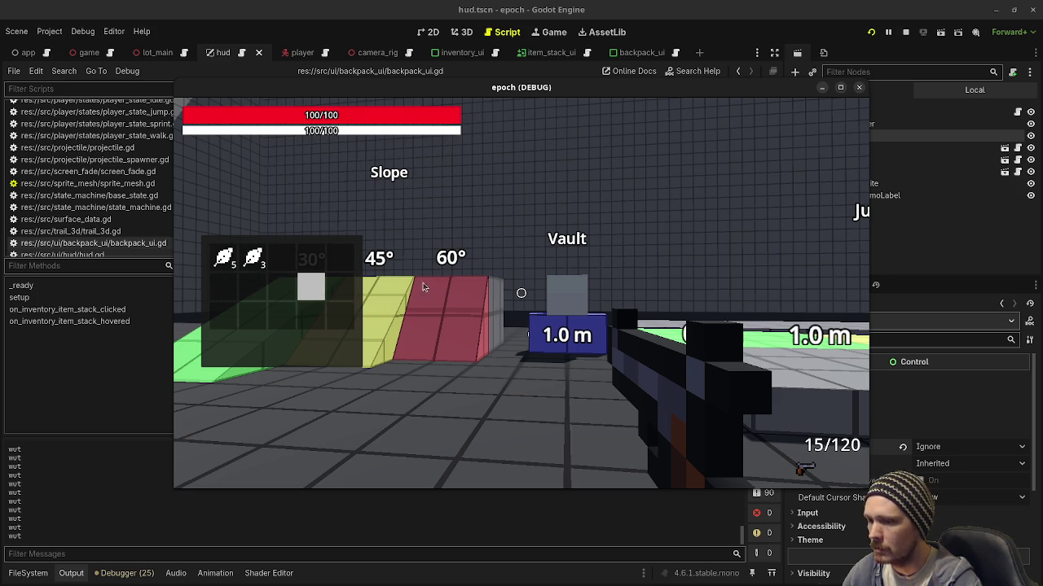
- Stop the test run, check the Mouse Filter tooltip, and select Reticle
click(905, 31)
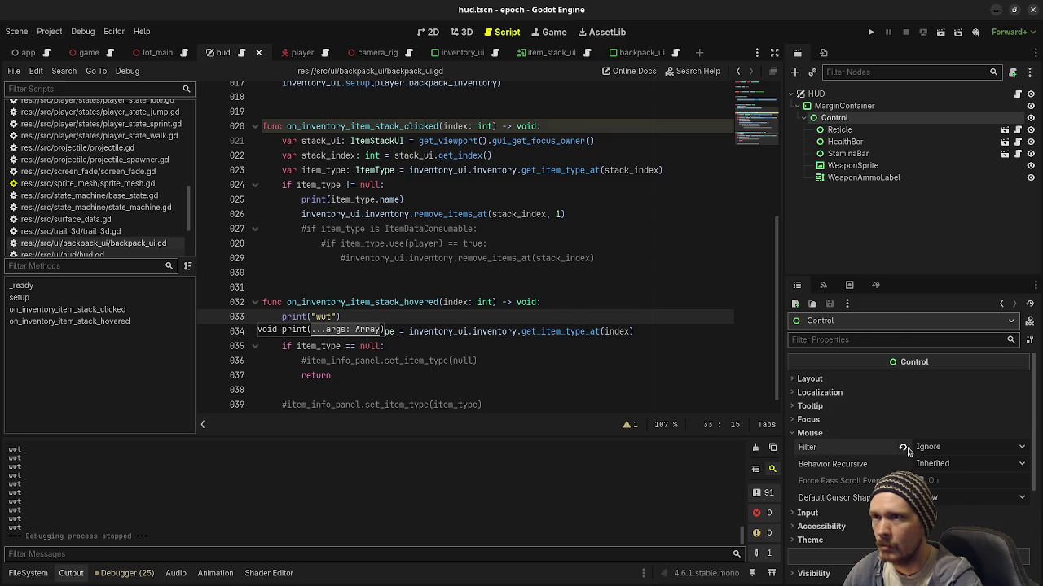
mouse_move(906, 452)
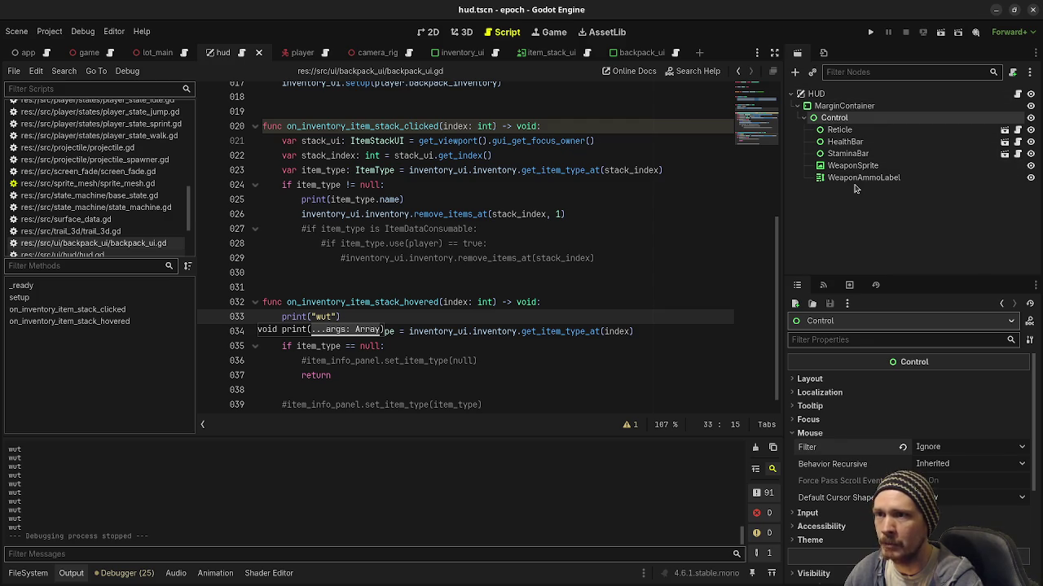
click(839, 130)
- Set mouse filter to Ignore on Reticle through WeaponAmmoLabel and save hud.tscn
shift+click(859, 177)
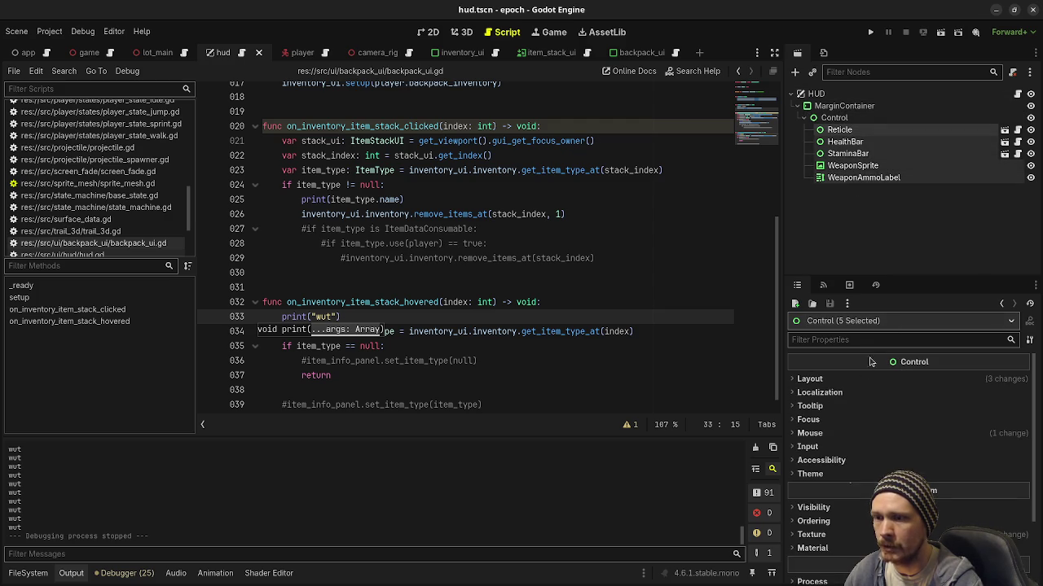
click(809, 433)
click(949, 447)
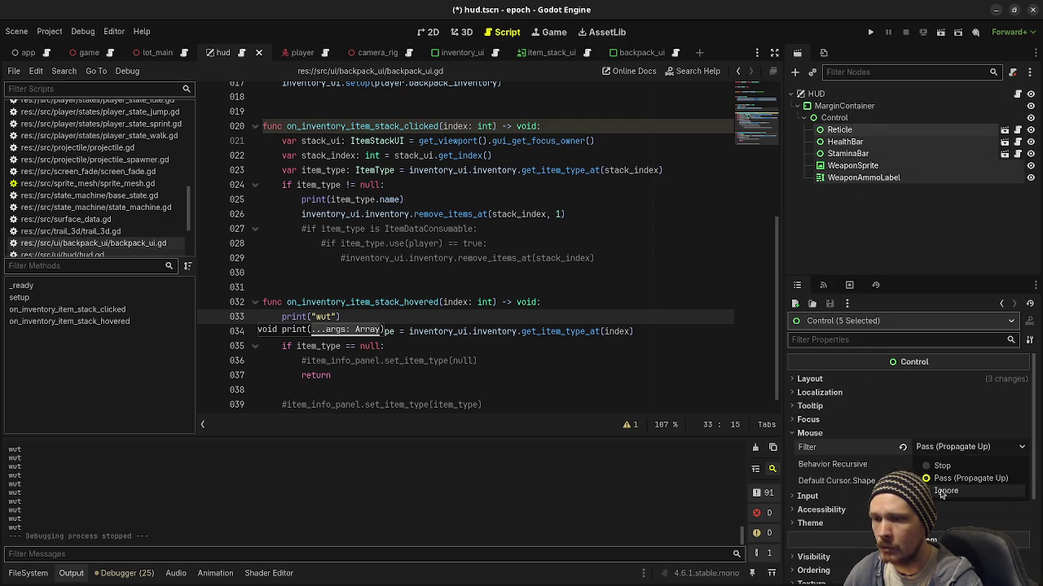
click(943, 491)
click(872, 216)
key(ctrl+s)
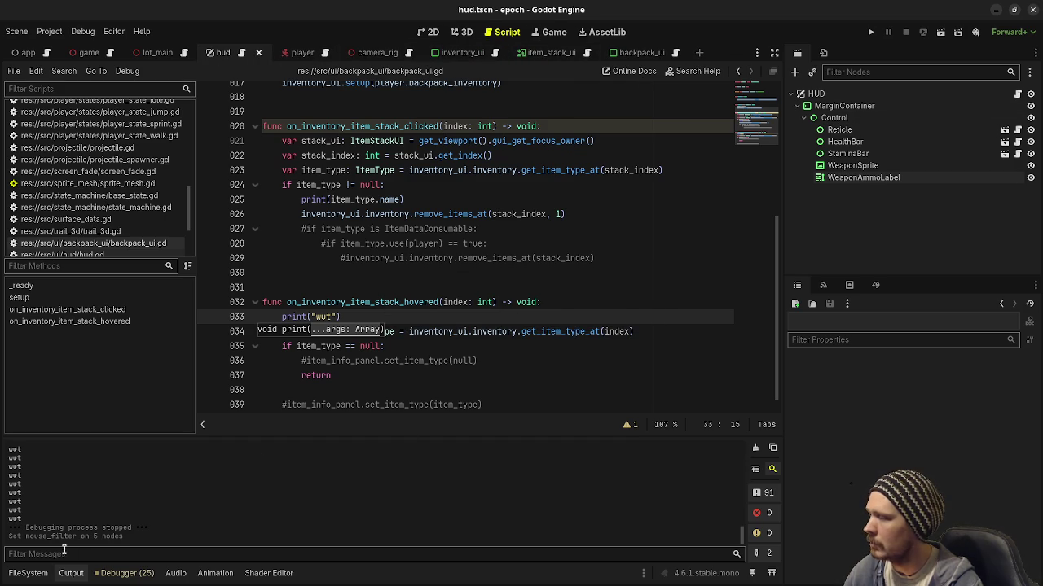
click(30, 574)
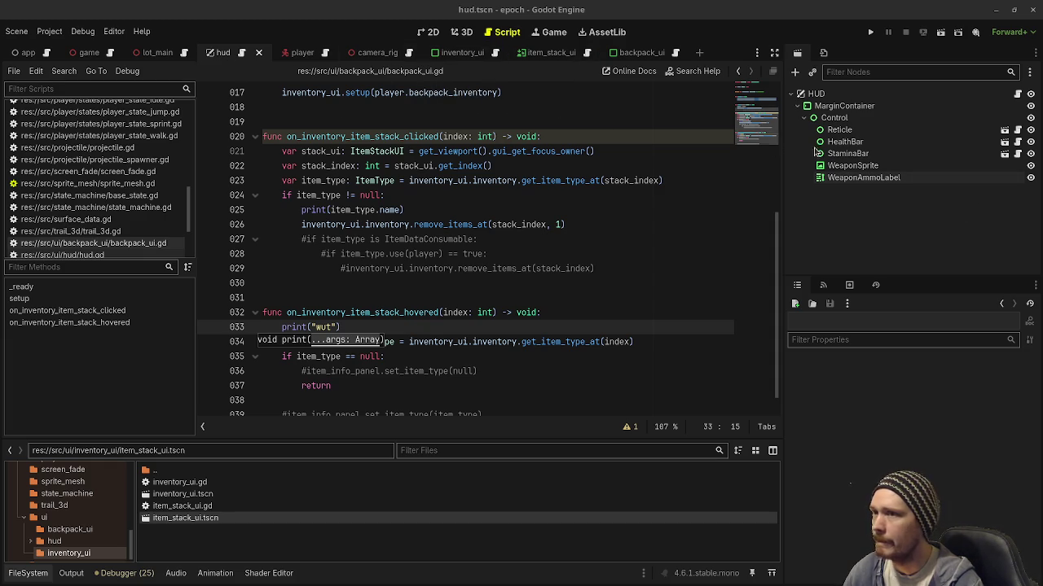
- Open the DebugConsole scene and its debug_console.gd script from game.tscn, then run the project
click(81, 52)
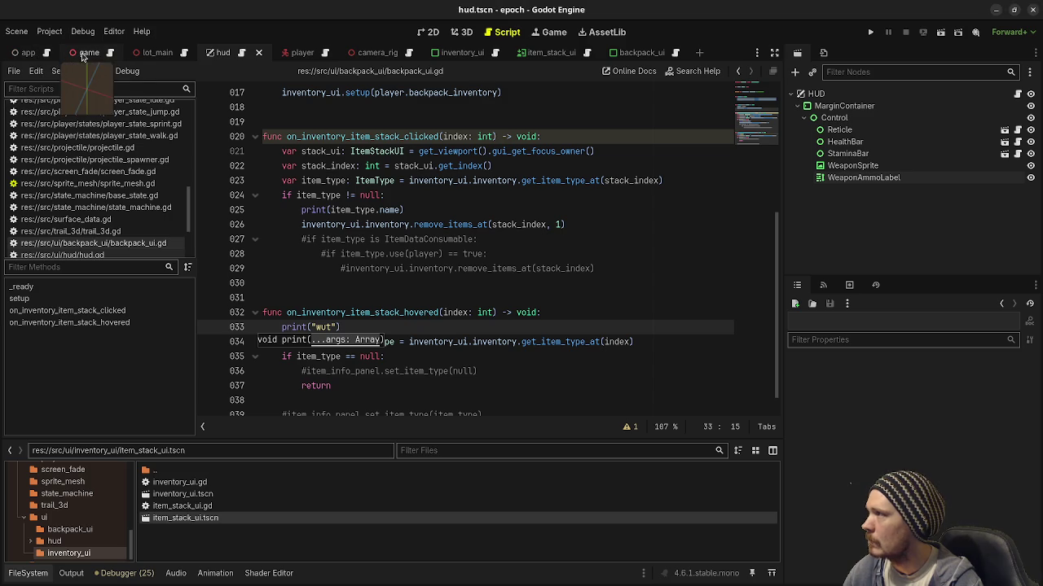
click(912, 180)
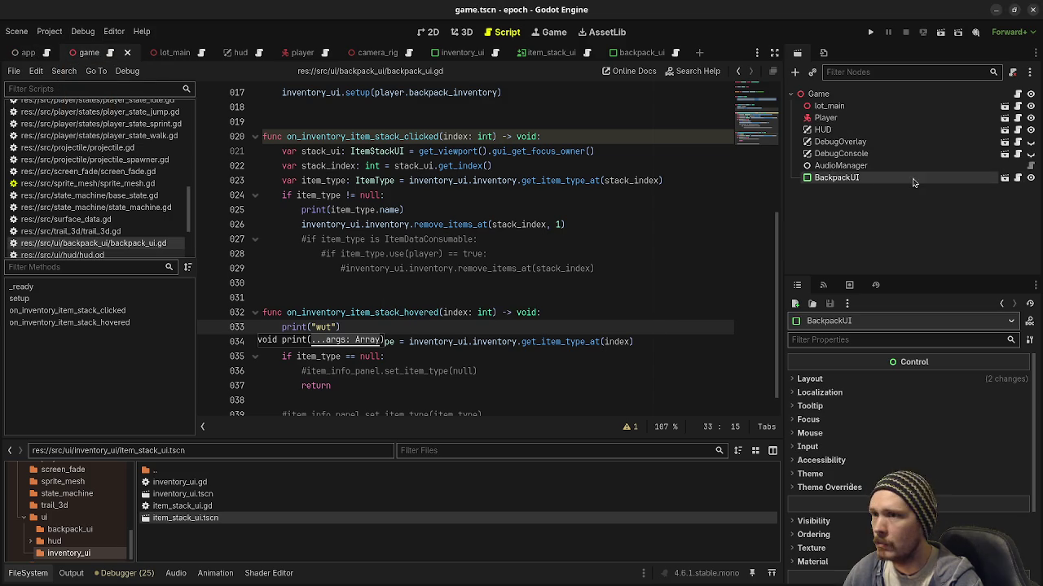
click(859, 155)
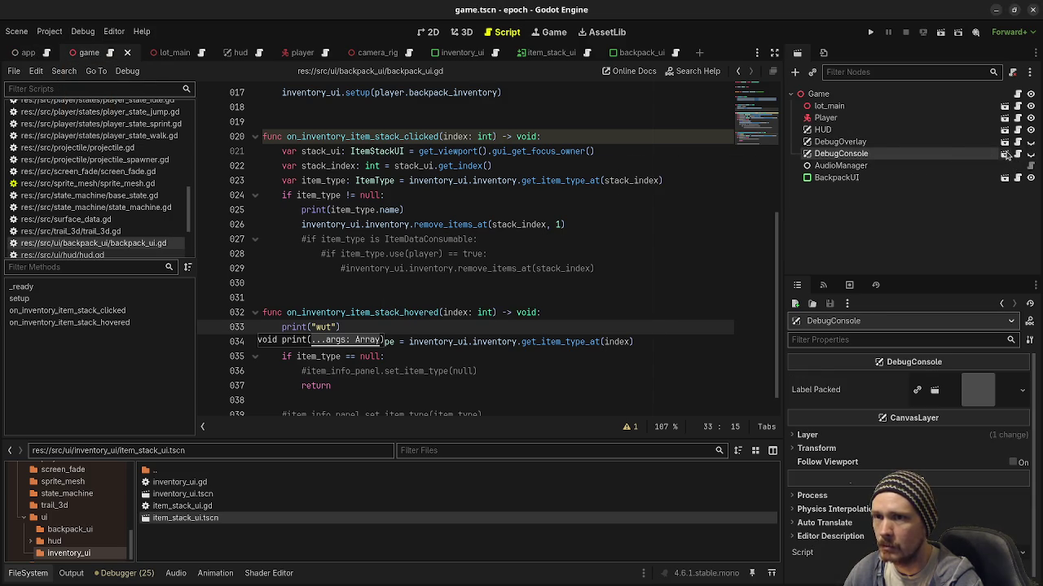
click(1005, 154)
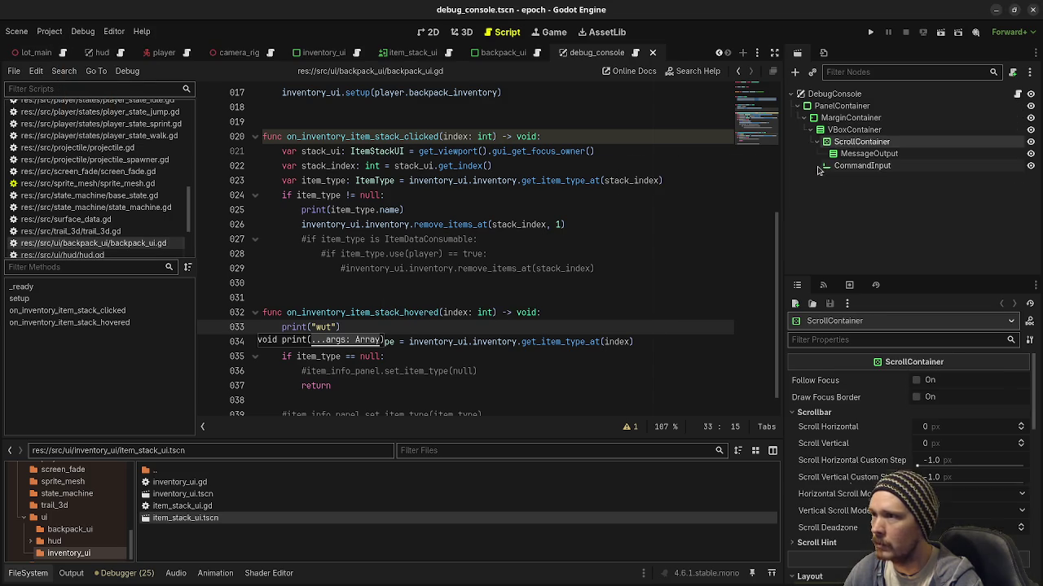
click(1017, 94)
scroll(445, 254, up, 8)
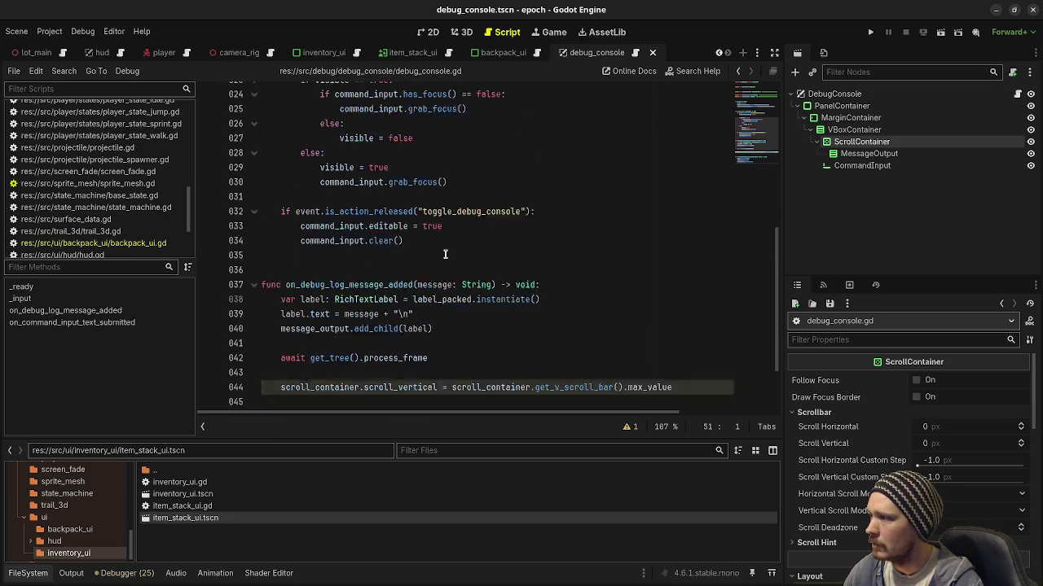
scroll(444, 254, up, 1)
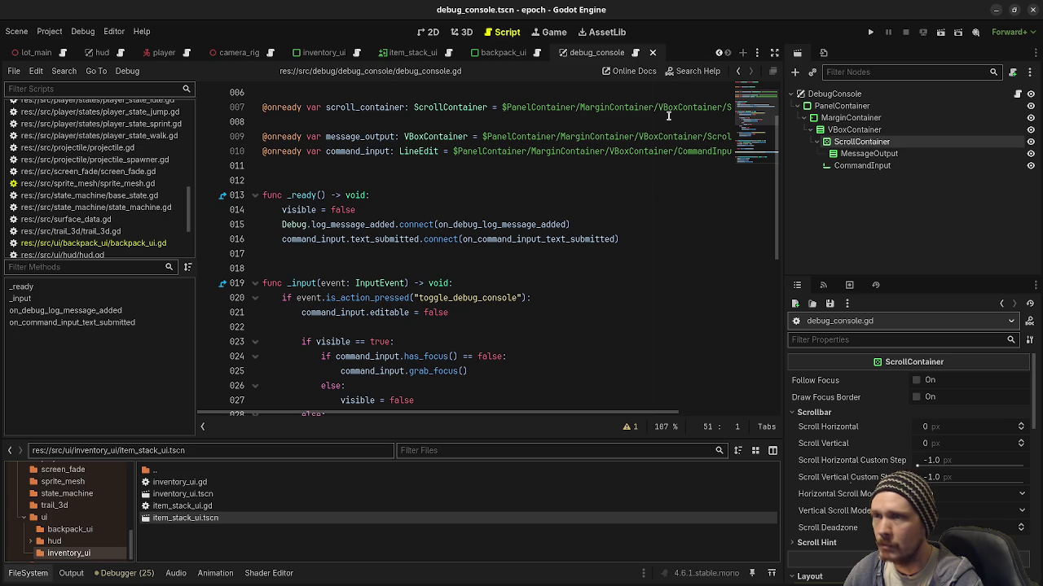
click(870, 33)
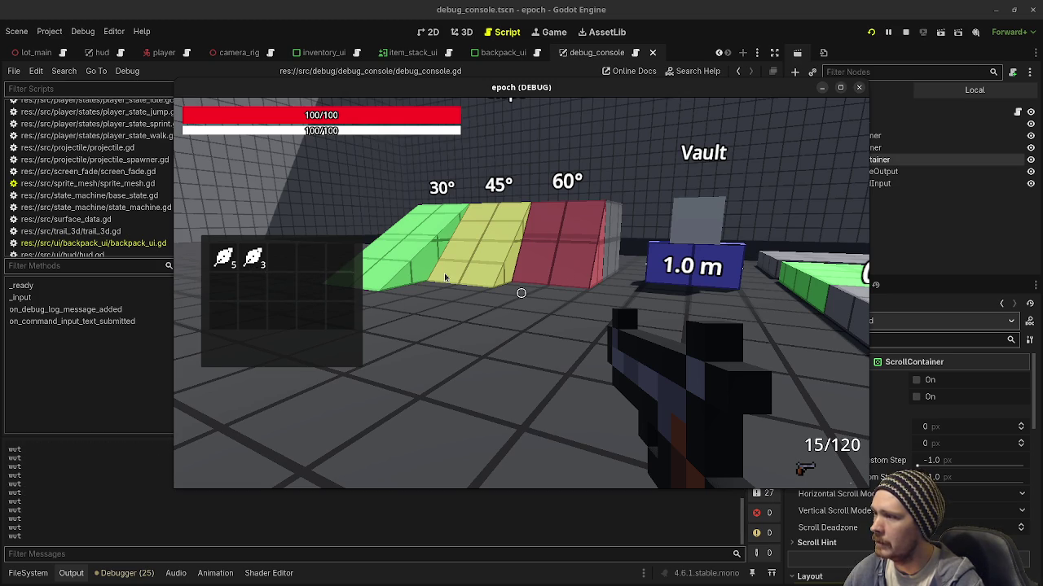
- Toggle the in-game performance overlay on and off twice with F3
key(F3)
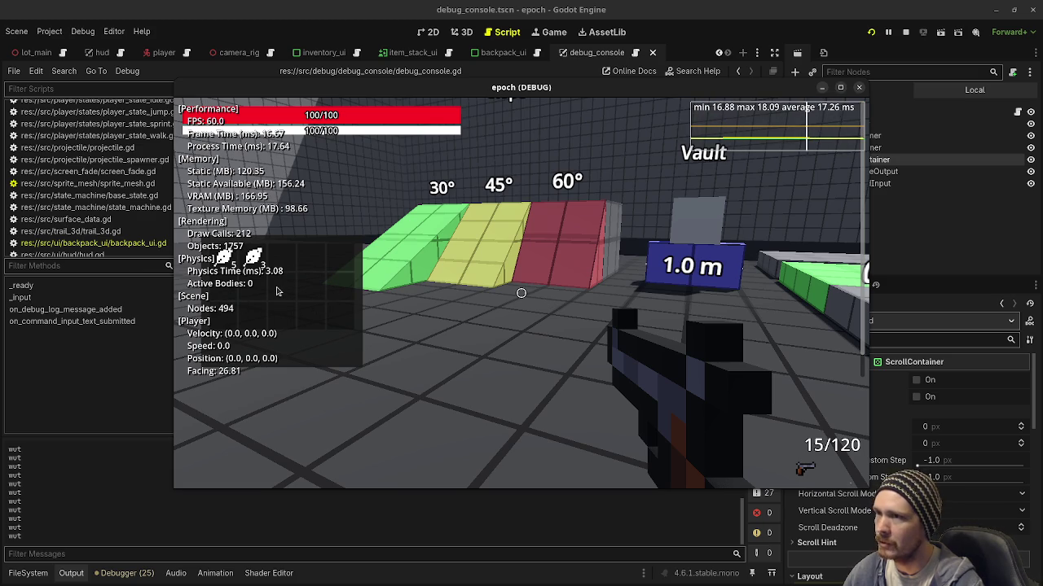
key(F3)
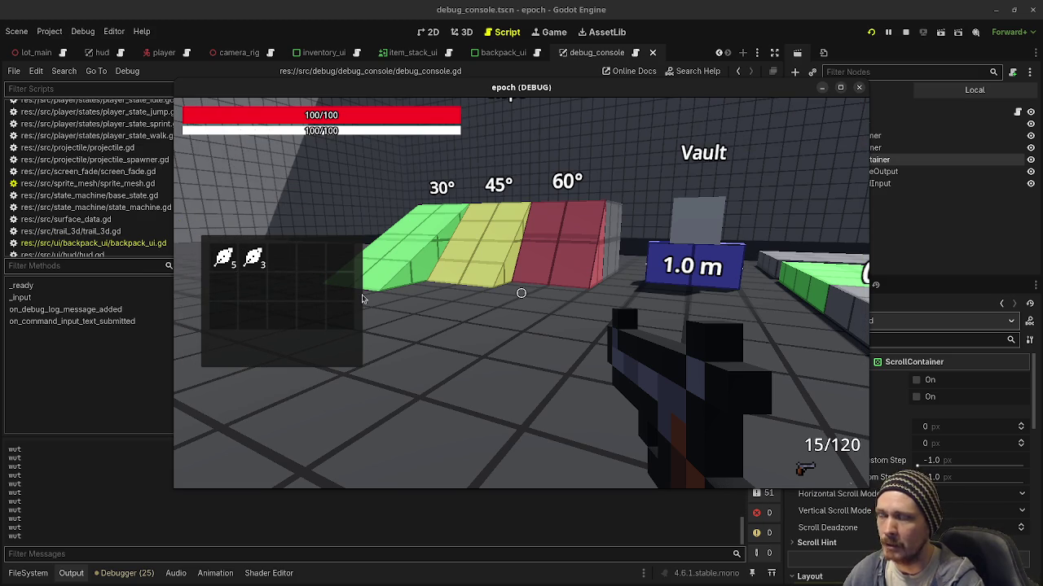
key(F3)
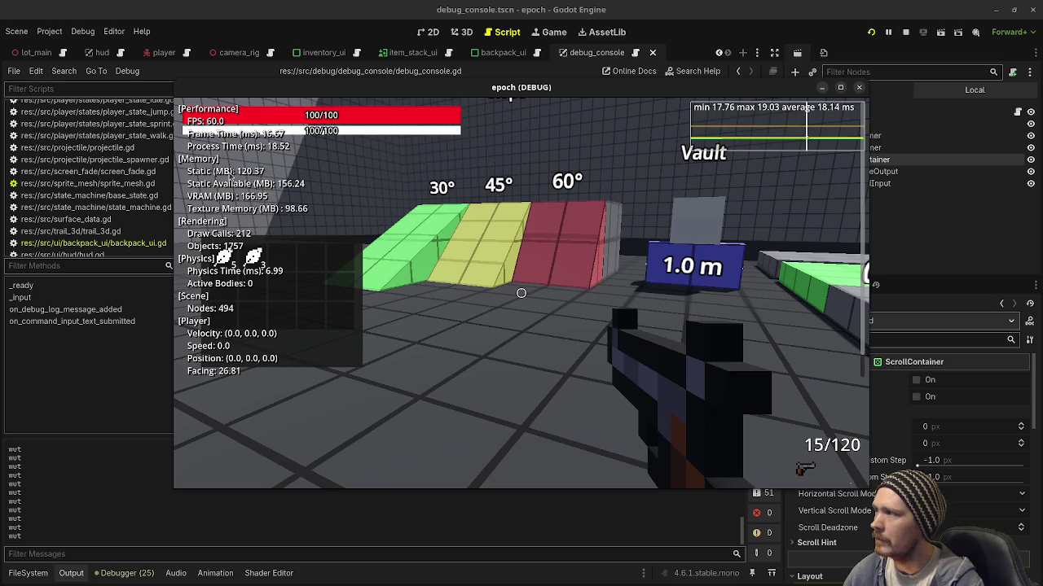
key(F3)
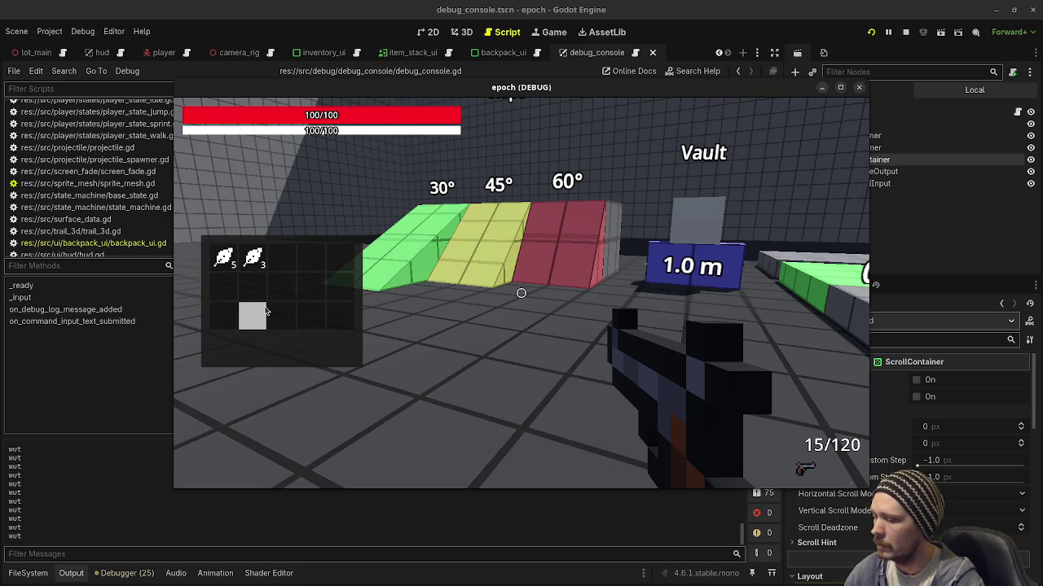
- Open the in-game console, fire three shots, then stop the game
key(grave)
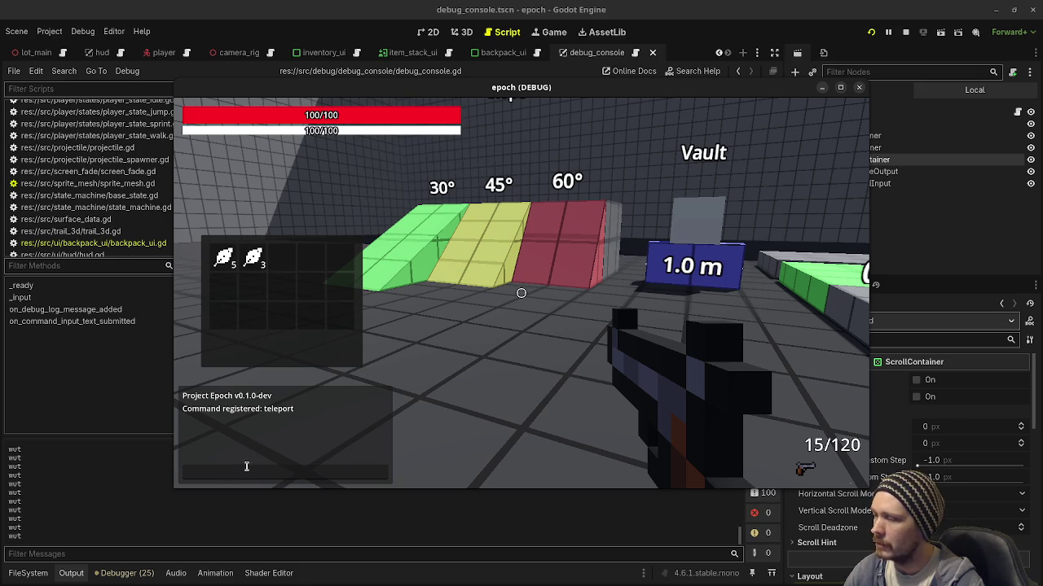
click(286, 474)
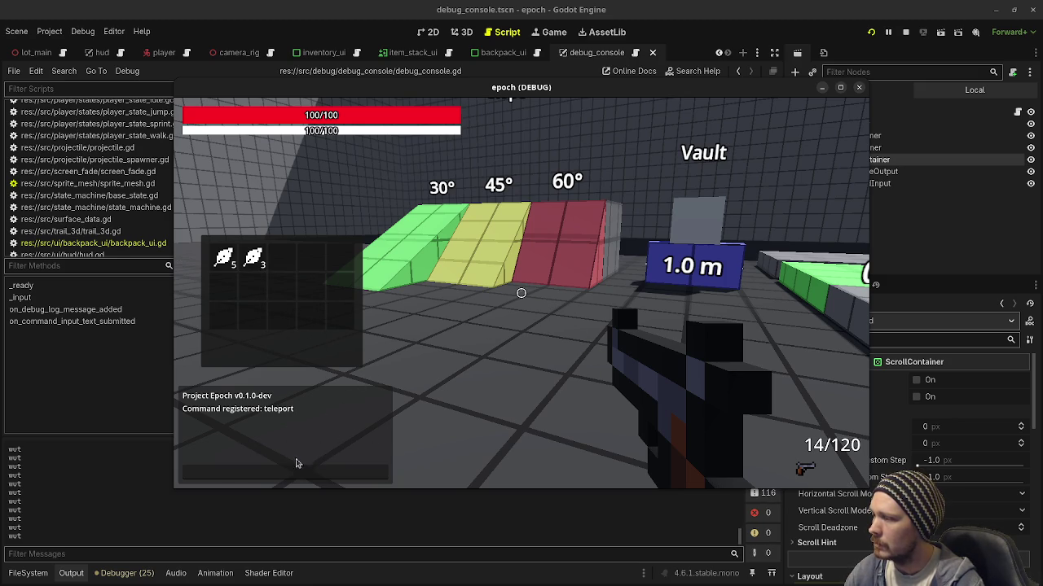
click(308, 465)
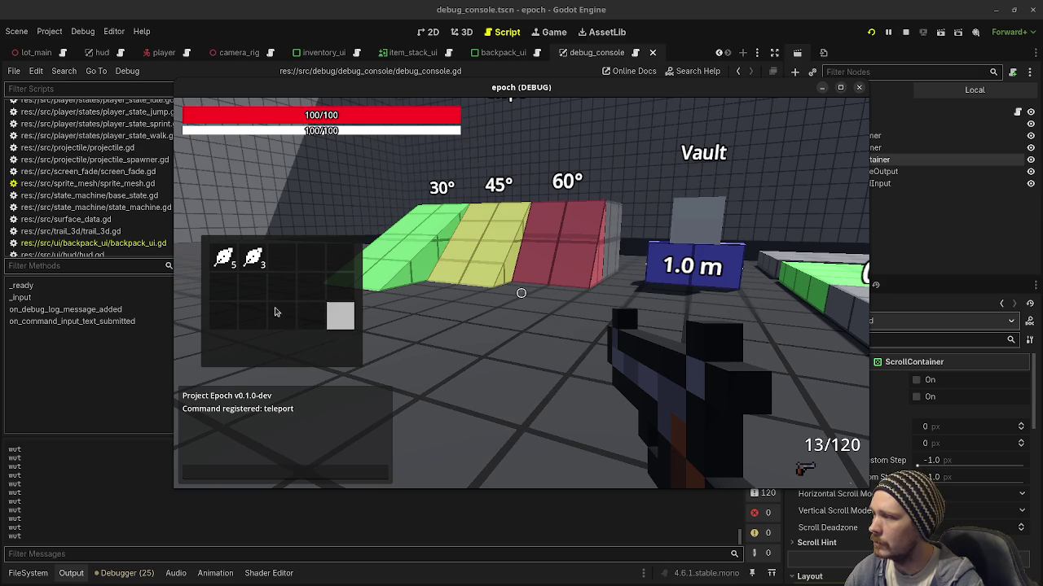
click(236, 469)
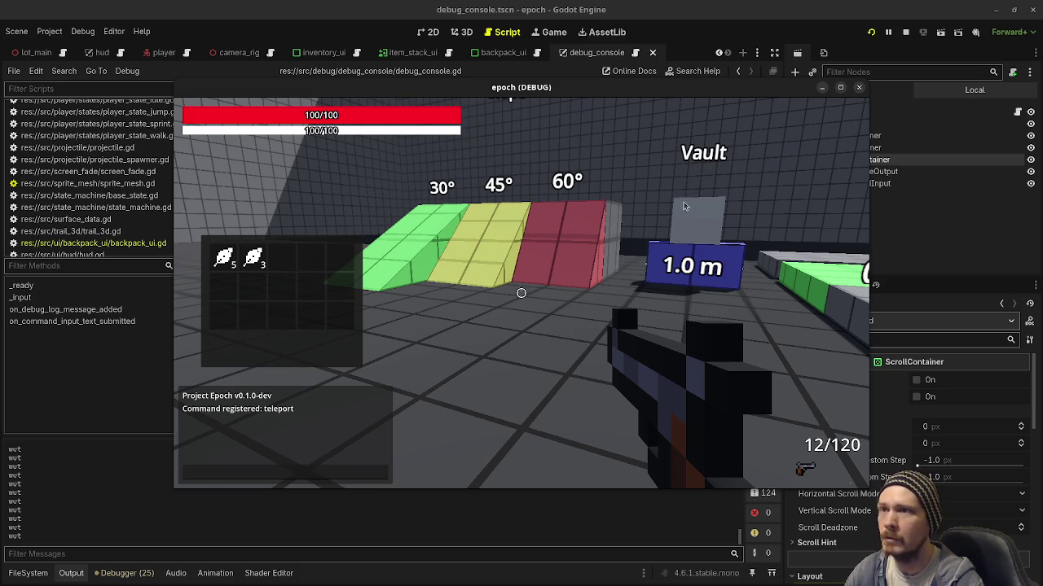
click(905, 33)
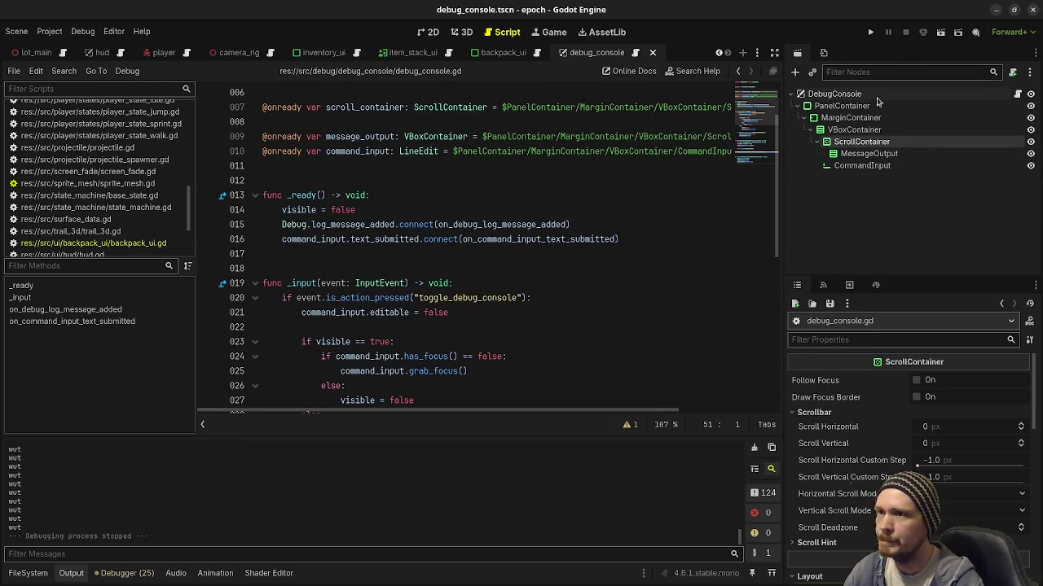
- Open debug_console.tscn and its script from the game scene
scroll(29, 53, up, 2)
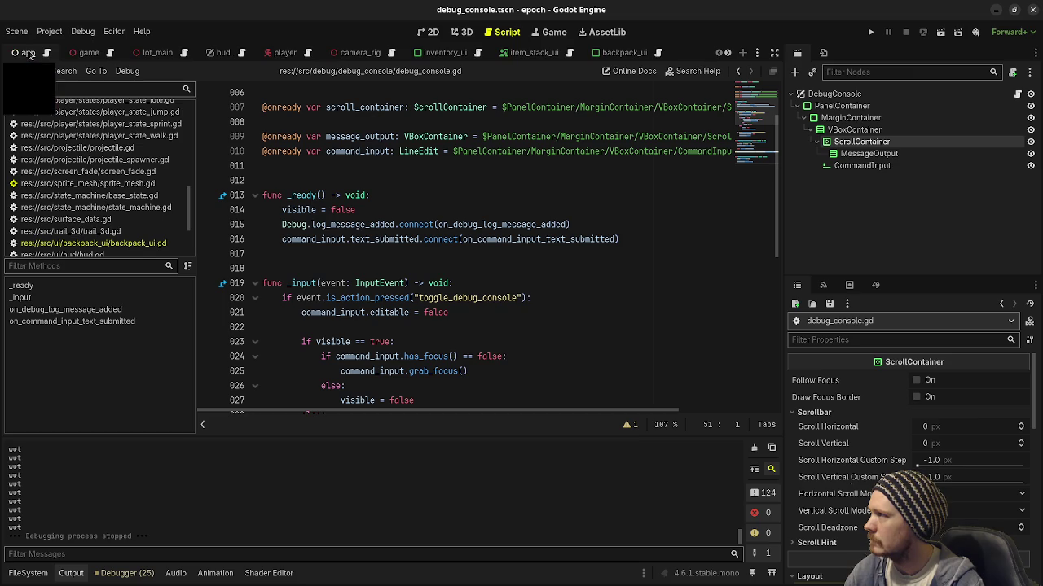
click(85, 53)
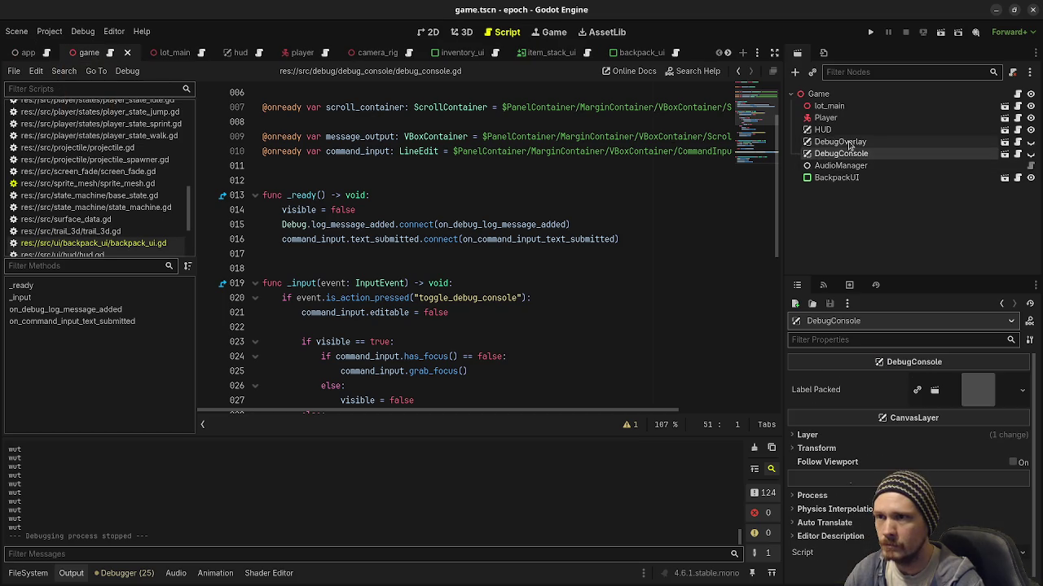
click(1004, 155)
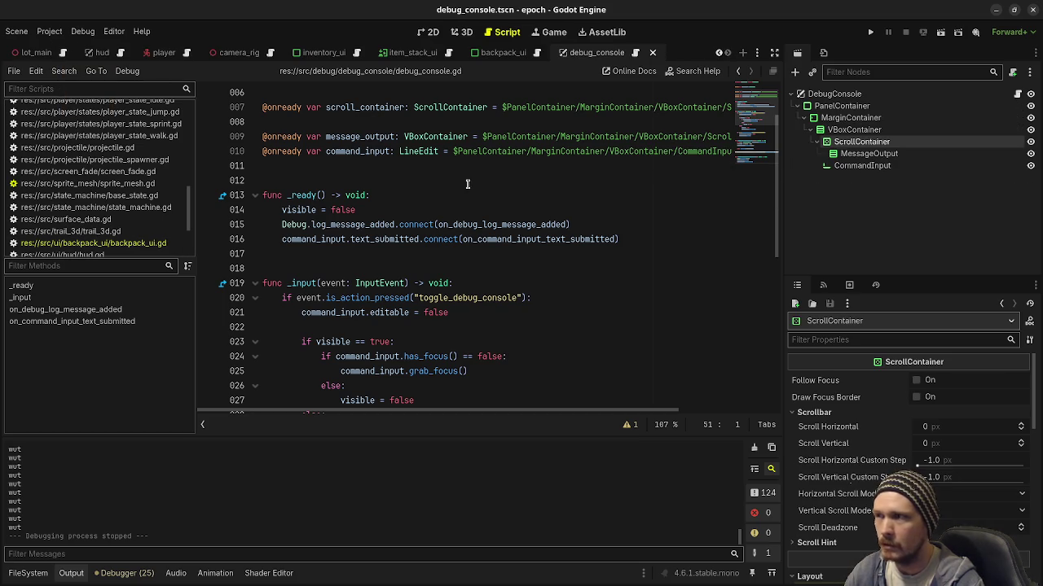
click(1019, 94)
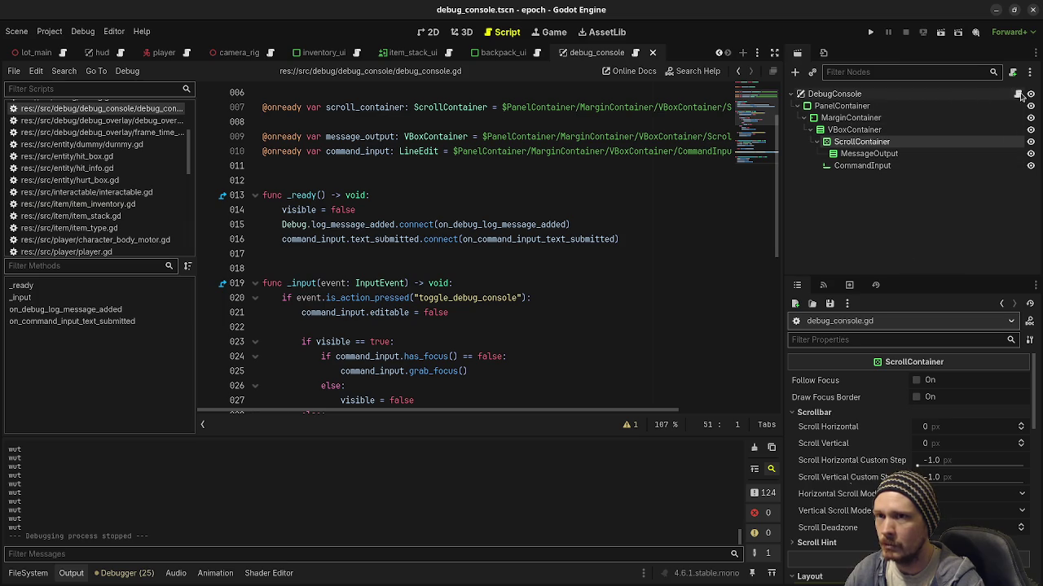
- View the debug console layout in 2D, select its PanelContainer, then return to game.tscn
click(429, 31)
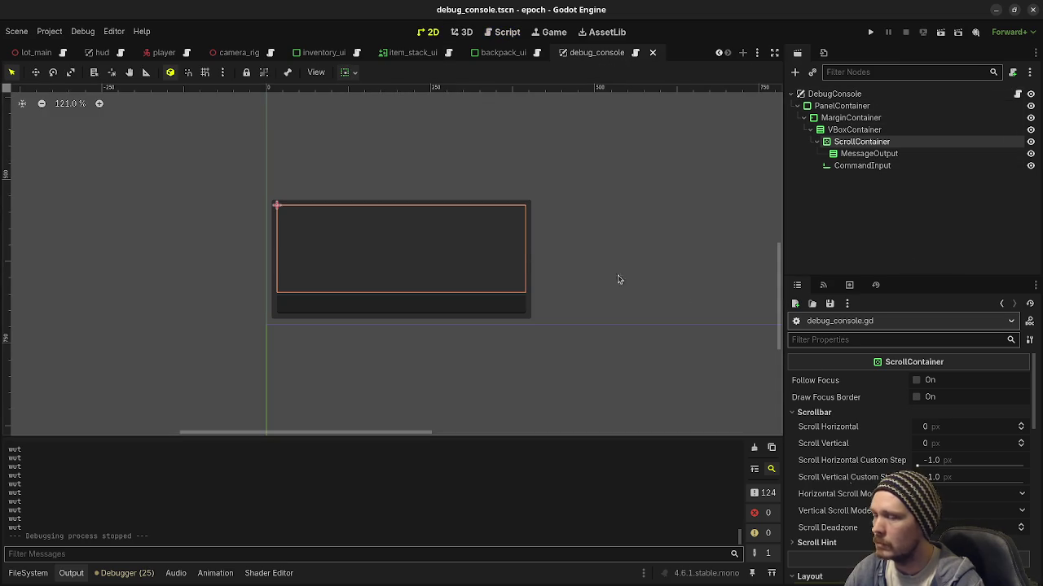
scroll(540, 298, down, 10)
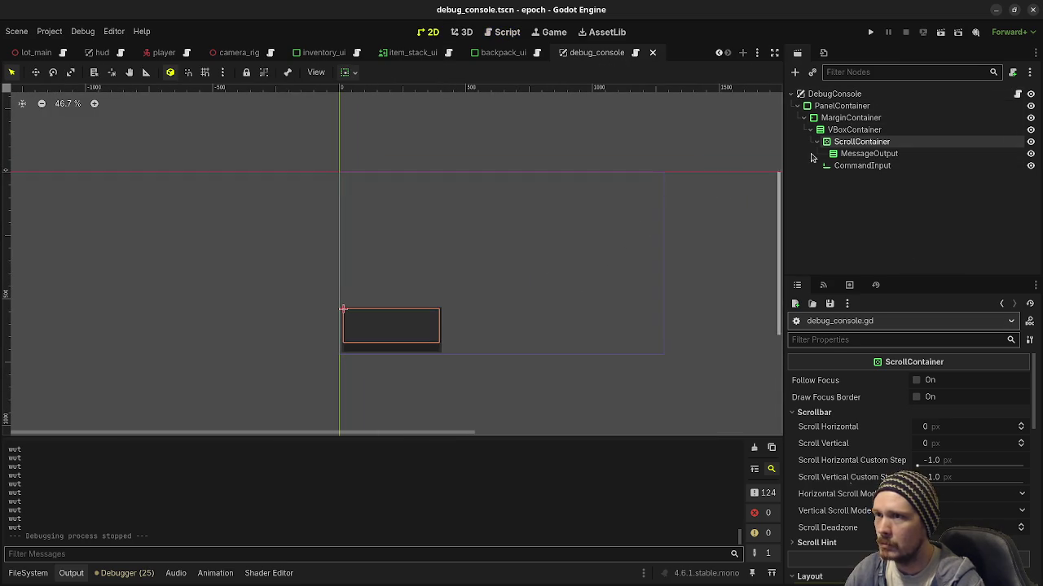
click(860, 95)
click(847, 111)
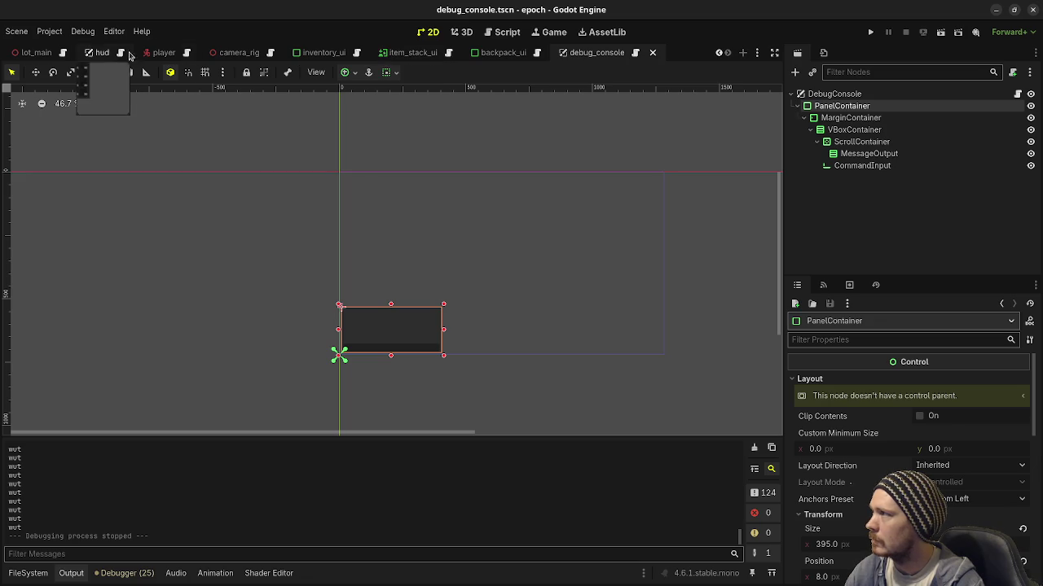
scroll(59, 57, up, 2)
click(85, 52)
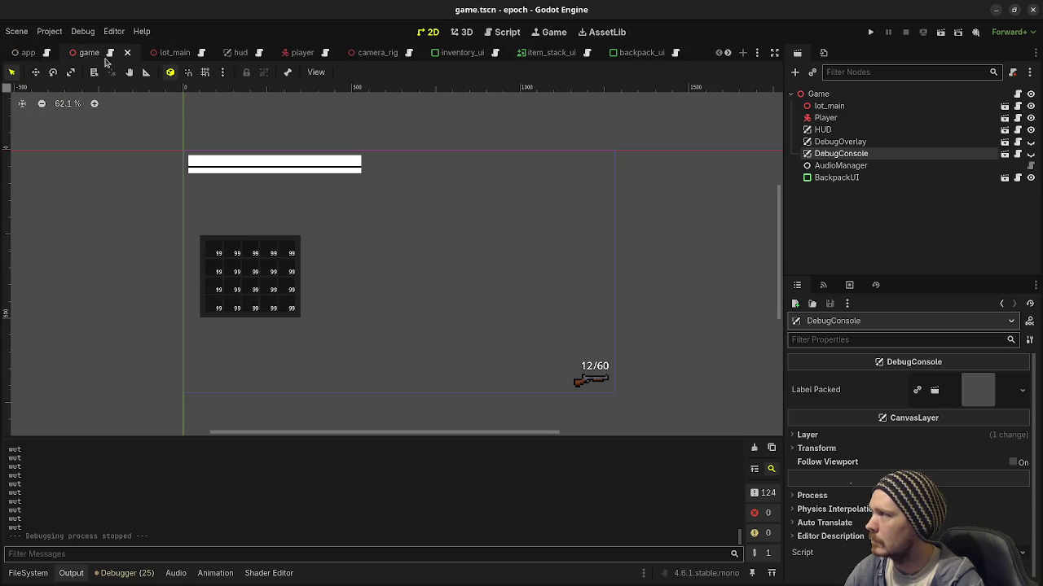
- Open debug_overlay.tscn and change FrameTimeGraph's mouse filter
click(1005, 141)
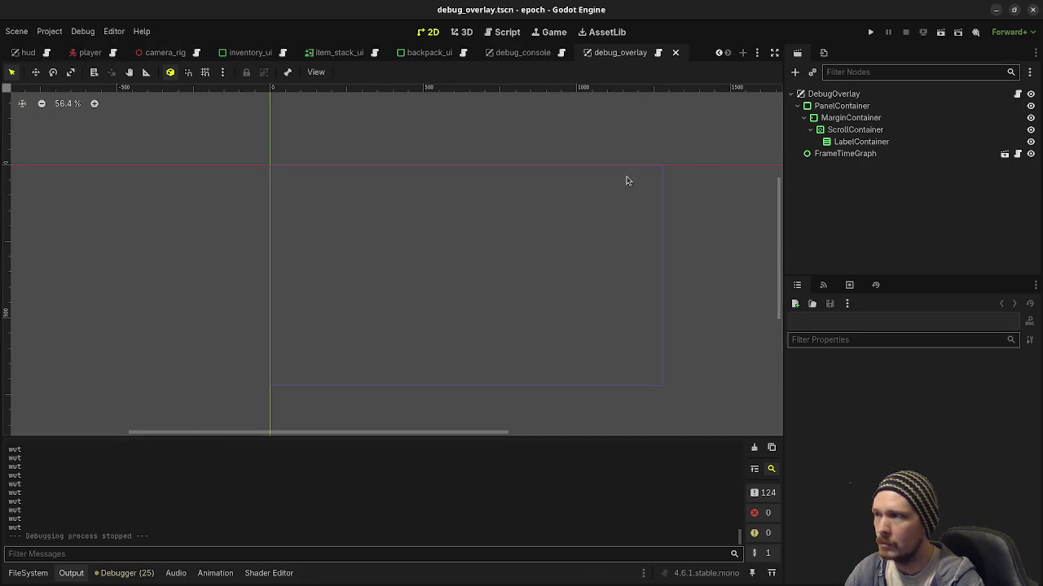
click(842, 105)
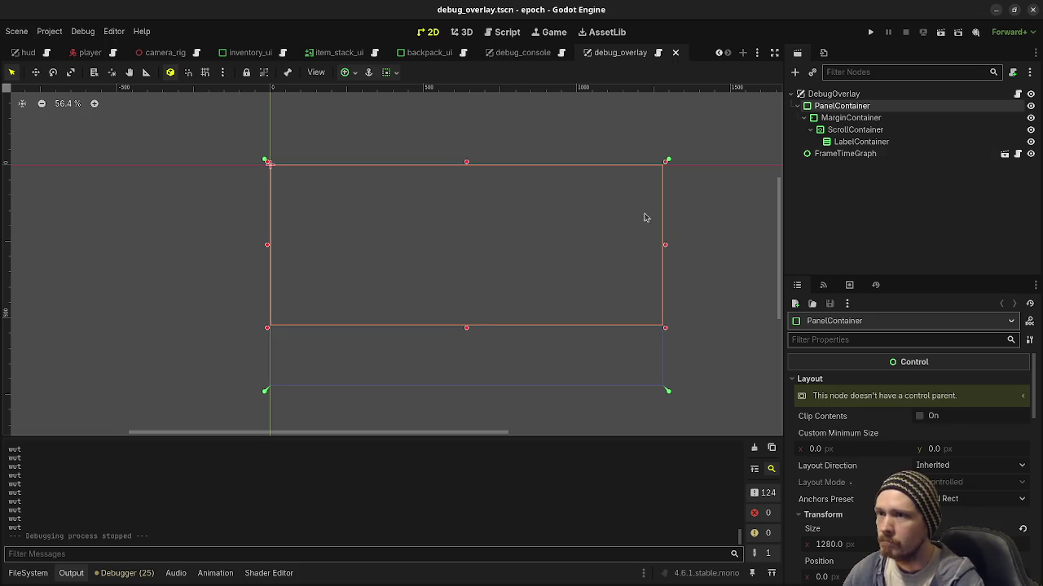
shift+click(839, 155)
click(838, 433)
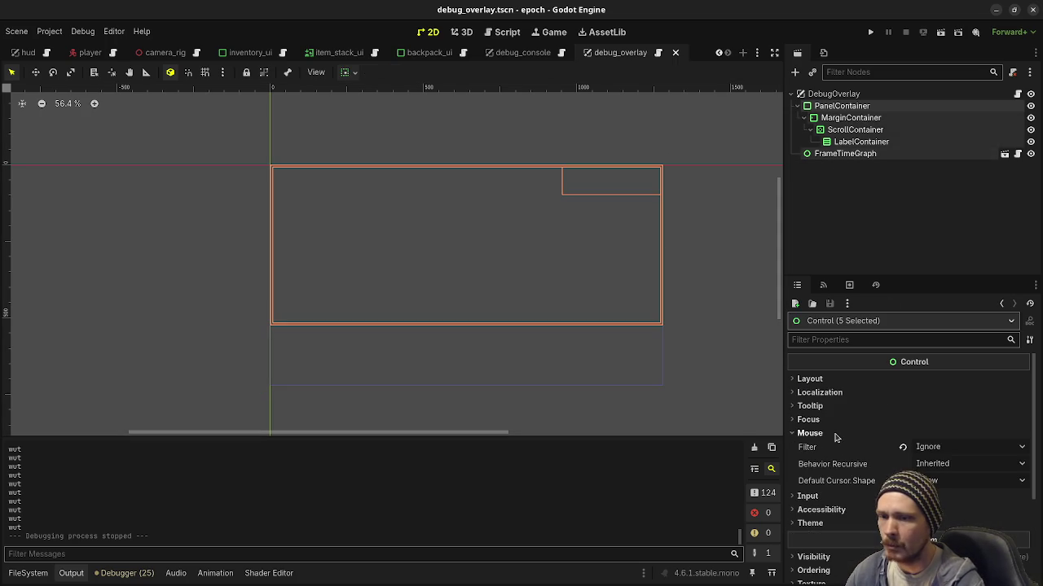
click(846, 155)
scroll(876, 440, down, 10)
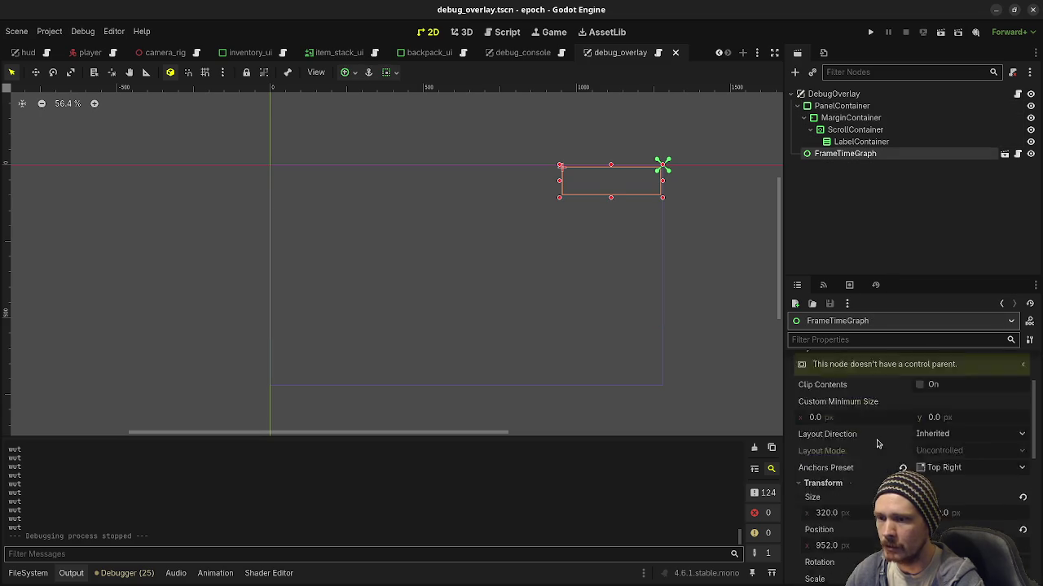
click(810, 502)
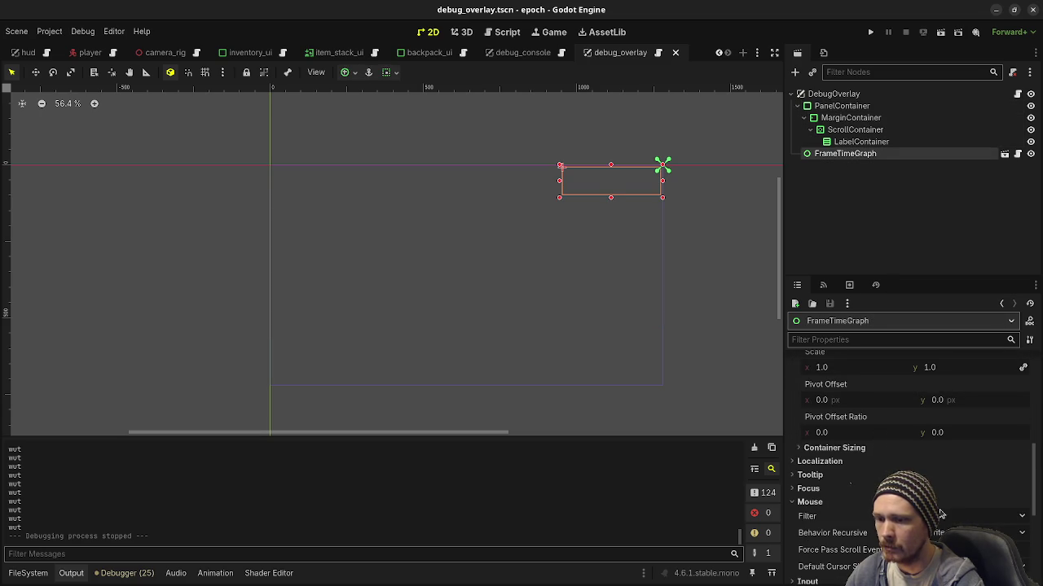
click(977, 517)
click(977, 549)
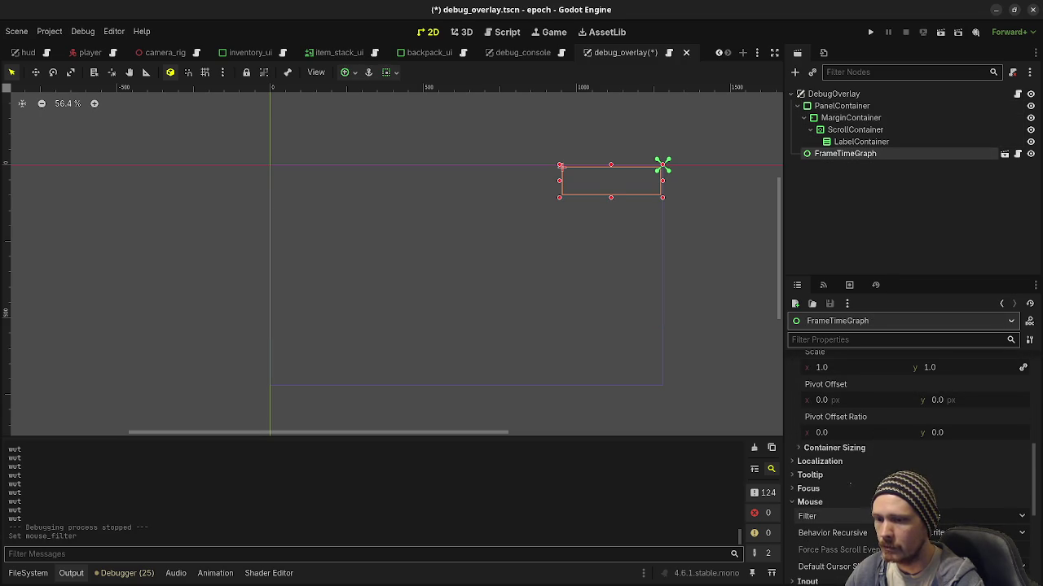
- Set LabelContainer's and MarginContainer's mouse filter to Ignore
click(861, 142)
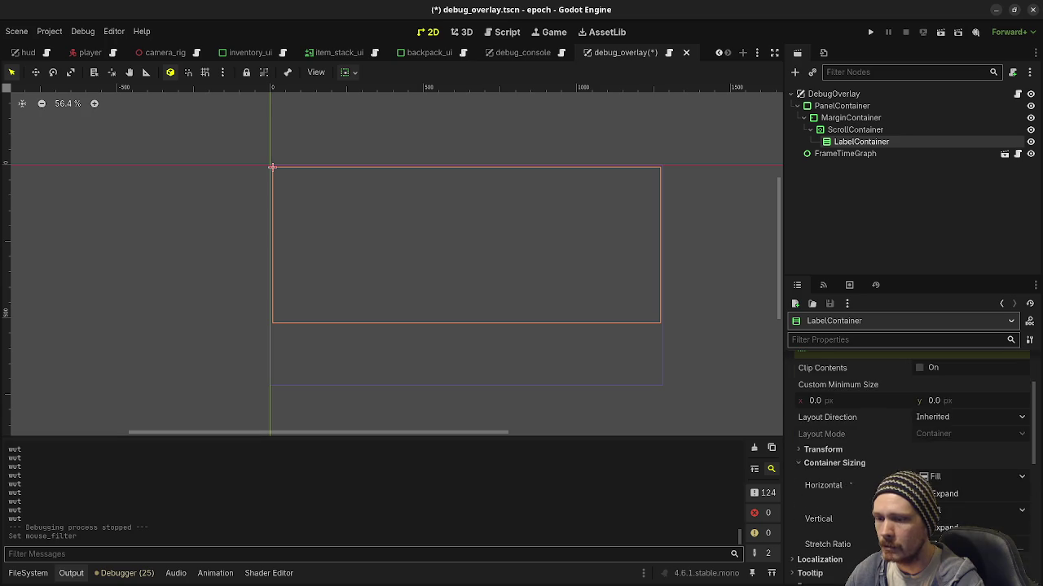
scroll(904, 448, down, 5)
click(961, 472)
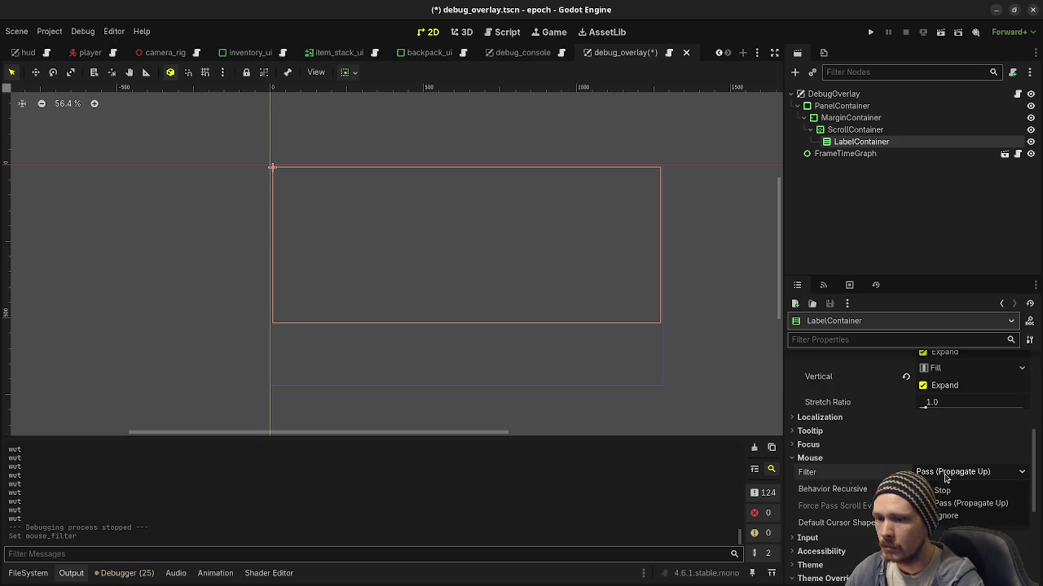
click(943, 518)
click(854, 129)
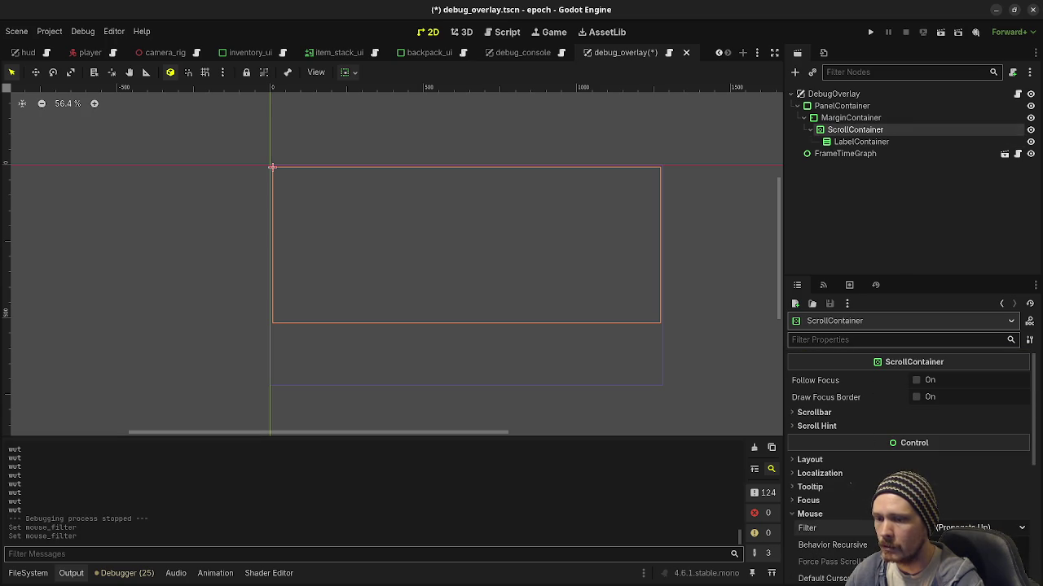
click(850, 118)
scroll(910, 419, down, 4)
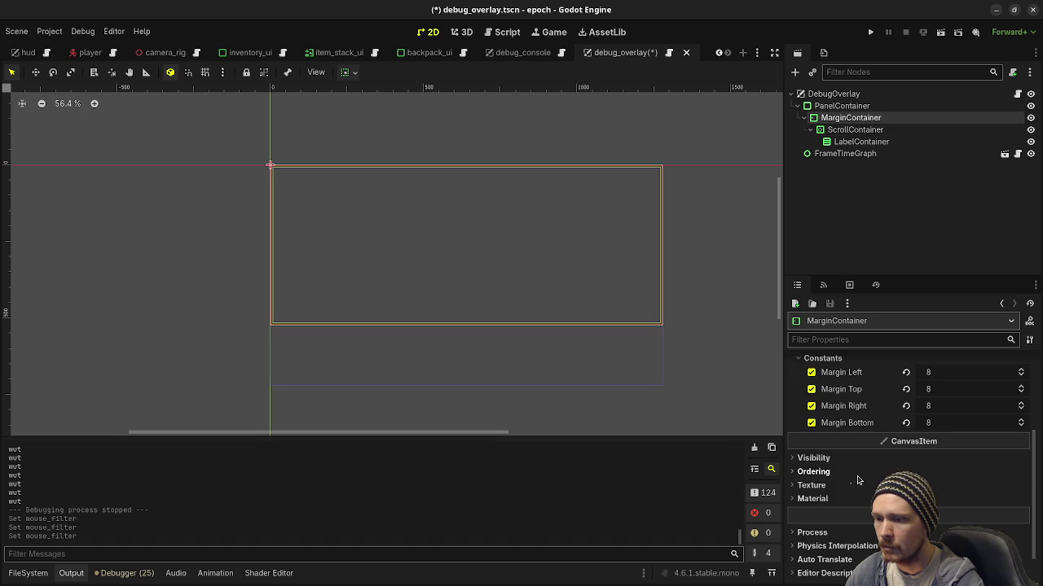
scroll(857, 477, up, 3)
click(850, 409)
click(953, 419)
click(942, 463)
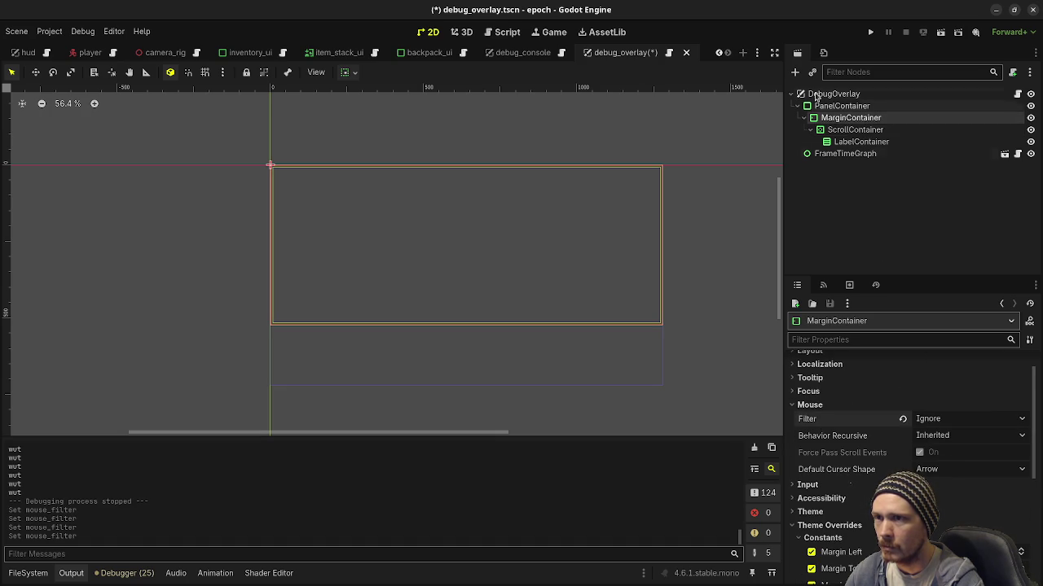
- Check PanelContainer's mouse settings, save debug_overlay.tscn, and switch to debug_console.tscn
click(841, 105)
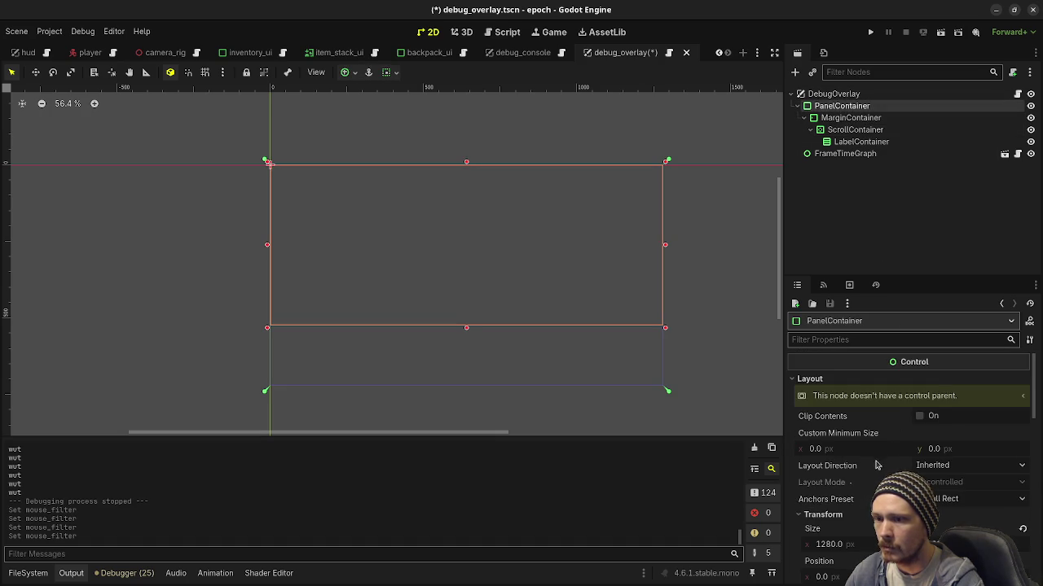
scroll(871, 466, down, 5)
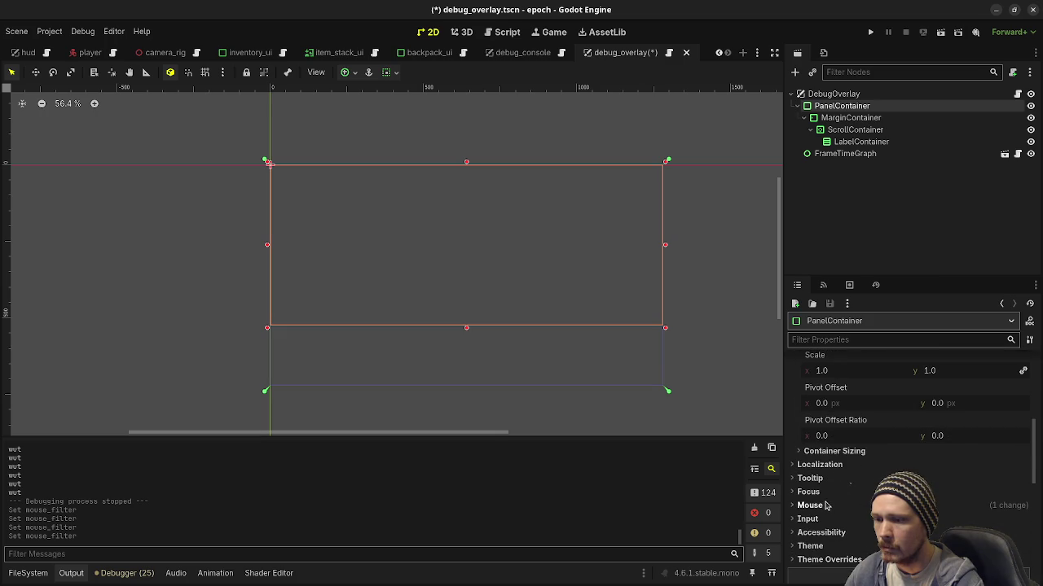
click(810, 505)
key(ctrl+s)
key(ctrl+shift+Tab)
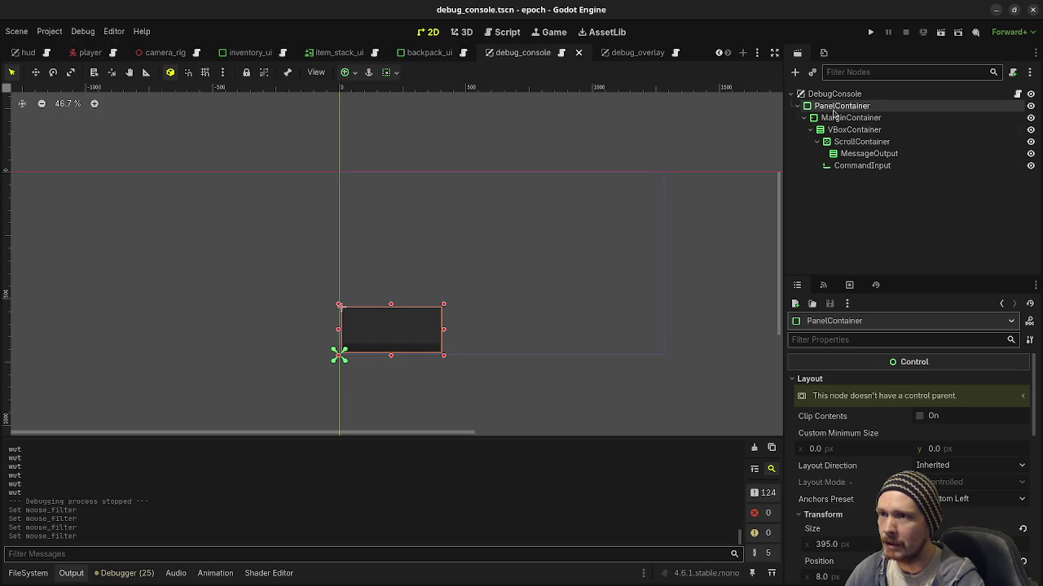
- Check PanelContainer's Mouse settings, then run the game showing herb stacks of 5 and 3
scroll(815, 432, down, 8)
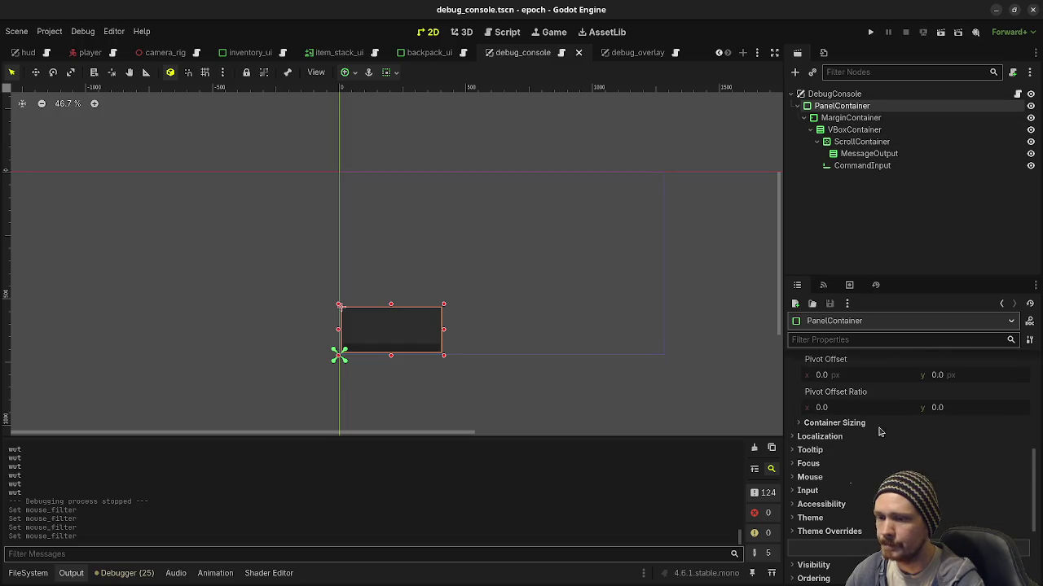
click(810, 478)
click(810, 477)
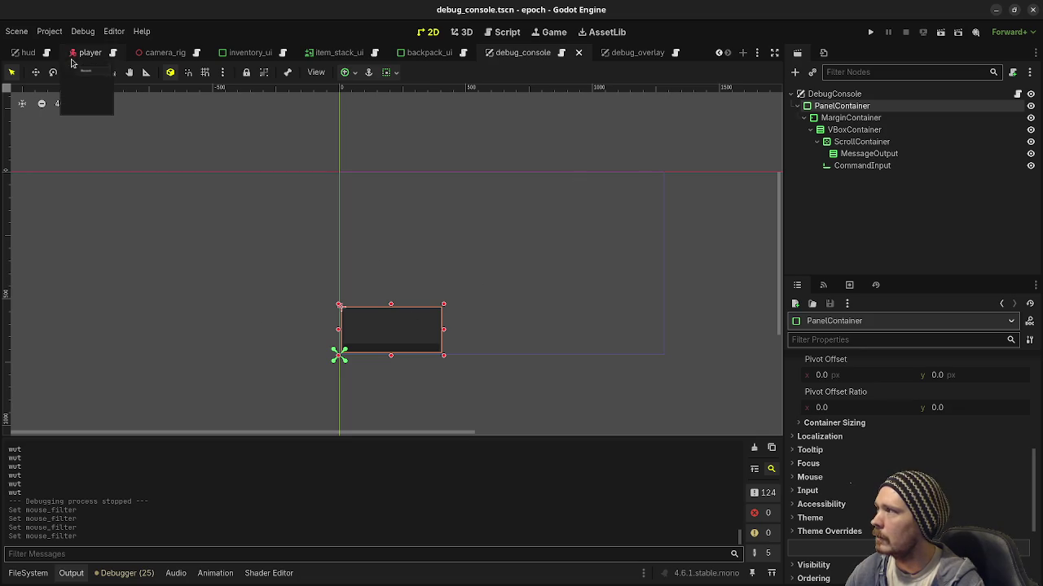
scroll(70, 57, up, 3)
click(870, 31)
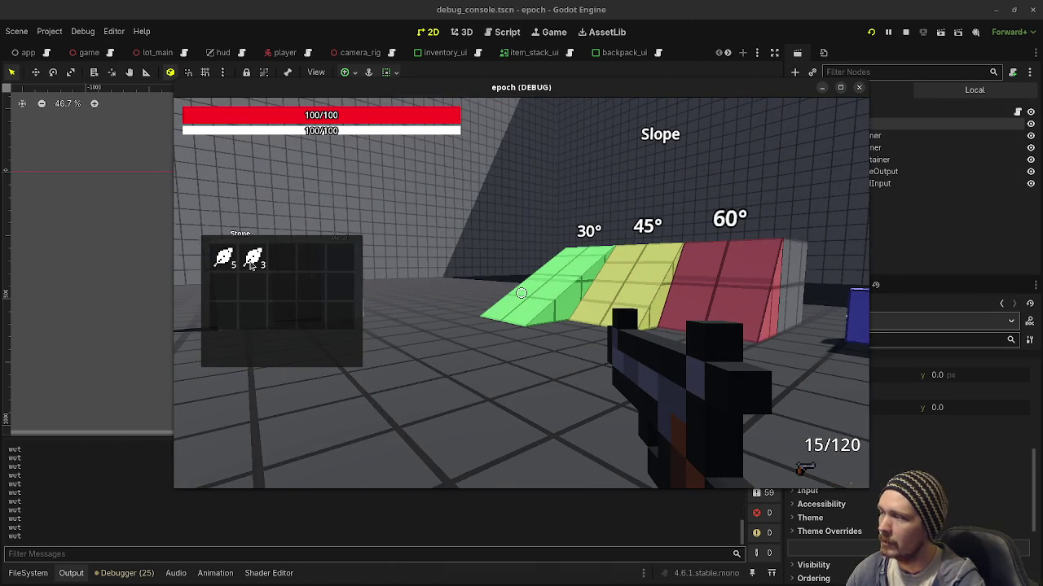
- Use herbs from the second slot until it holds 1, then stop the game
click(256, 356)
click(269, 351)
click(255, 259)
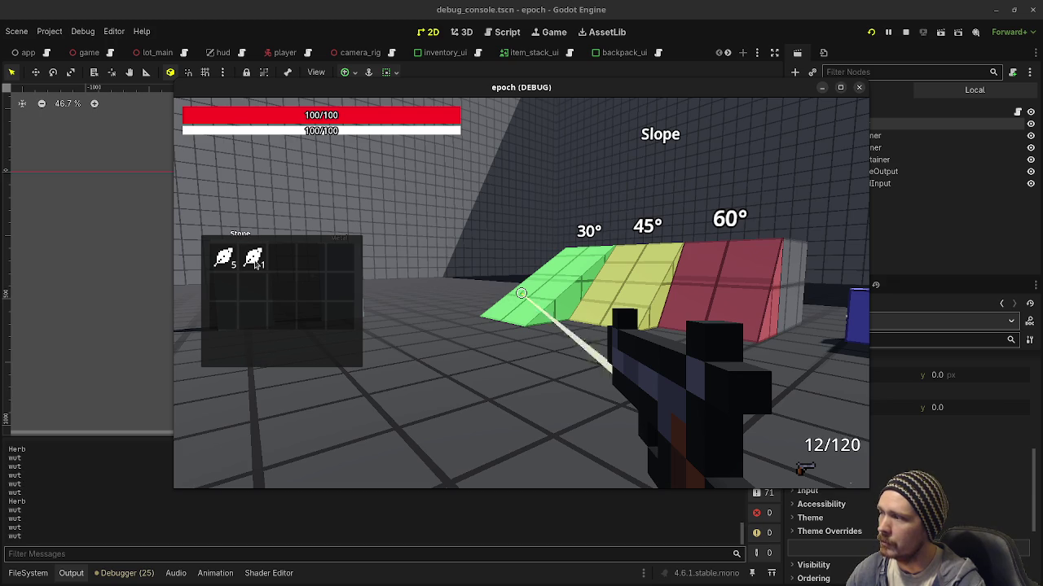
click(254, 260)
click(250, 263)
click(247, 264)
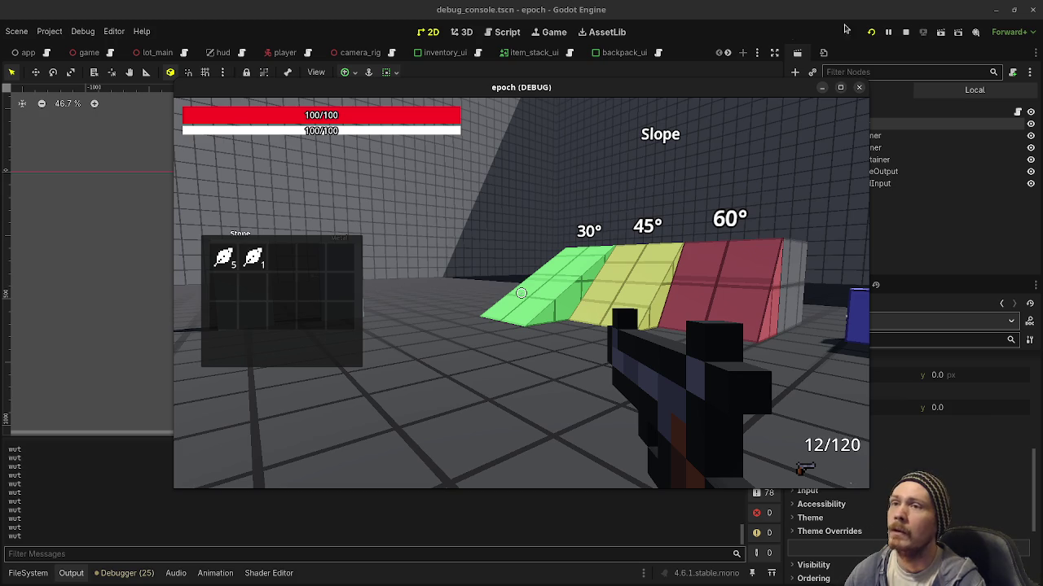
click(906, 32)
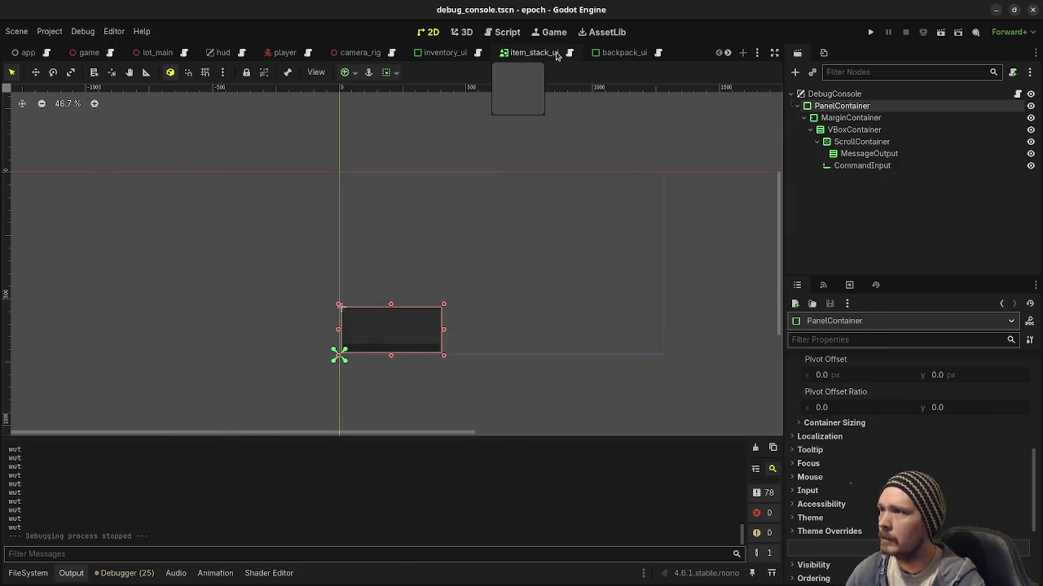
- Set StackCountLabel's Mouse Filter to Ignore in item_stack_ui, save, and rerun the game
click(557, 54)
click(847, 141)
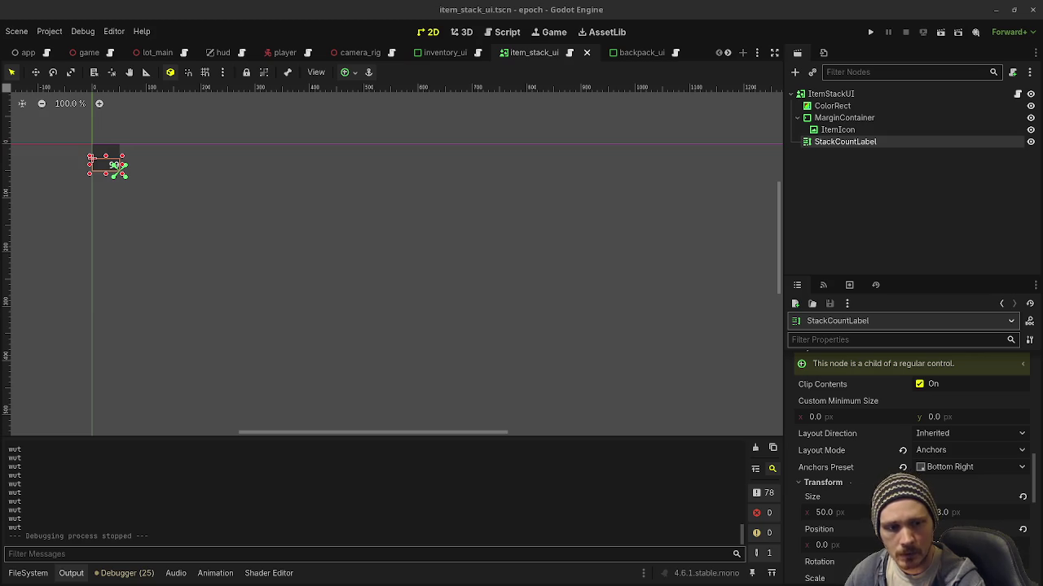
scroll(866, 444, down, 5)
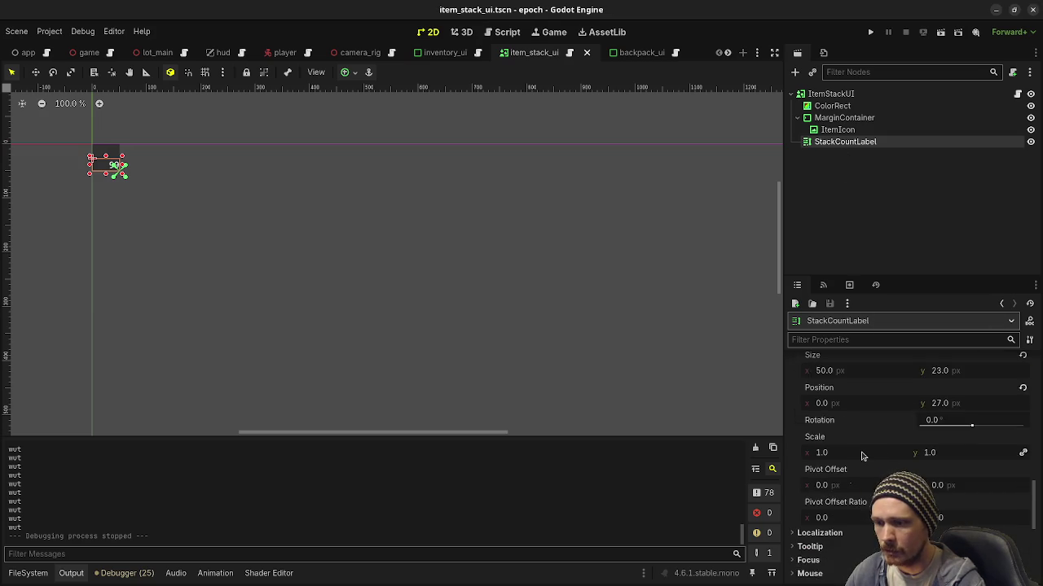
click(810, 488)
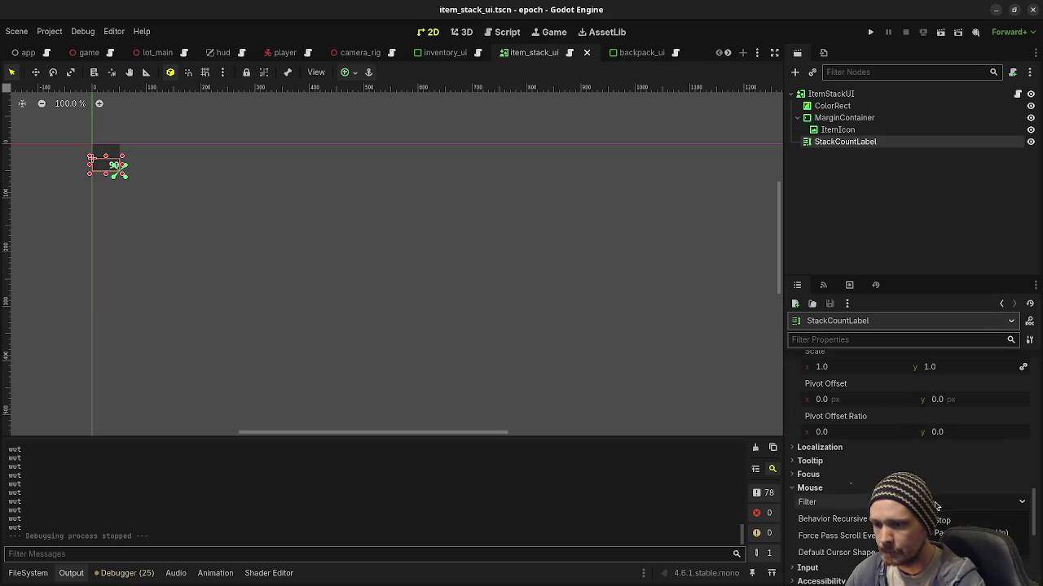
click(945, 547)
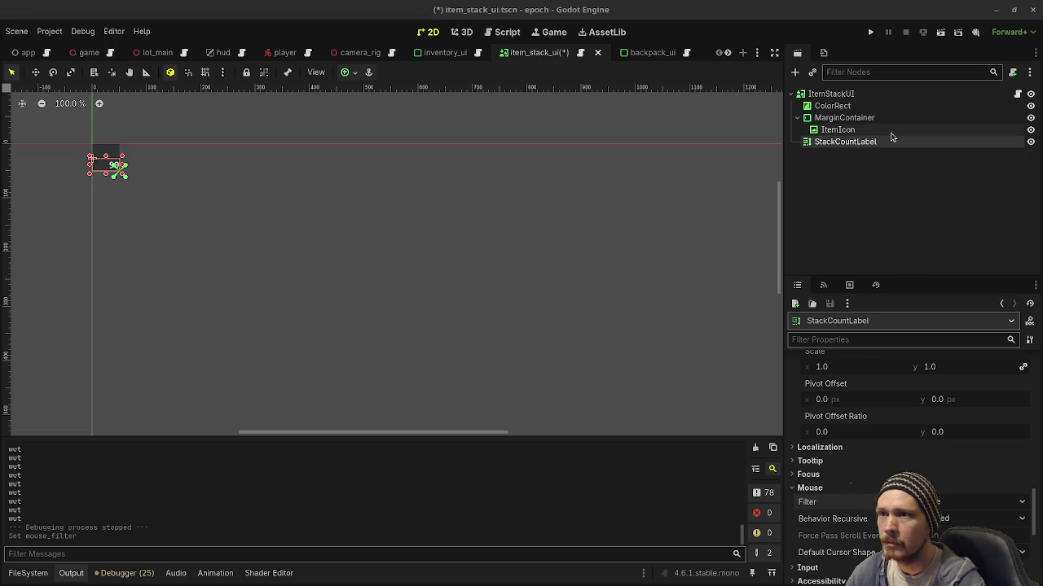
click(839, 118)
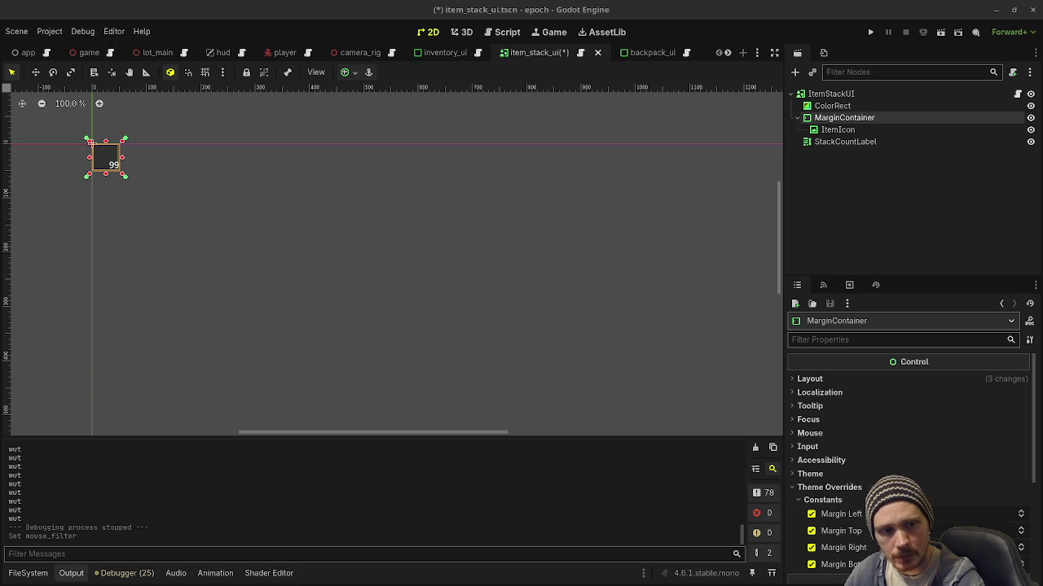
click(871, 33)
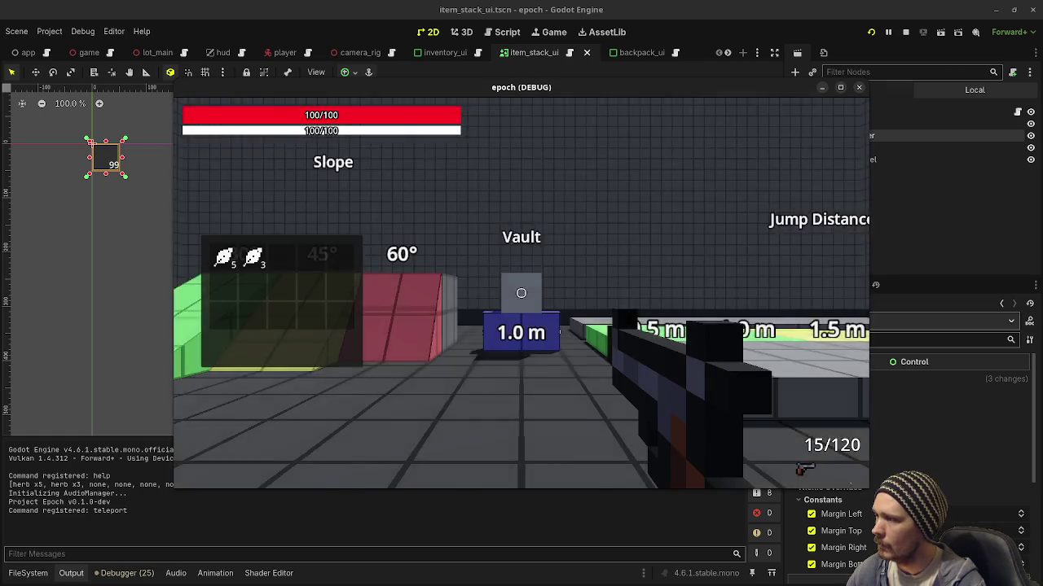
- Hide the F3 debug overlay, use up every herb in the second slot, and stop the game
key(F3)
click(244, 270)
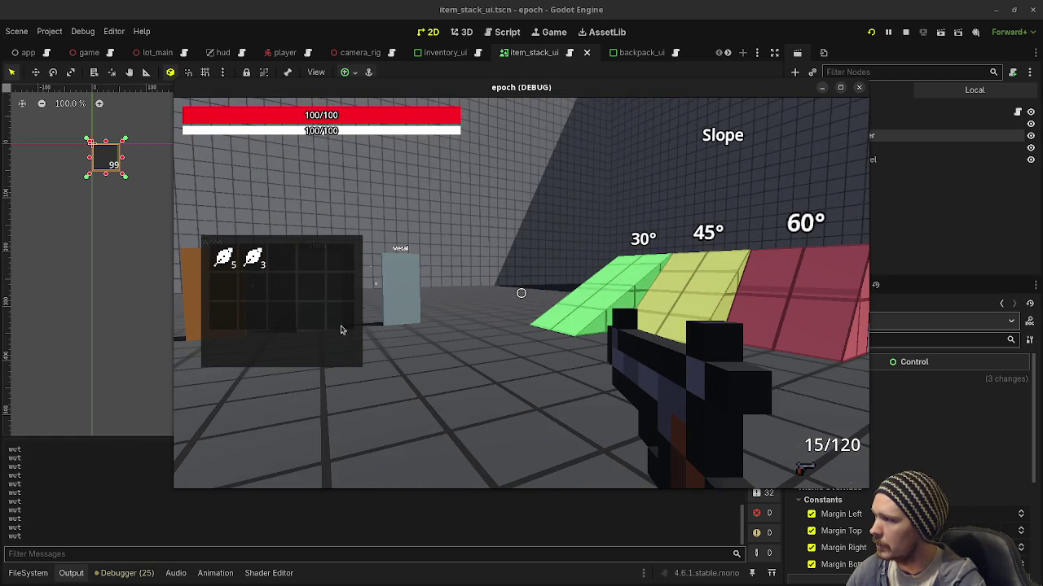
click(250, 273)
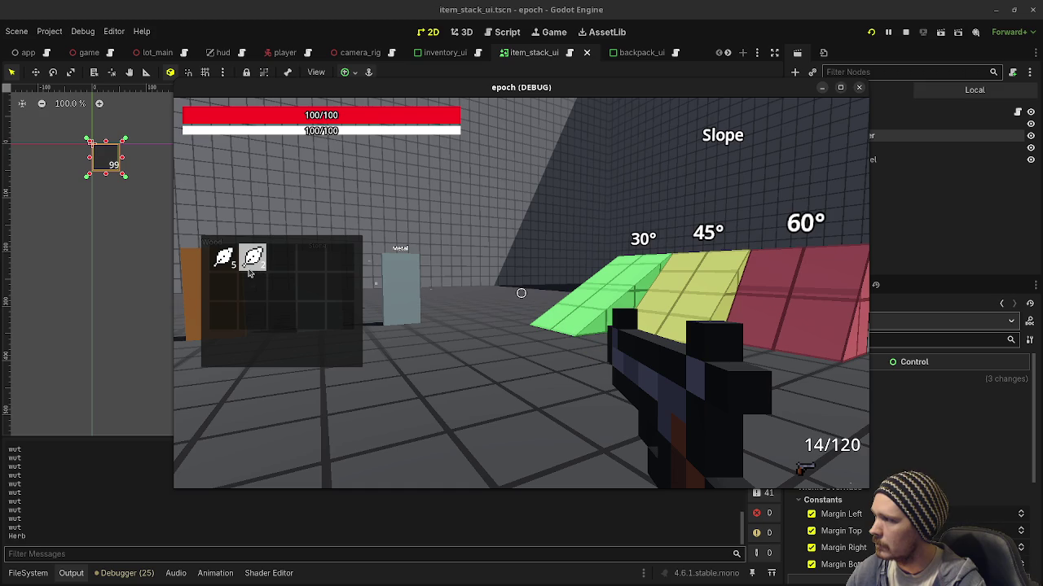
click(250, 273)
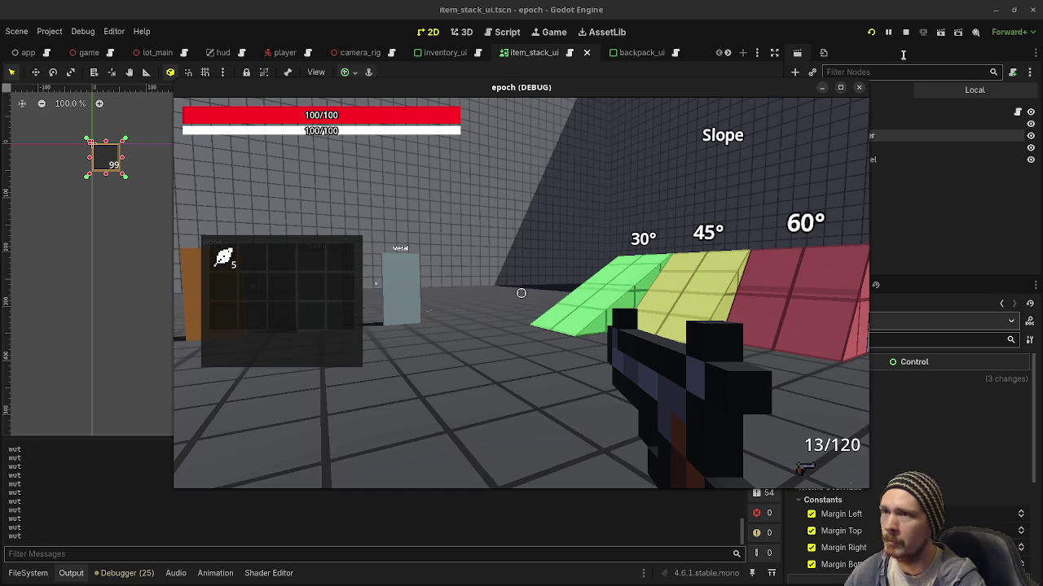
click(906, 33)
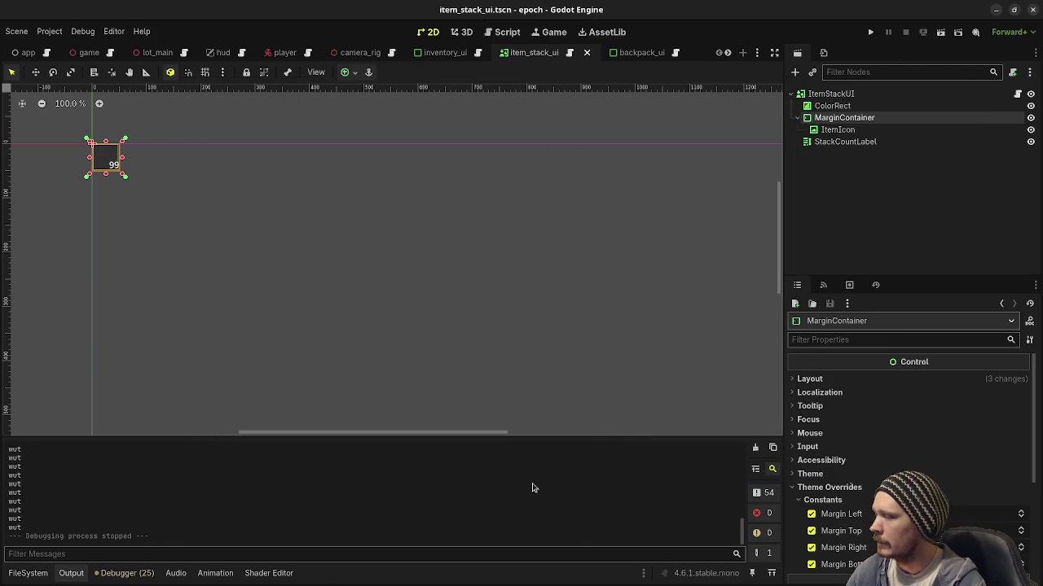
- Search all project files for 'wut' and jump to the match in backpack_ui.gd
click(508, 33)
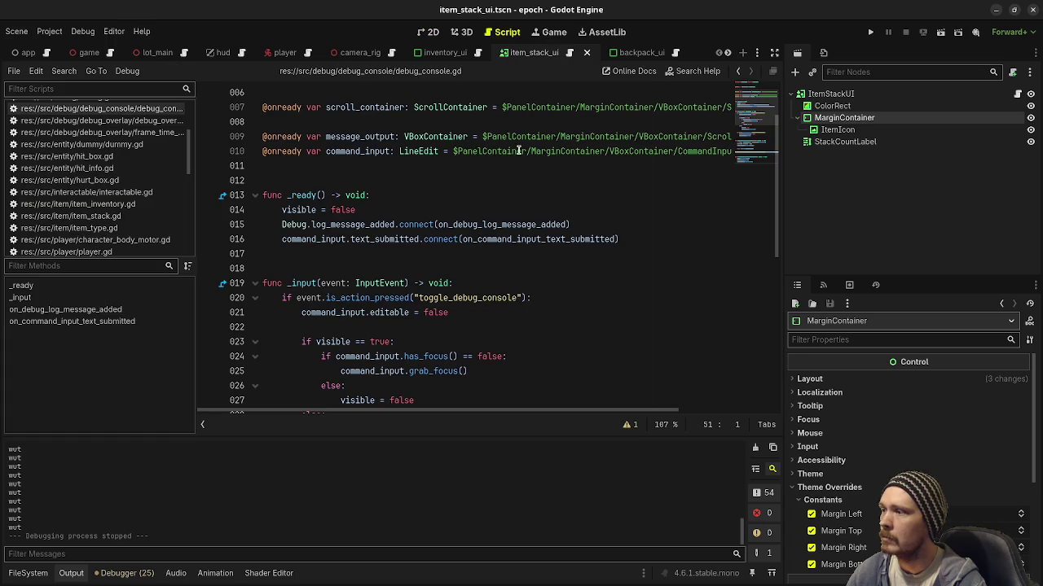
click(63, 71)
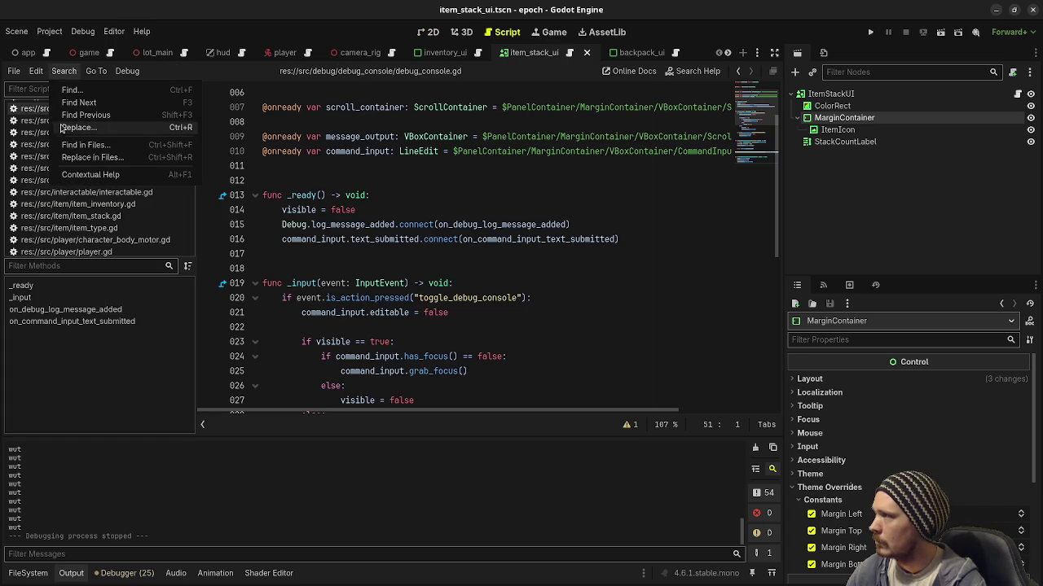
click(70, 144)
text(wut)
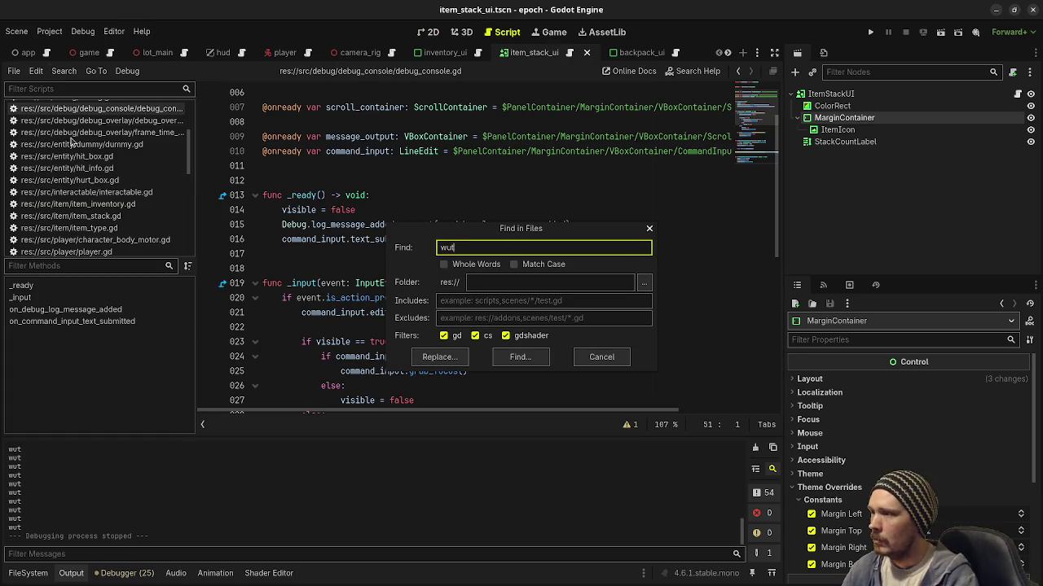
click(541, 356)
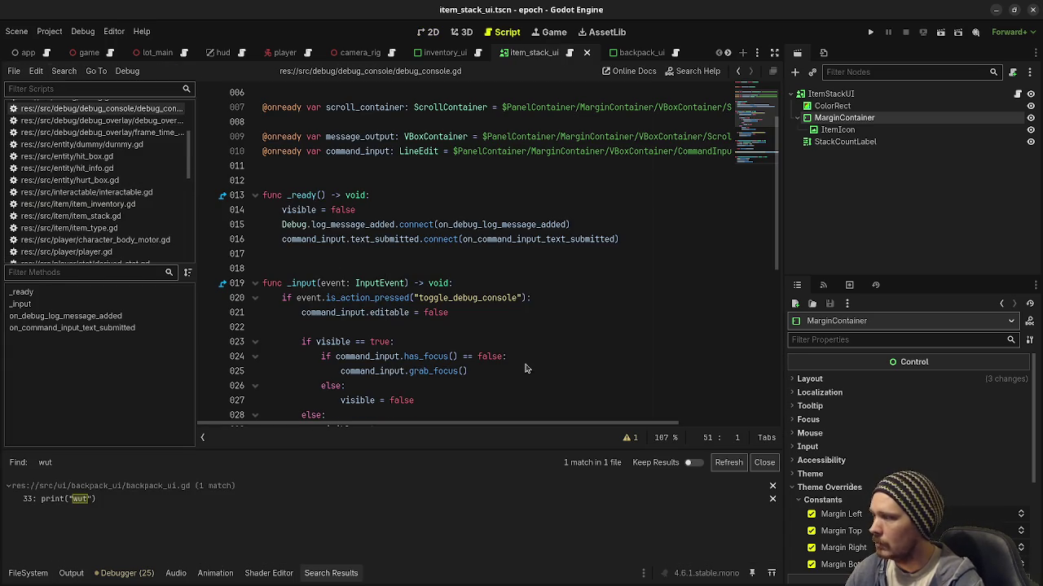
scroll(488, 311, down, 5)
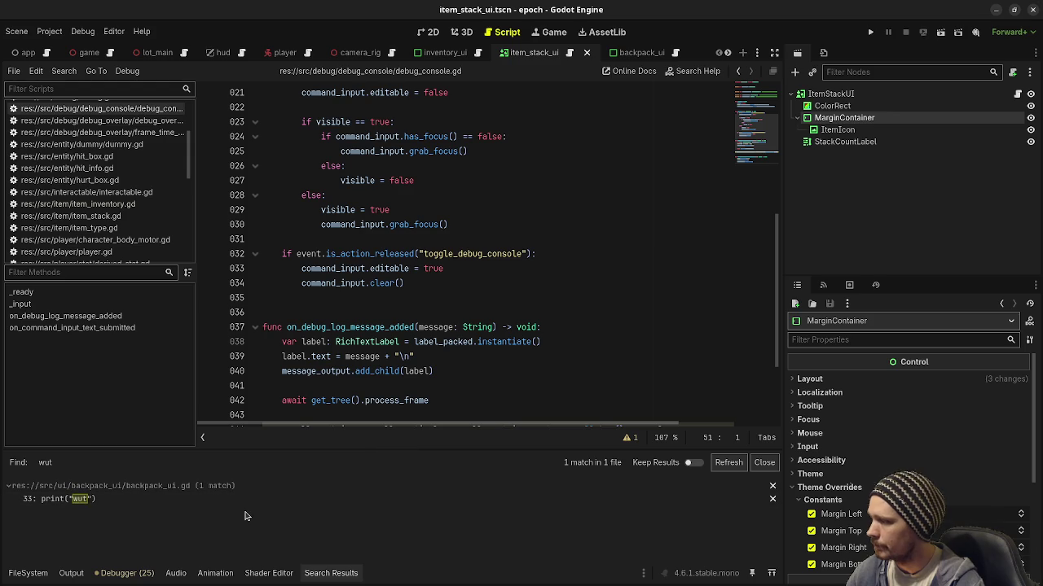
click(242, 501)
- Delete the print("wut") line on line 33 and save the script
click(380, 333)
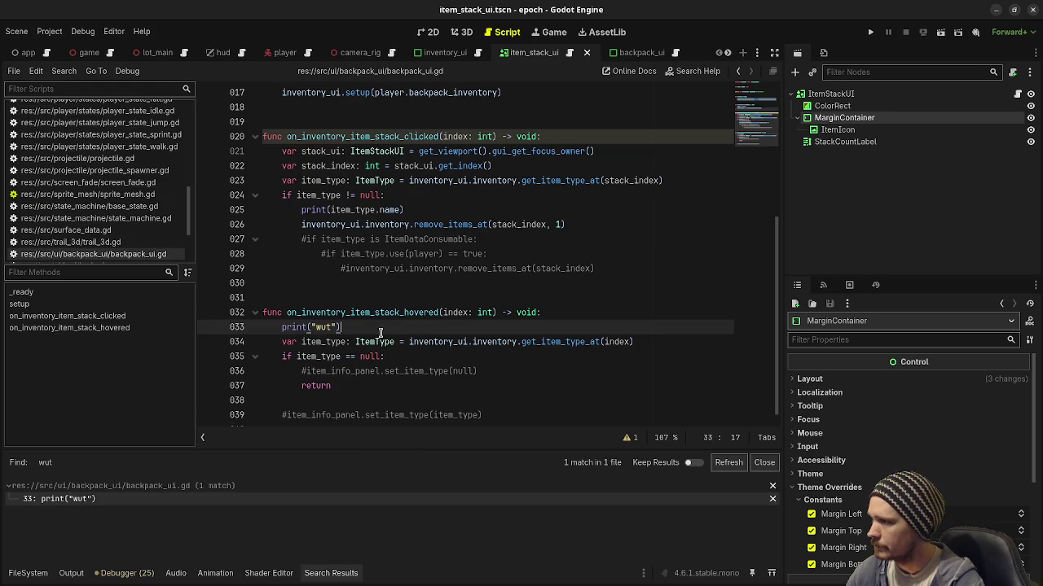
triple_click(533, 327)
key(BackSpace)
key(BackSpace)
key(ctrl+s)
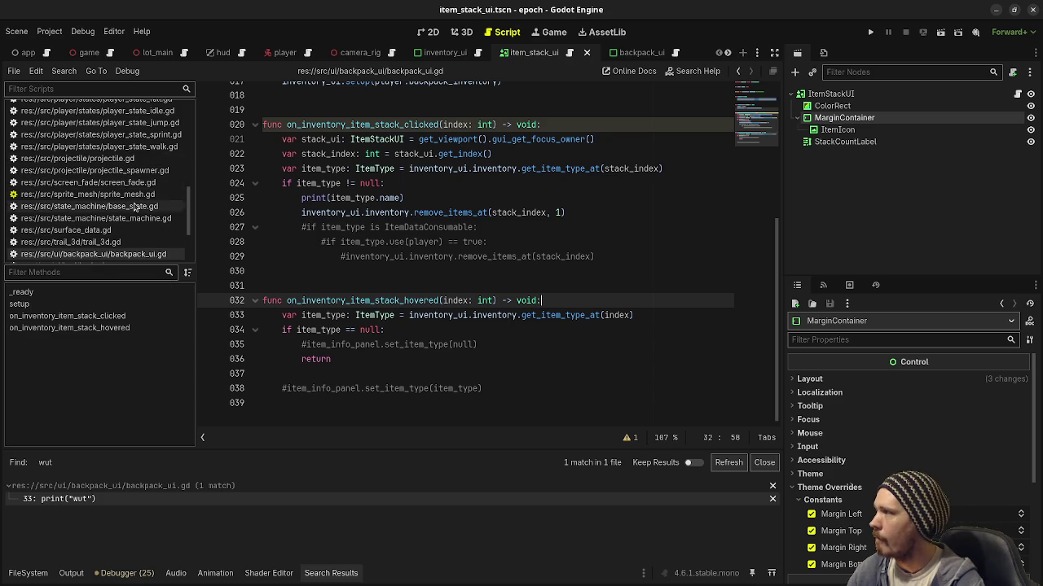
scroll(134, 207, up, 8)
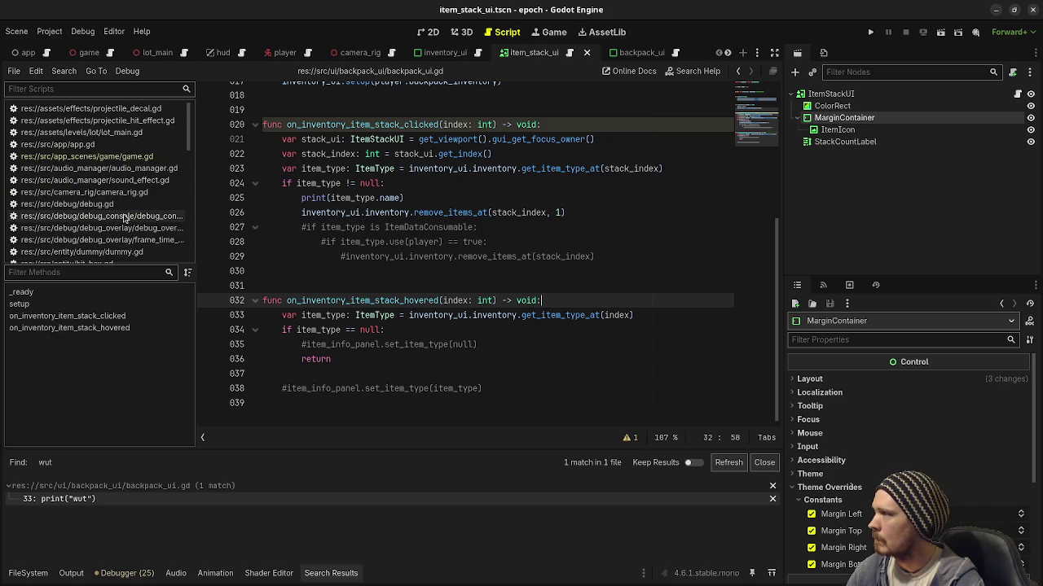
click(118, 157)
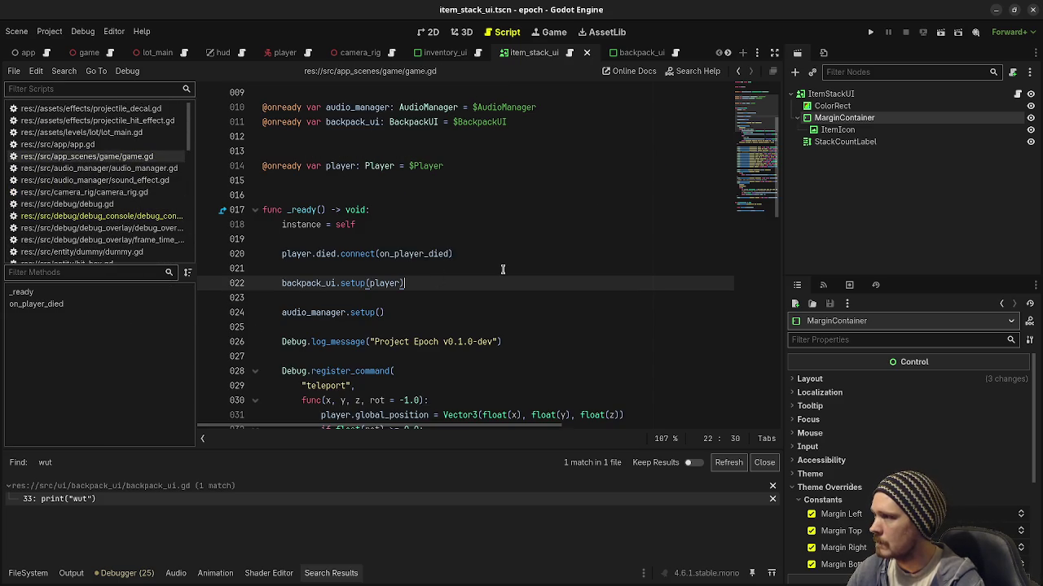
scroll(503, 270, down, 15)
scroll(502, 270, down, 1)
scroll(502, 270, up, 16)
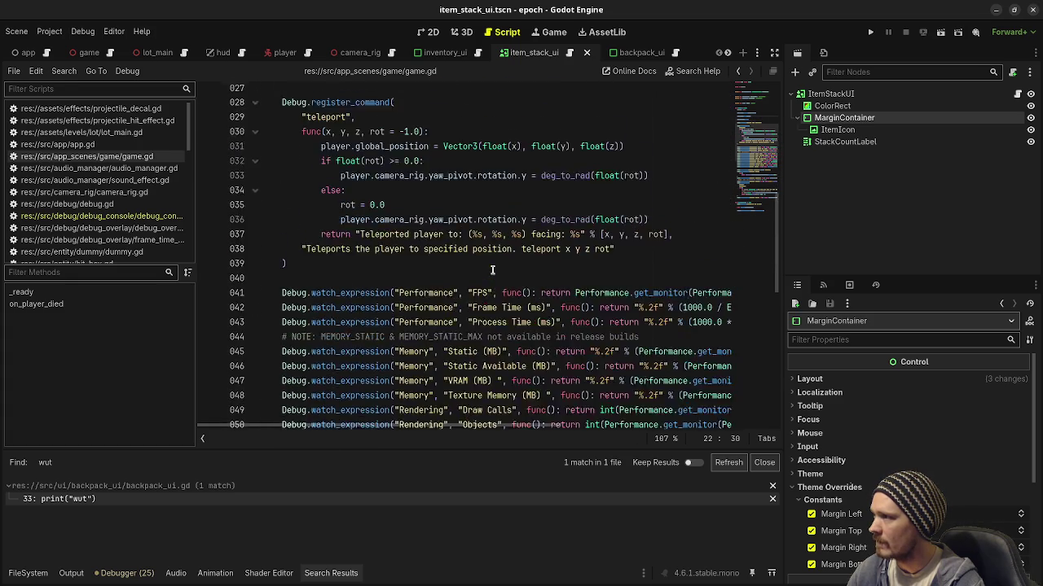
scroll(492, 269, down, 16)
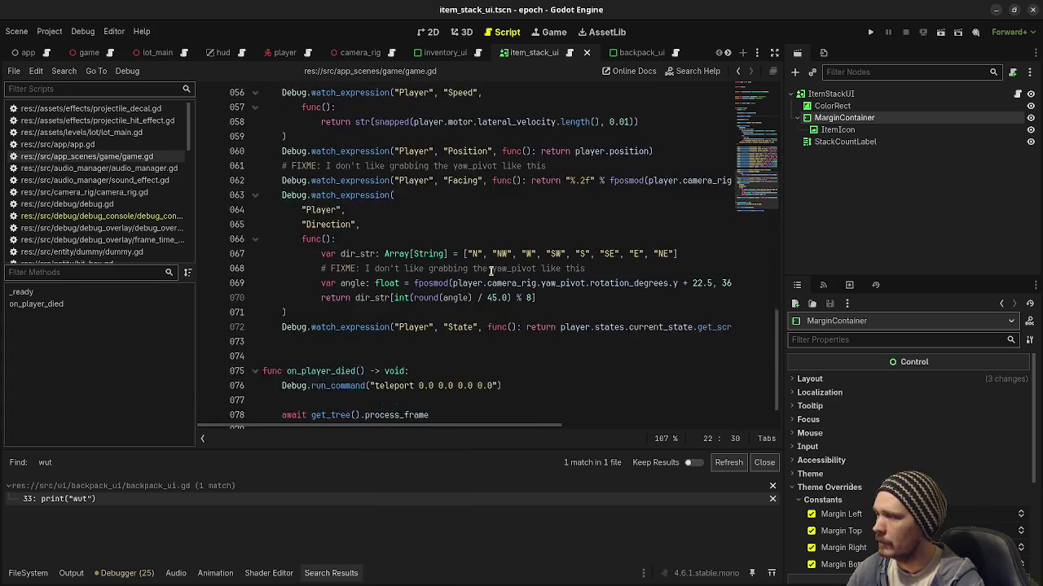
click(329, 312)
key(Return)
text(fun)
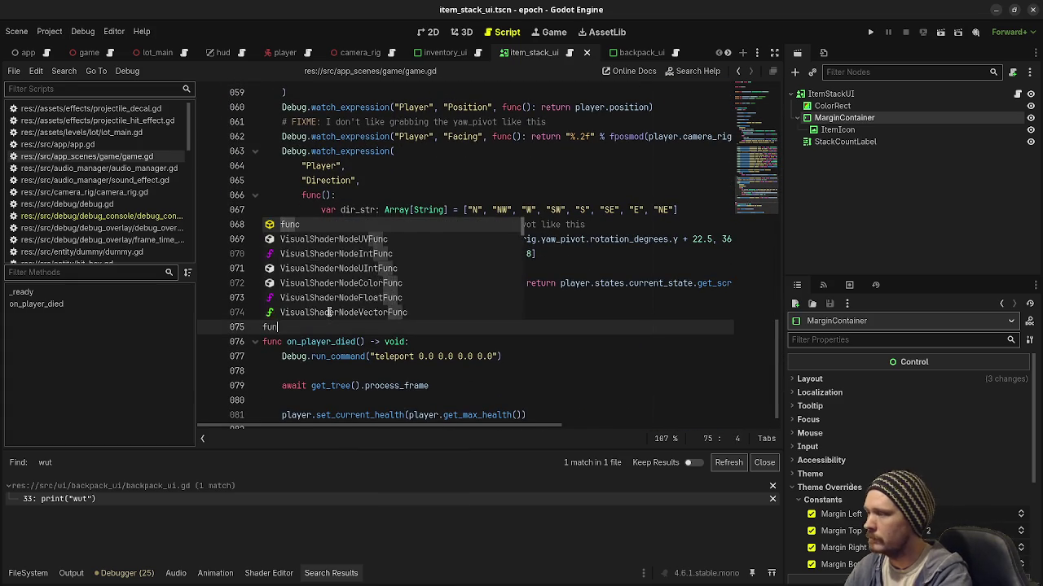
text(c _pr)
key(Return)
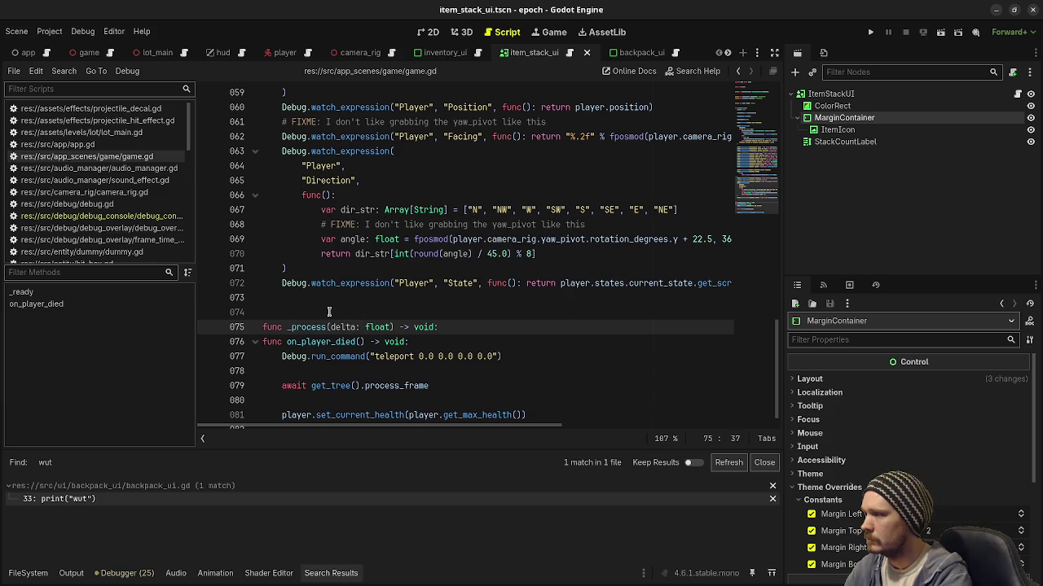
key(Return)
text(i)
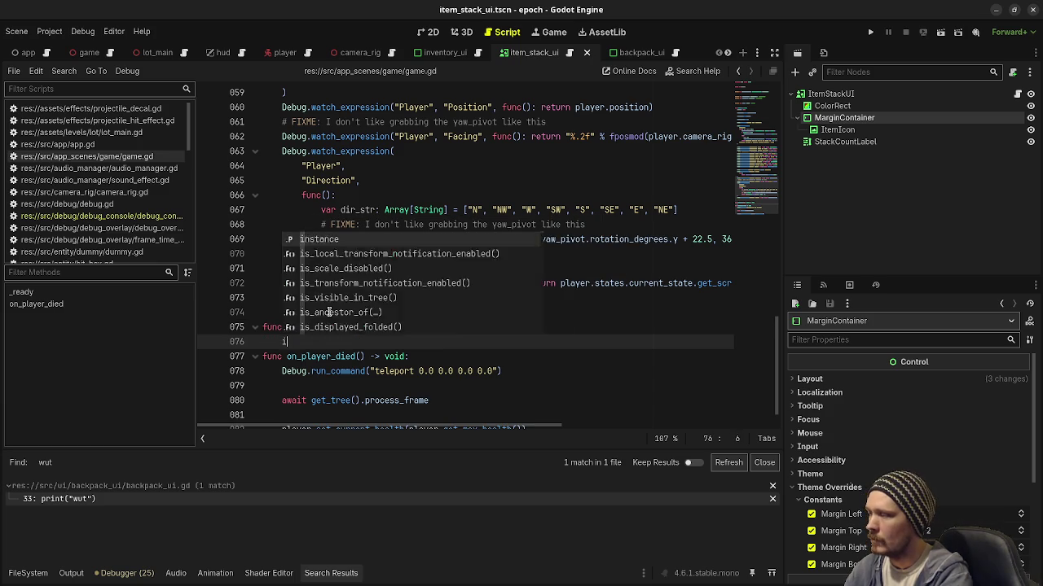
text(f Input.is_act)
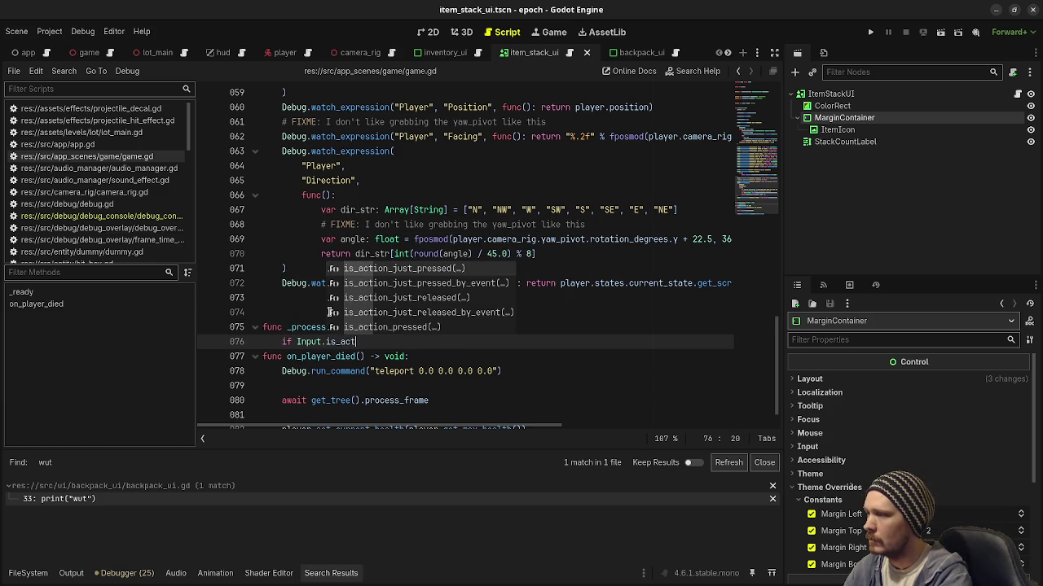
text(ion_just_pressed()
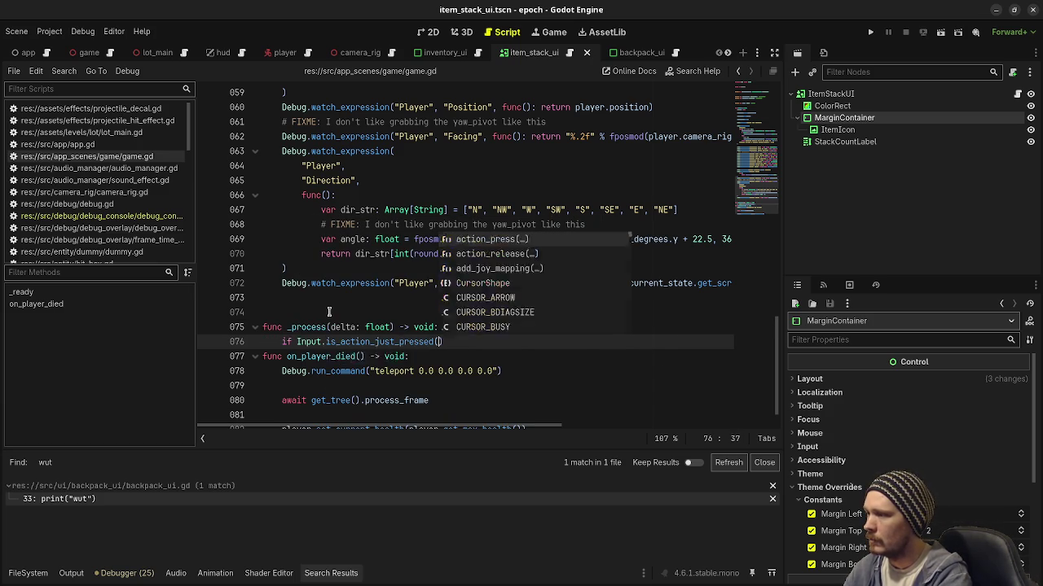
key(Return)
text(")
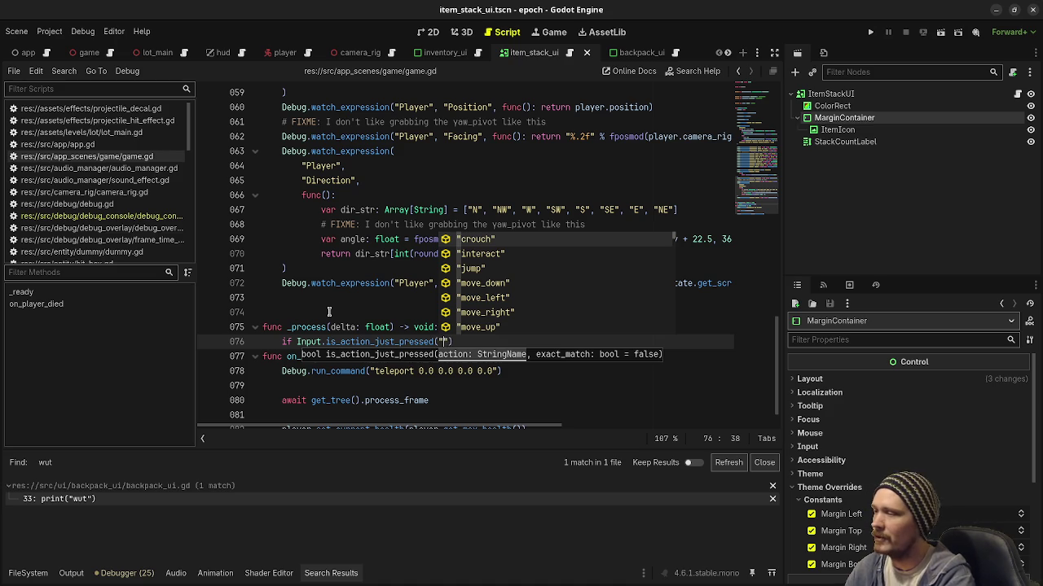
text(jump"))
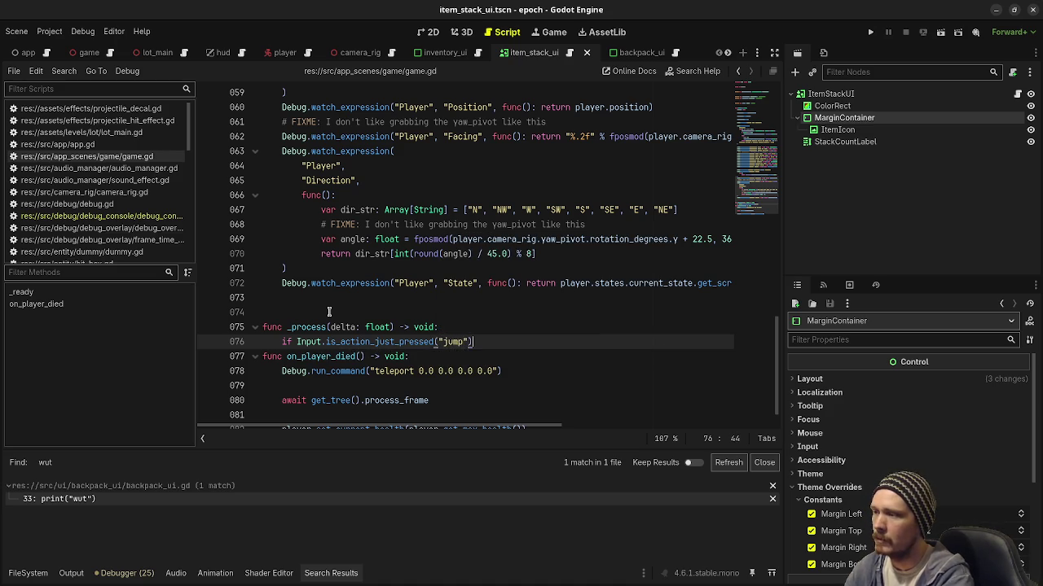
text(:)
key(Return)
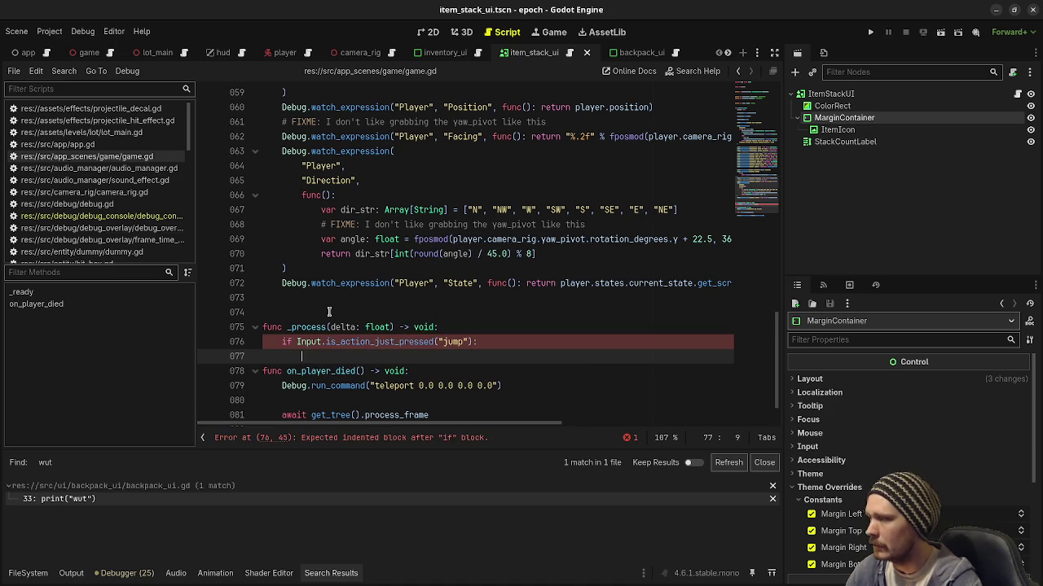
drag(336, 356, 254, 327)
key(BackSpace)
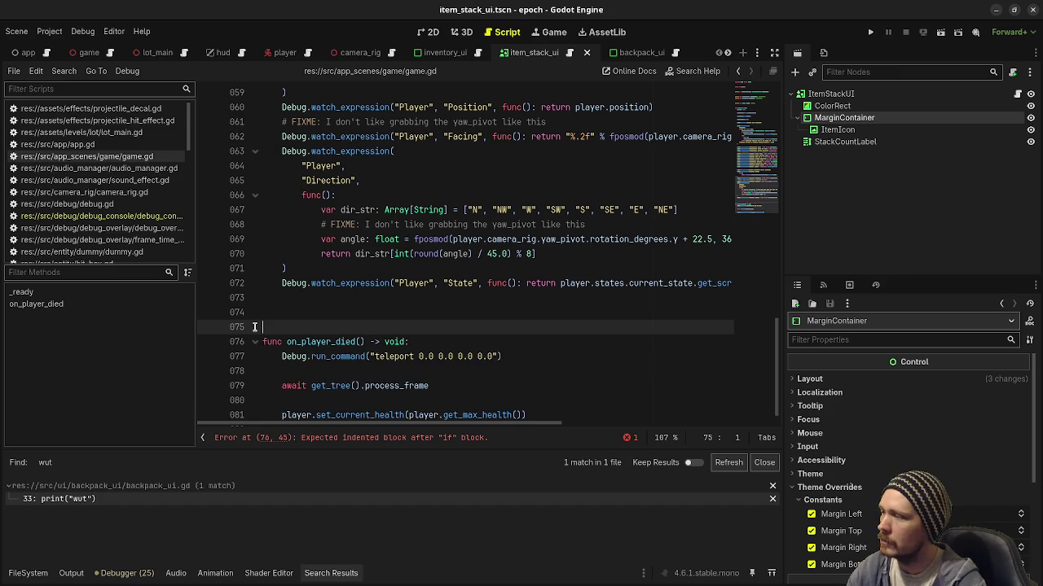
key(BackSpace)
key(ctrl+s)
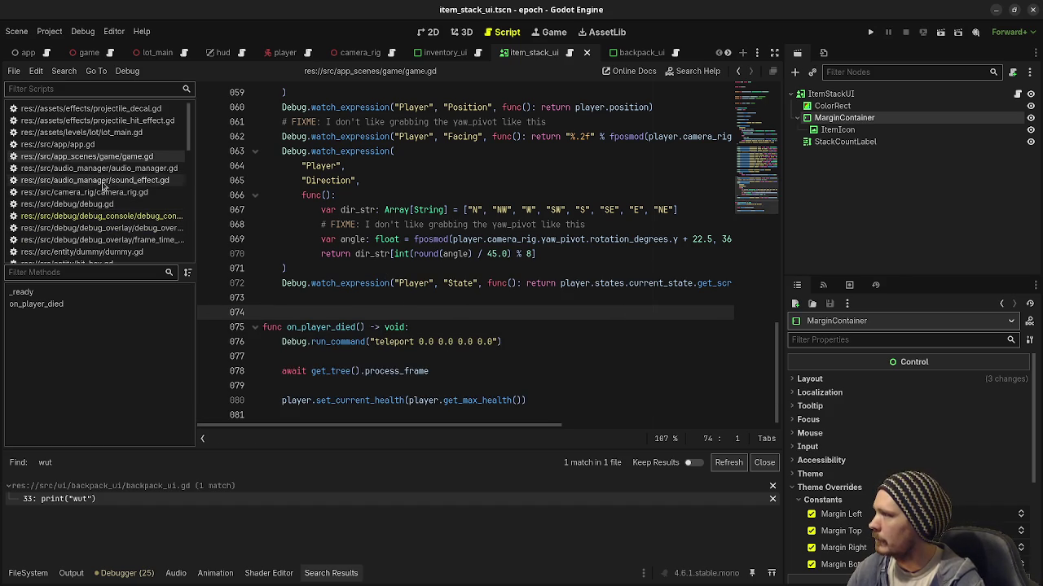
- In player.gd's _process, insert an empty line right after the try_interact() call
scroll(92, 207, down, 4)
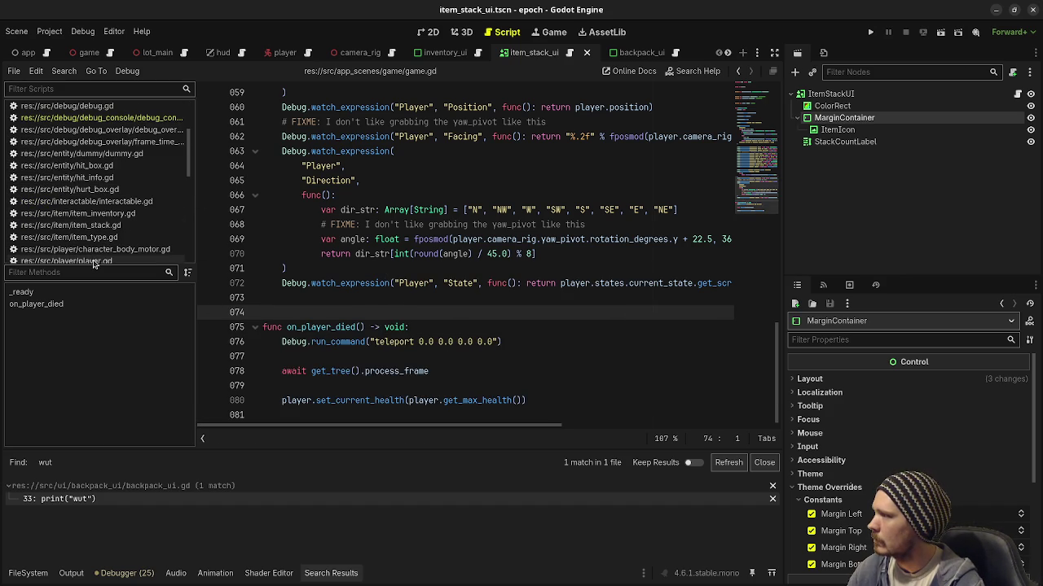
click(96, 260)
scroll(383, 306, down, 5)
scroll(382, 304, down, 8)
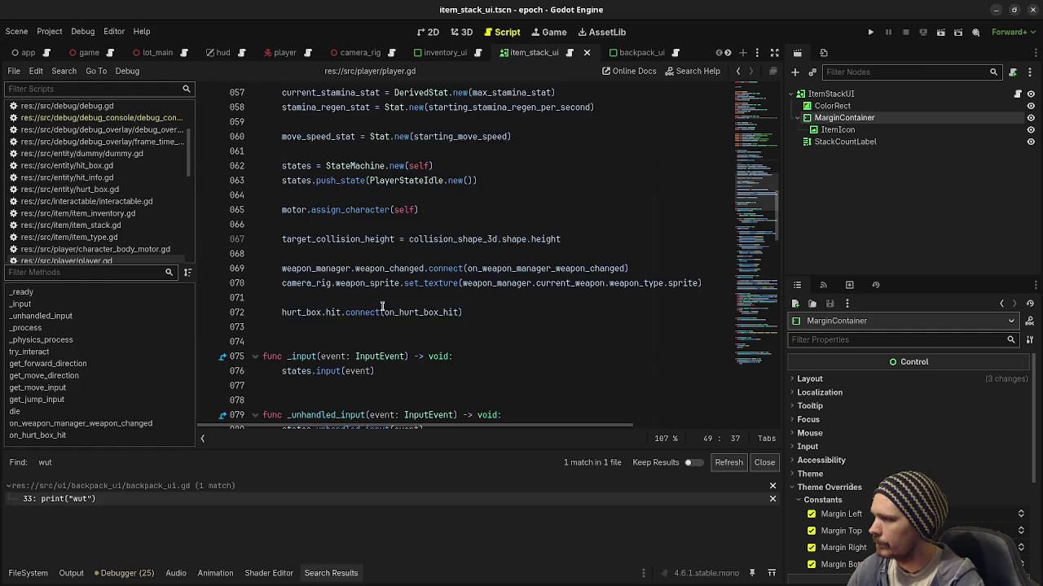
scroll(380, 299, down, 5)
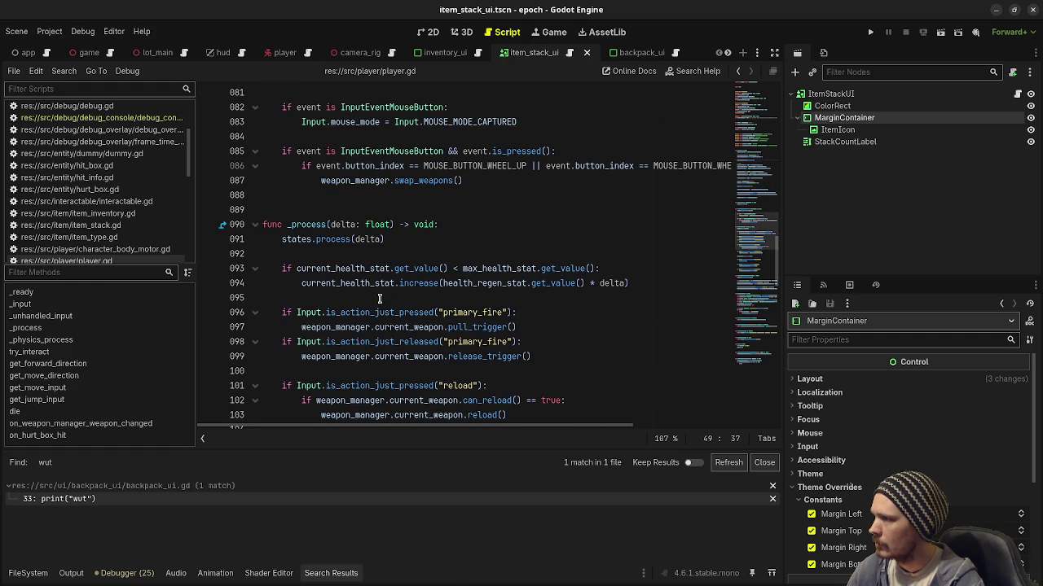
click(405, 239)
scroll(411, 244, down, 4)
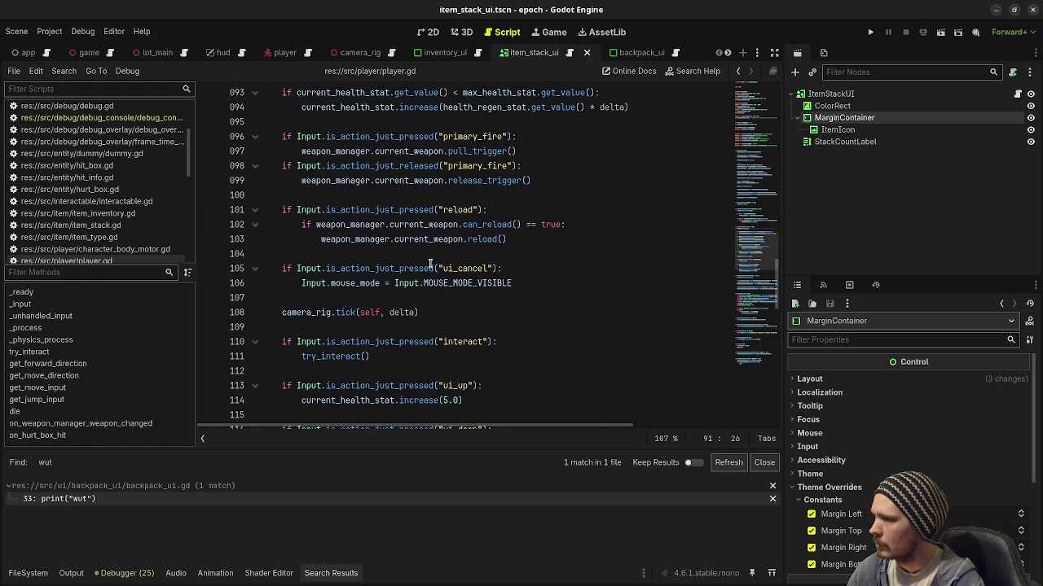
scroll(411, 318, down, 2)
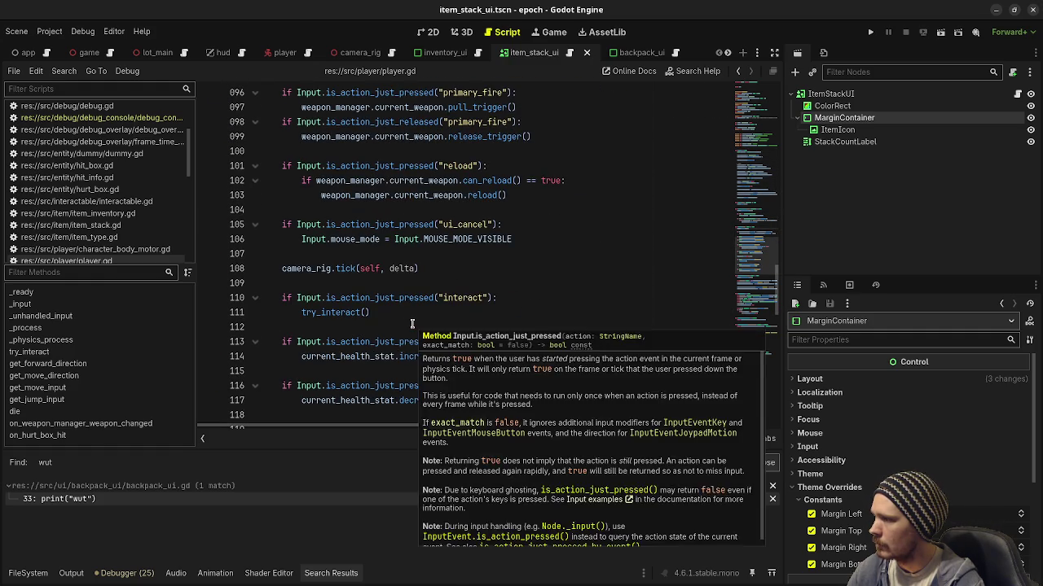
click(393, 268)
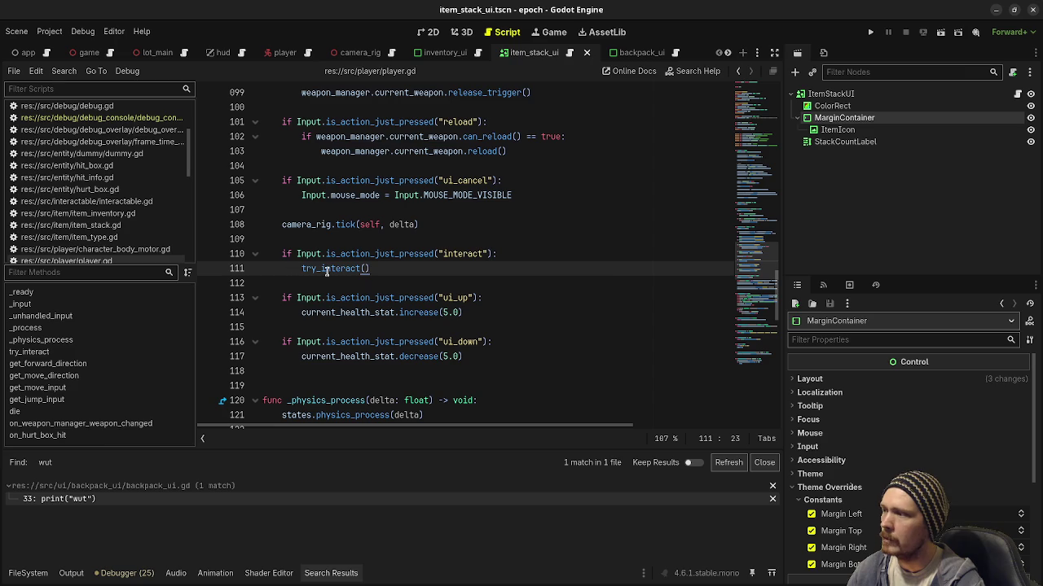
key(Return)
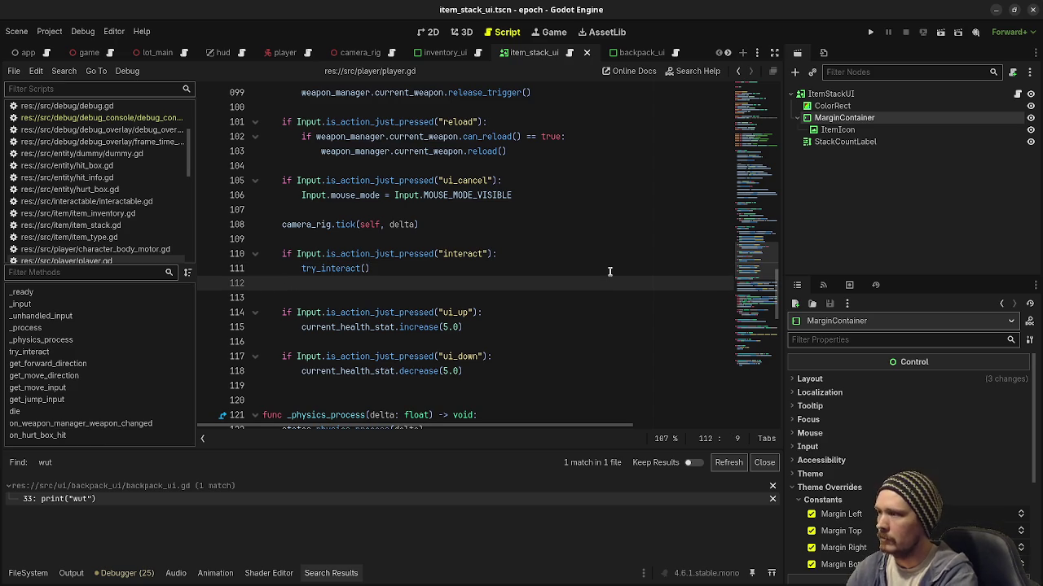
- Add backpack_inventory.add_items(herb_item_type, 1) under the interact check, save, and run the game
text(backpack_inventory.add)
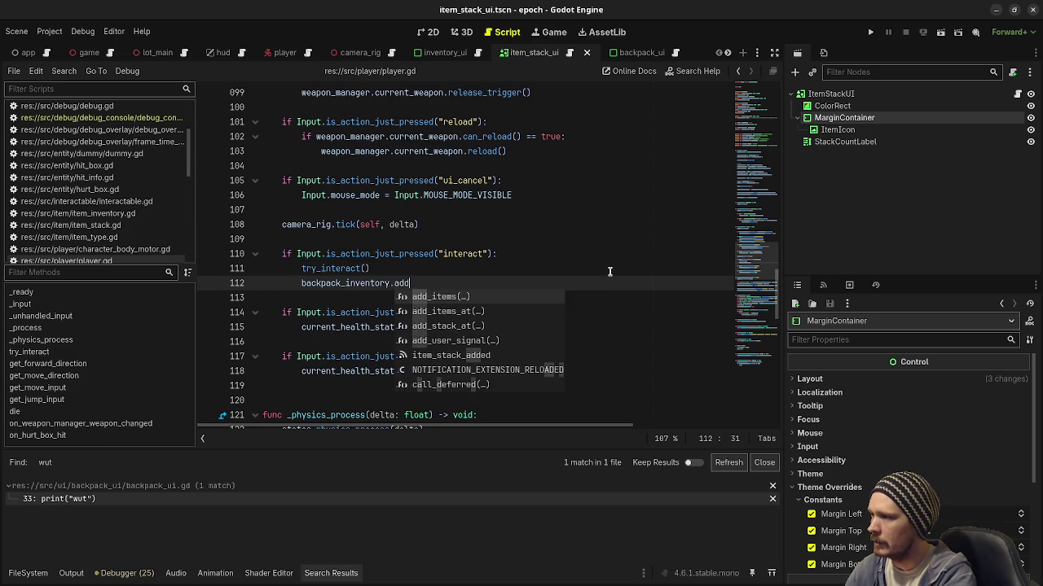
key(Return)
text(herb_item_type, 1)
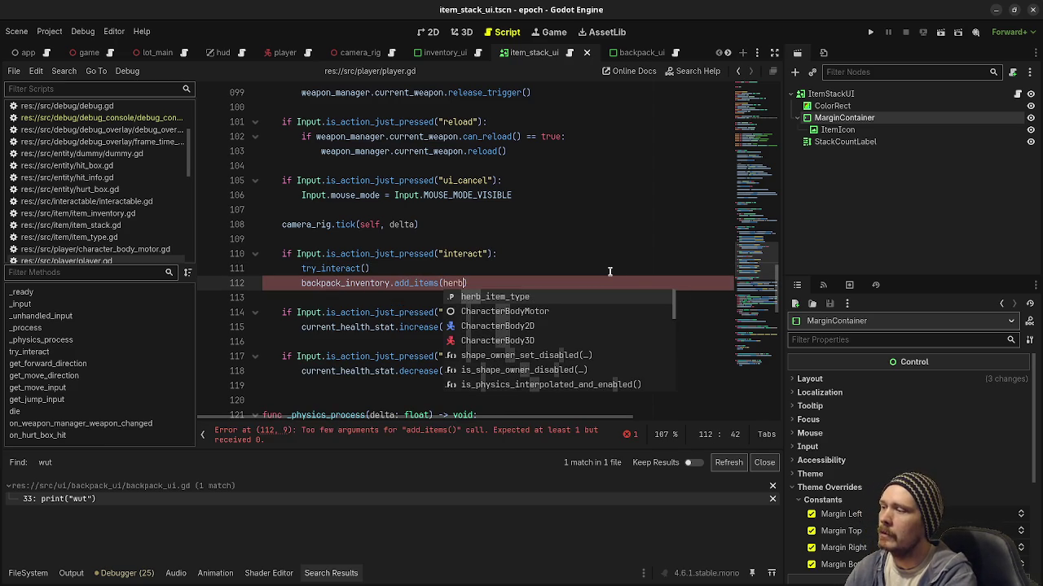
text())
key(ctrl+s)
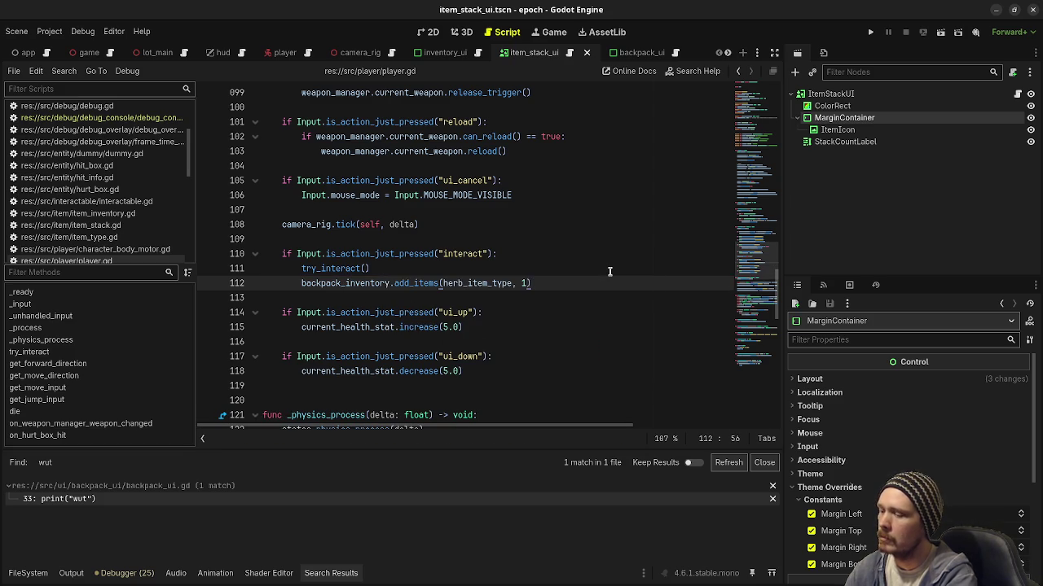
key(F5)
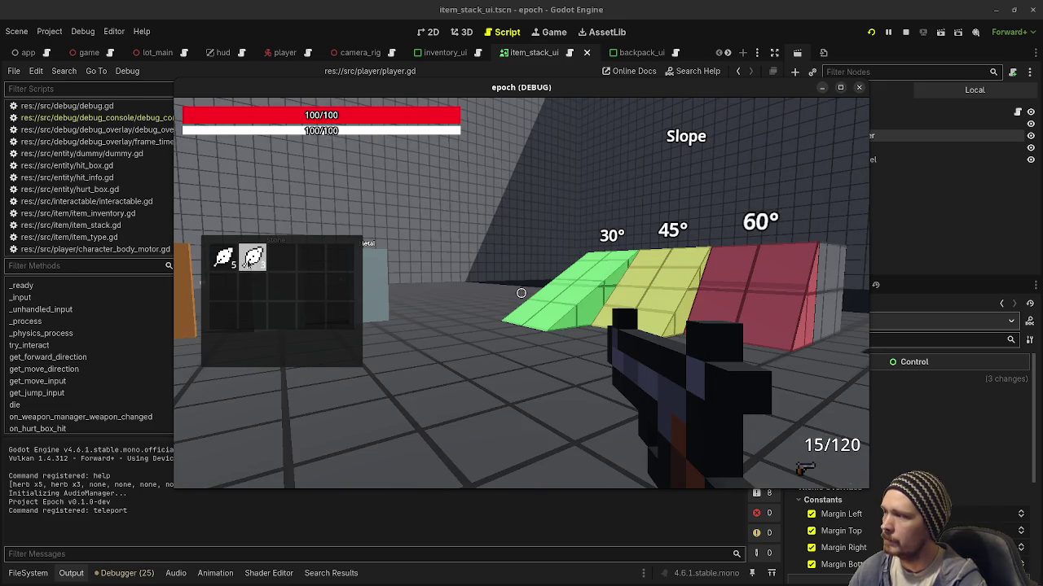
- Click the herb stacks in the backpack grid and drag the second stack to another slot
click(255, 263)
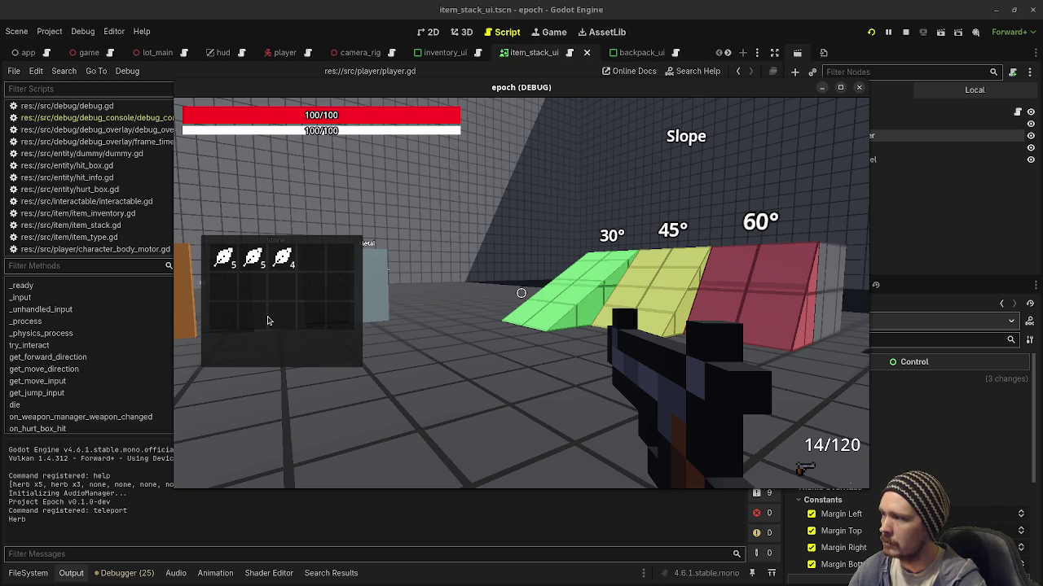
click(312, 258)
click(312, 258)
click(282, 258)
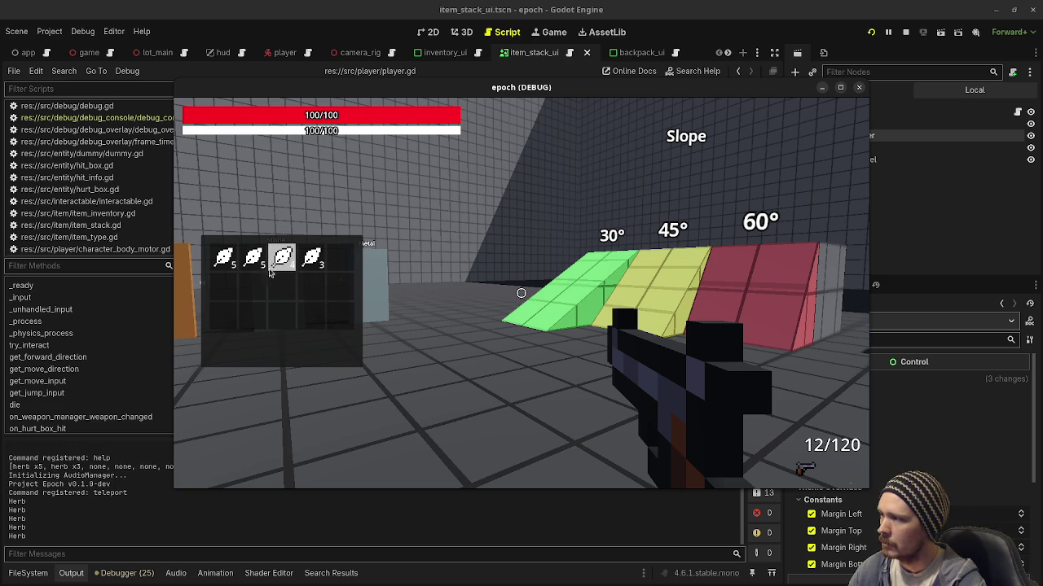
click(252, 259)
click(252, 258)
click(253, 258)
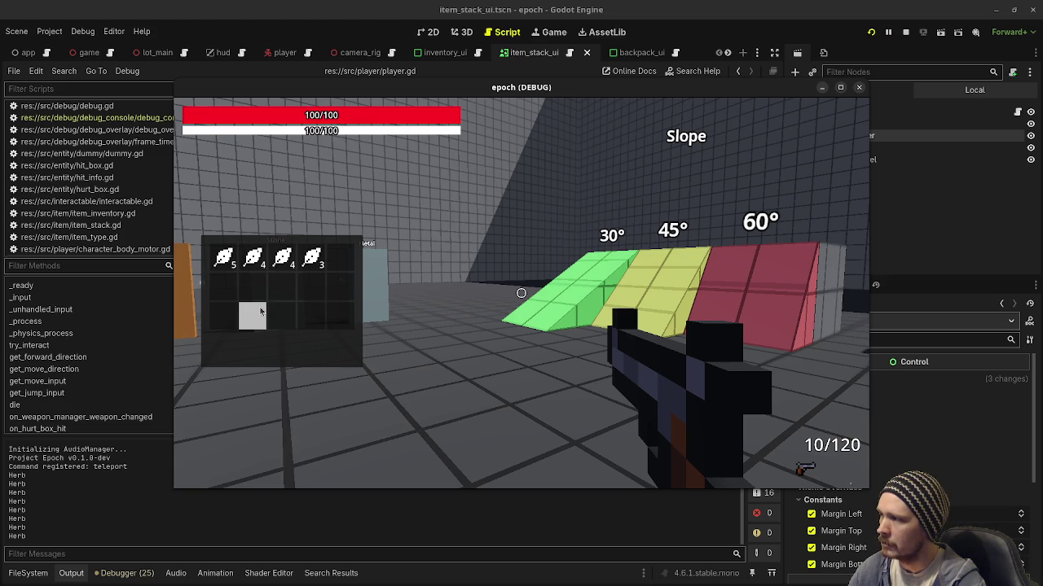
click(257, 259)
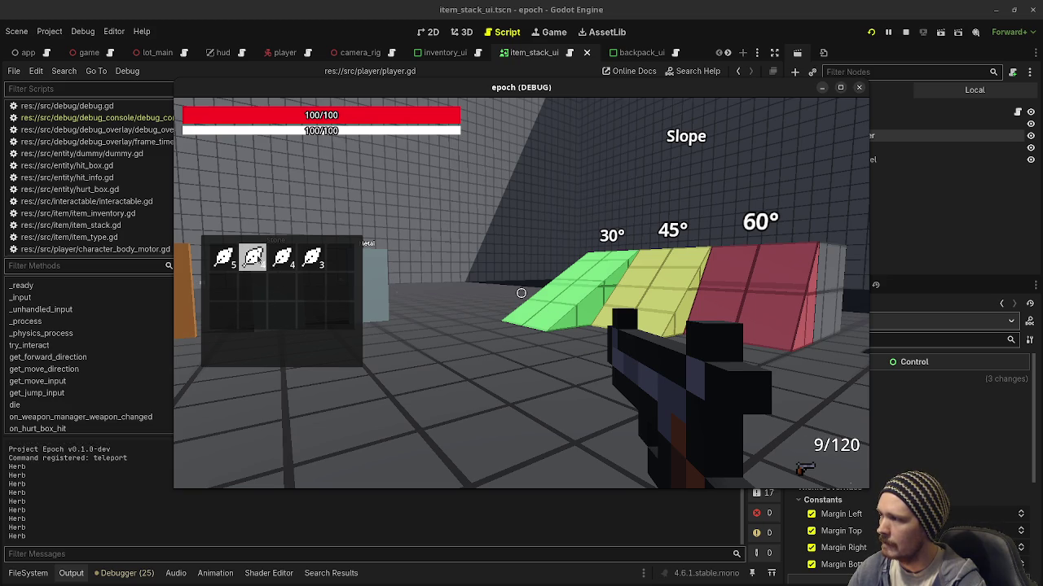
click(257, 259)
mouse_move(258, 259)
mouse_down()
mouse_move(252, 286)
mouse_move(254, 269)
mouse_move(522, 300)
mouse_up()
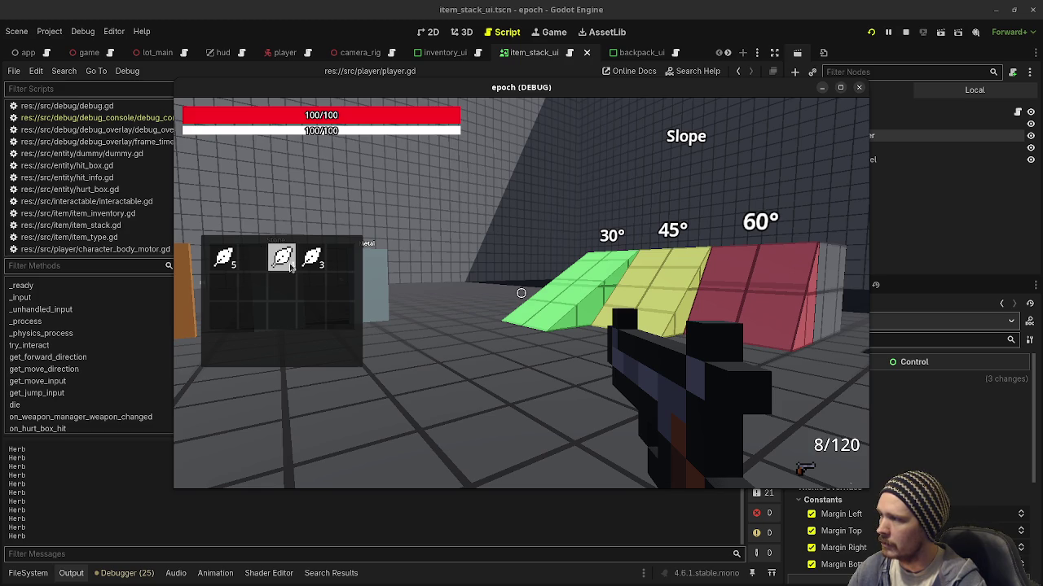
- Press E twice to add herbs until four 5-herb stacks show, then maximize and close the game
key(e)
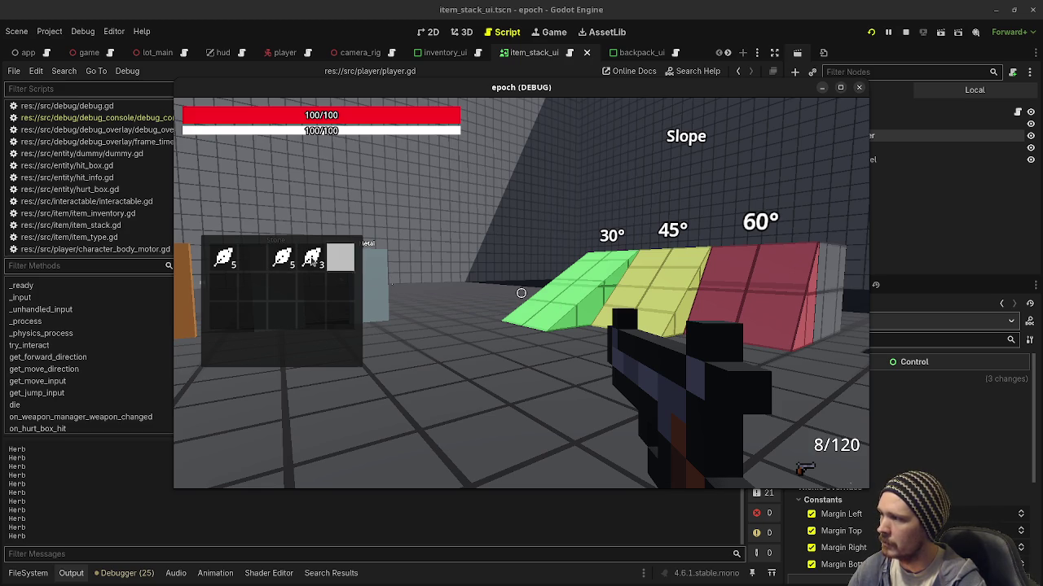
key(e)
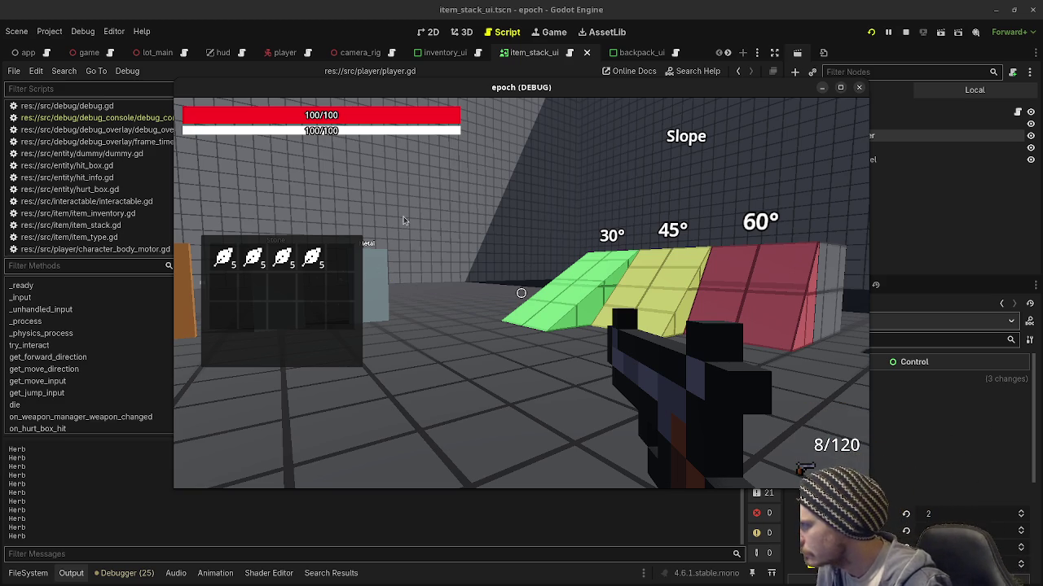
click(841, 88)
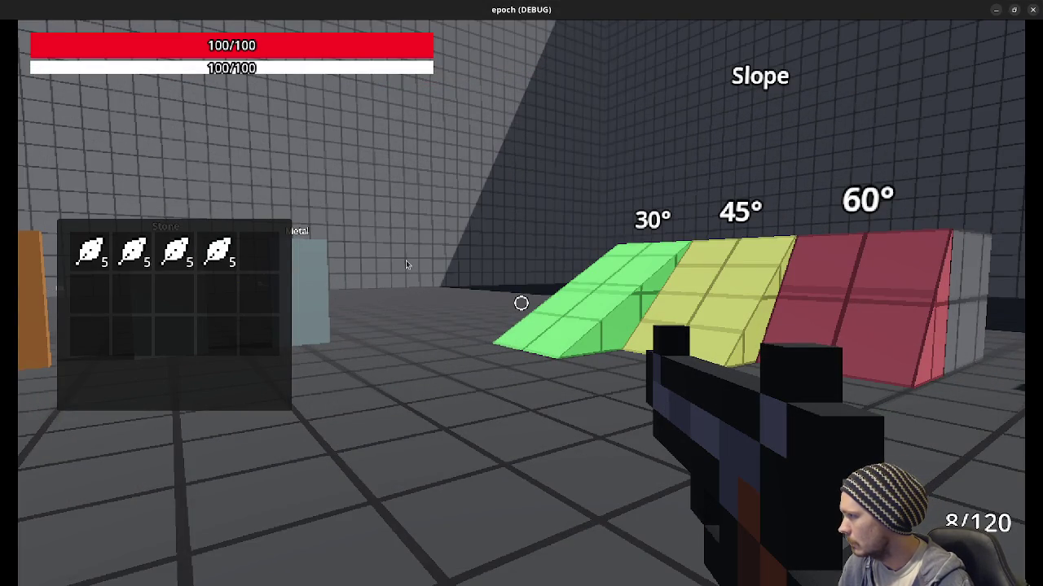
click(1033, 10)
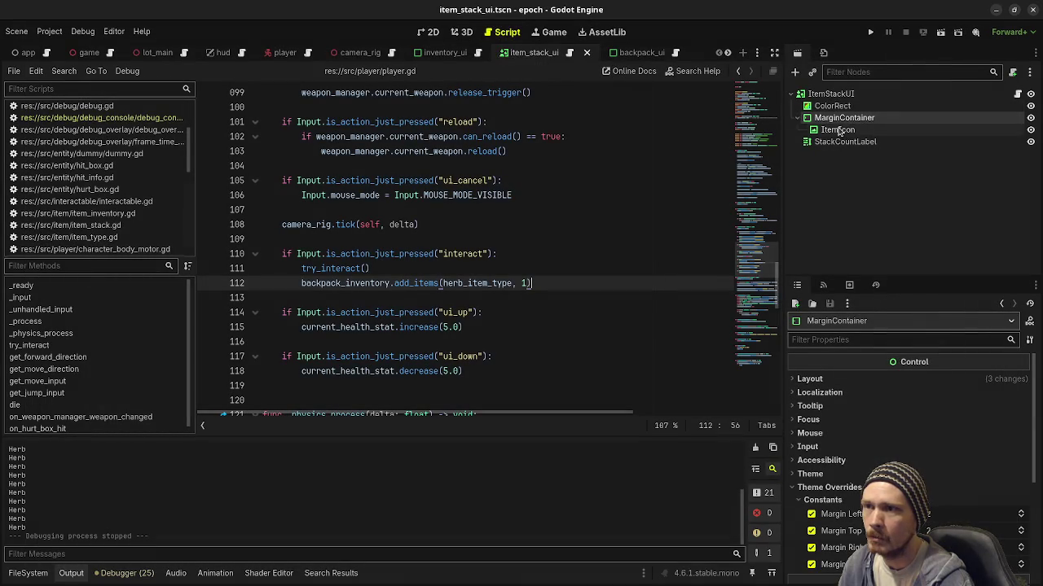
- Open inventory_ui.tscn to view its GridContainer of placeholder ItemStackUI nodes
click(839, 129)
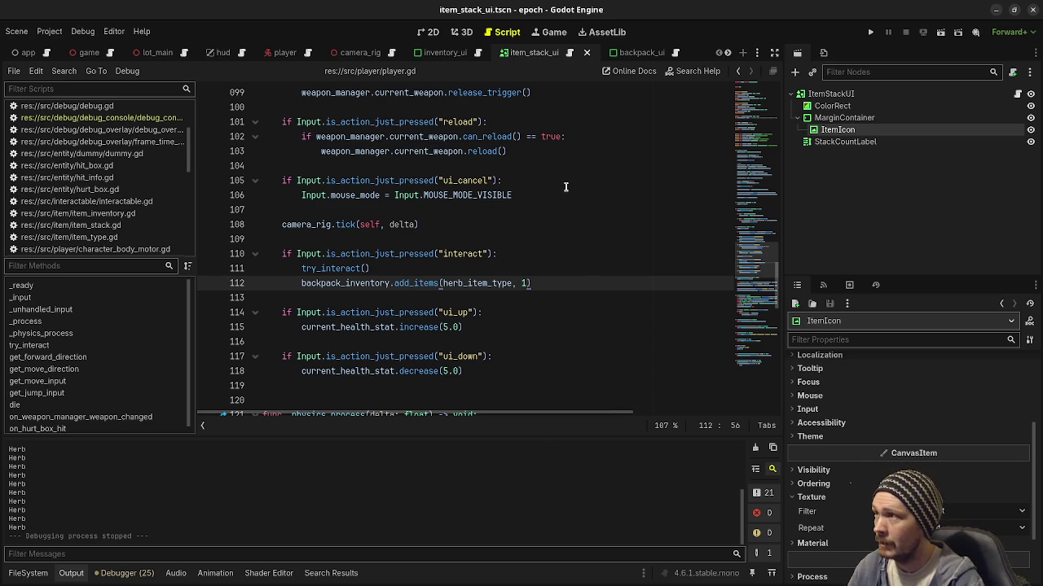
scroll(532, 285, down, 4)
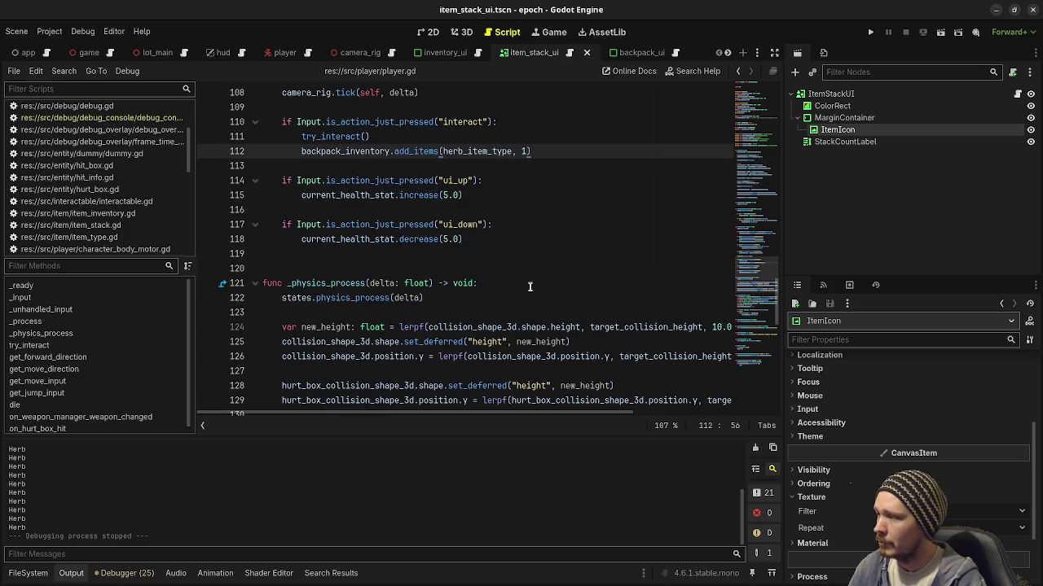
scroll(532, 287, down, 14)
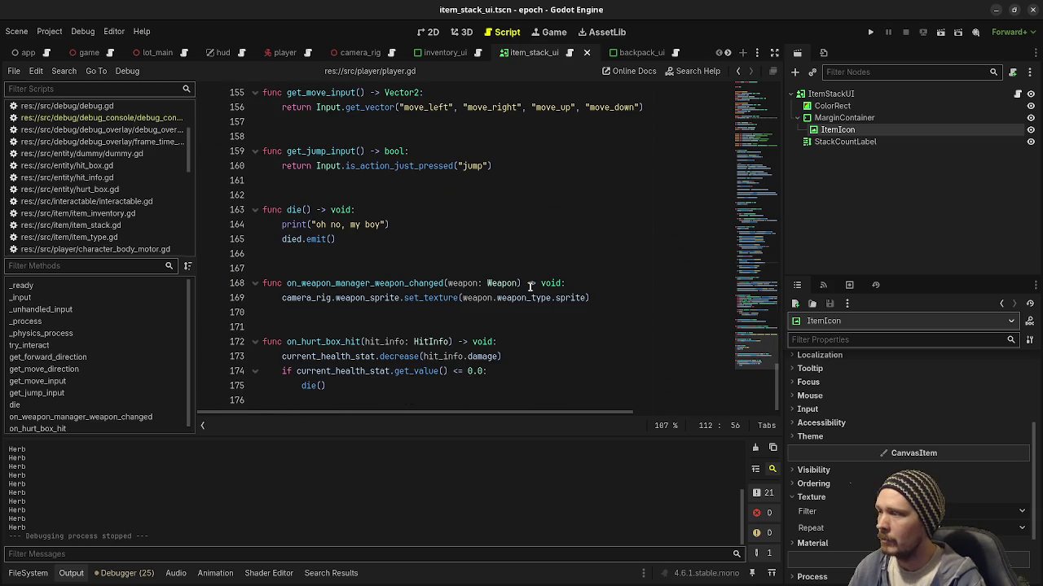
click(469, 54)
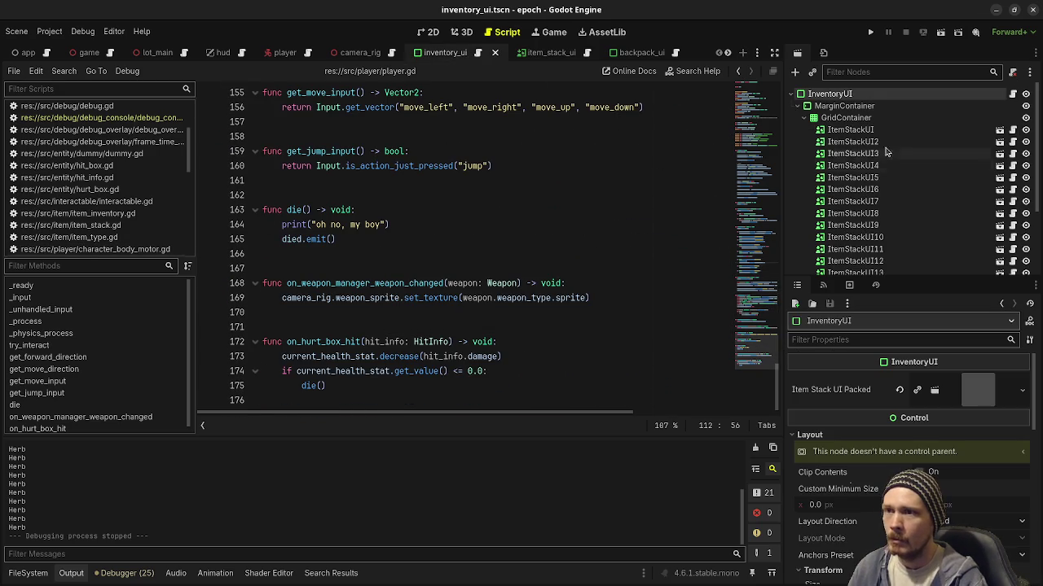
- Select all 20 placeholder ItemStackUI nodes, ItemStackUI through ItemStackUI20, and review inventory_ui.gd
click(850, 130)
scroll(857, 231, down, 3)
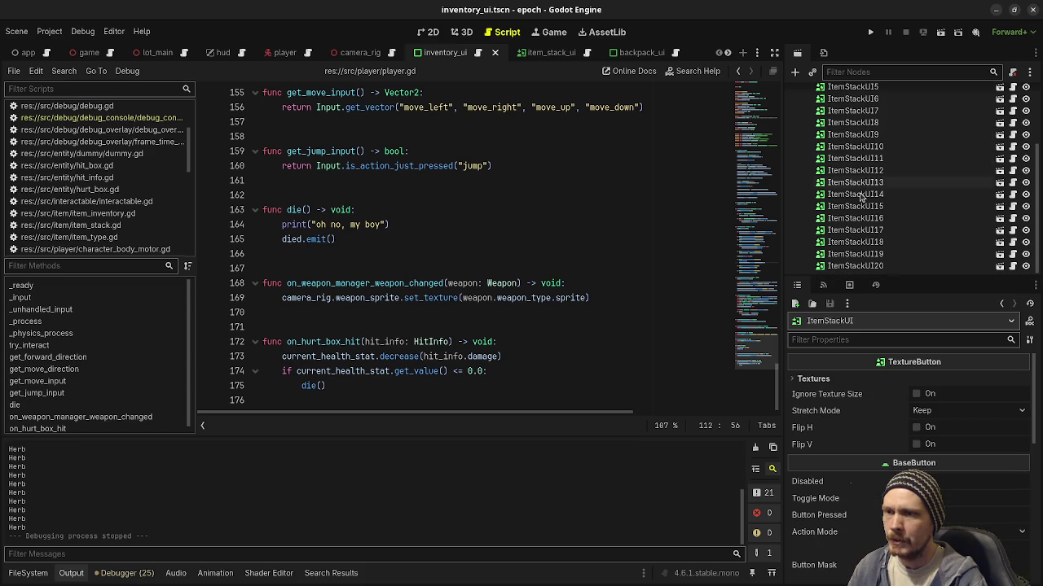
shift+click(855, 263)
scroll(887, 161, up, 4)
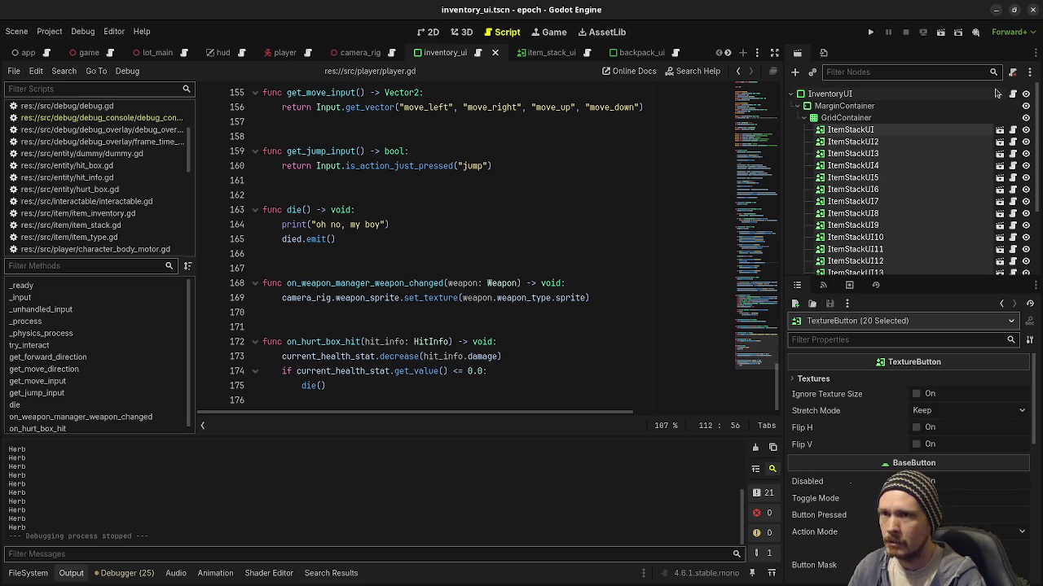
click(1012, 94)
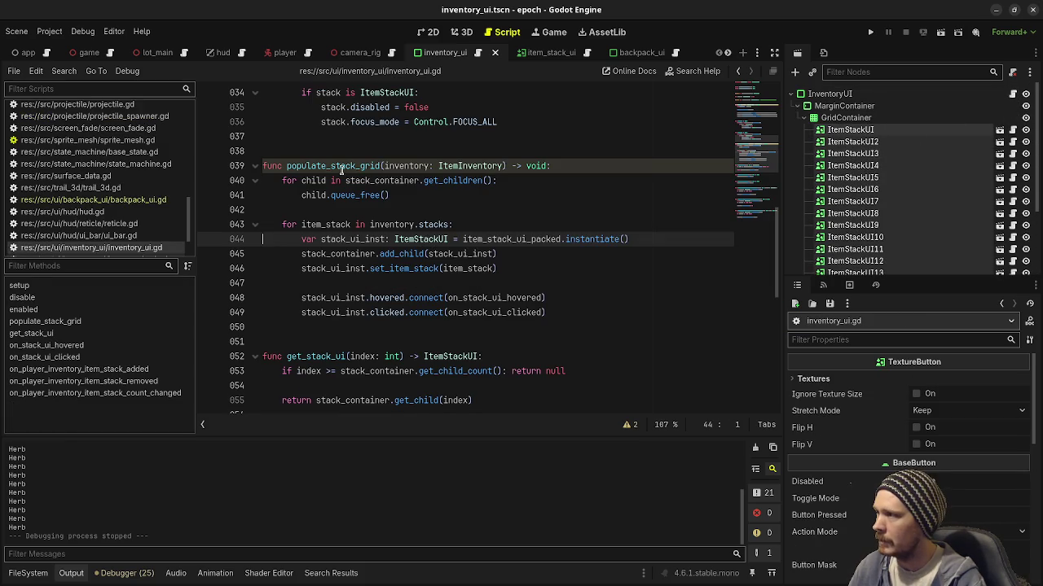
mouse_move(437, 304)
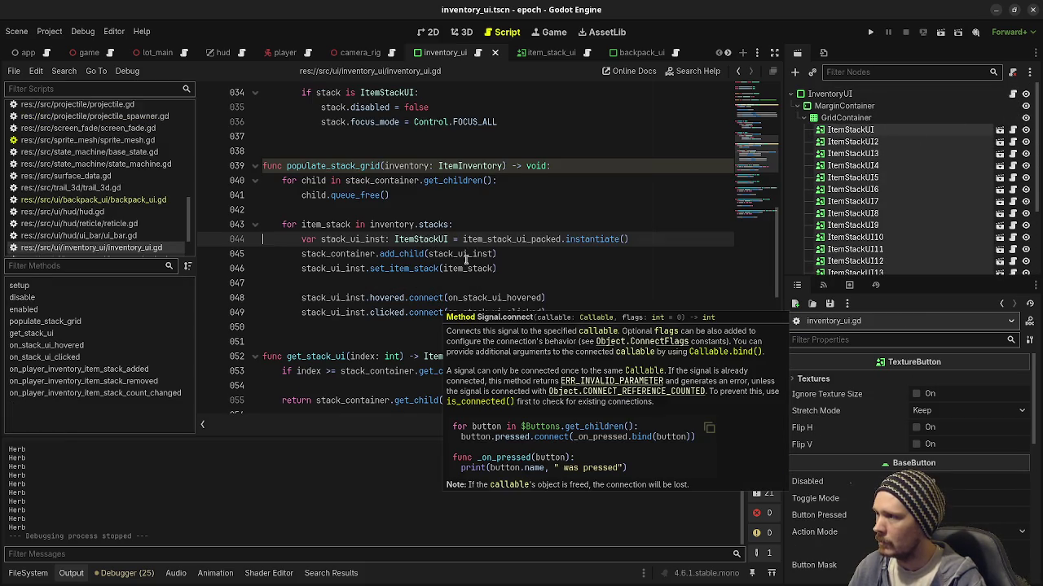
scroll(470, 246, up, 10)
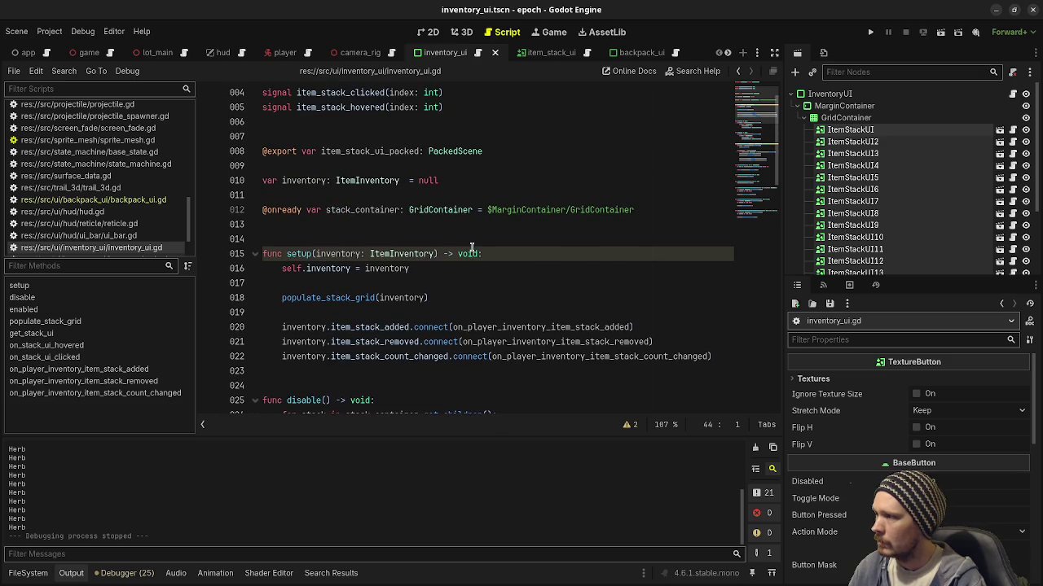
scroll(471, 247, up, 1)
scroll(510, 329, down, 9)
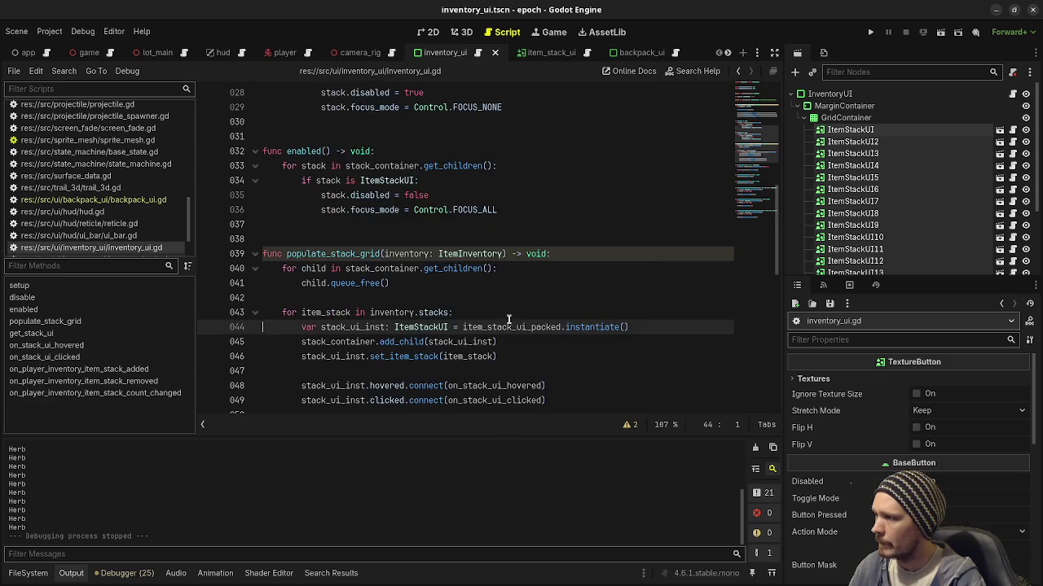
scroll(508, 319, down, 3)
scroll(342, 232, up, 1)
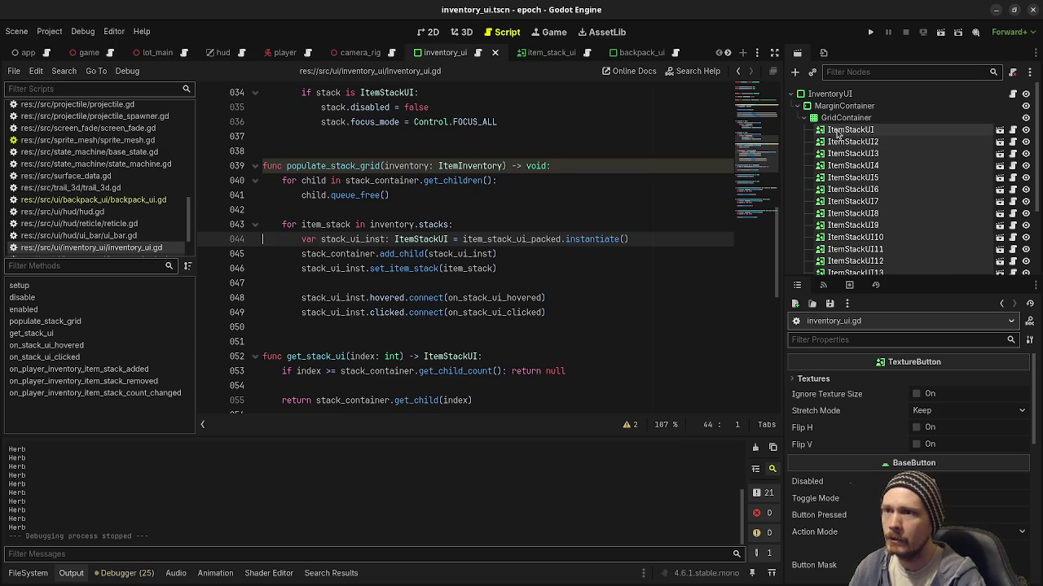
- Delete the 20 selected ItemStackUI nodes and confirm the deletion
right_click(838, 134)
click(864, 327)
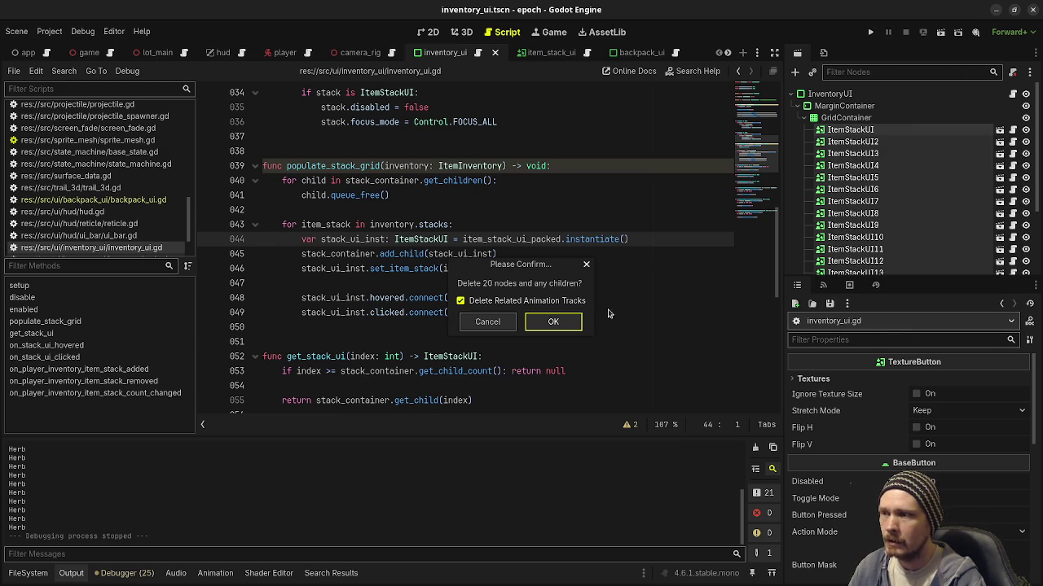
click(580, 325)
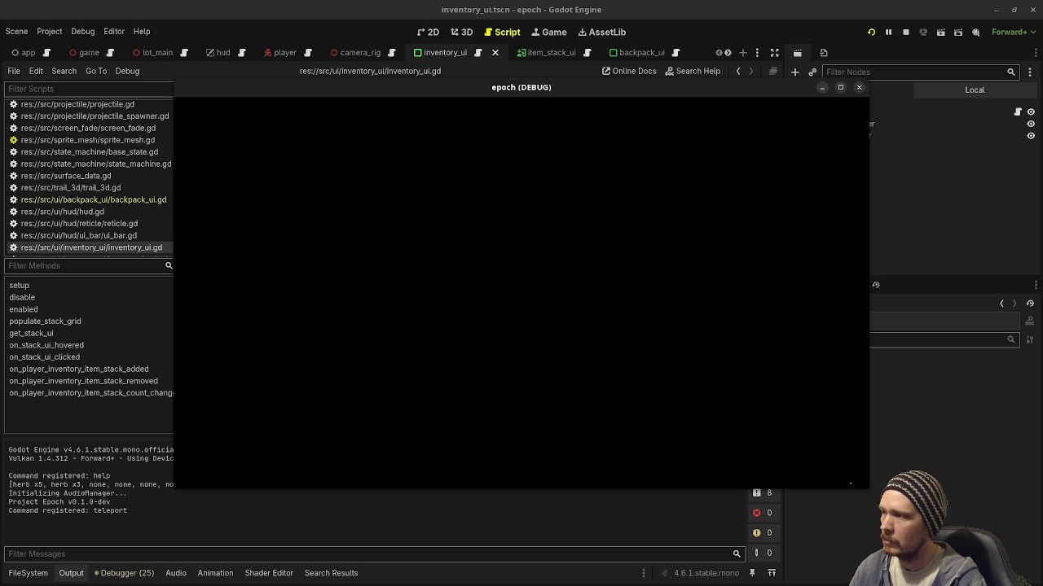
key(shift+w)
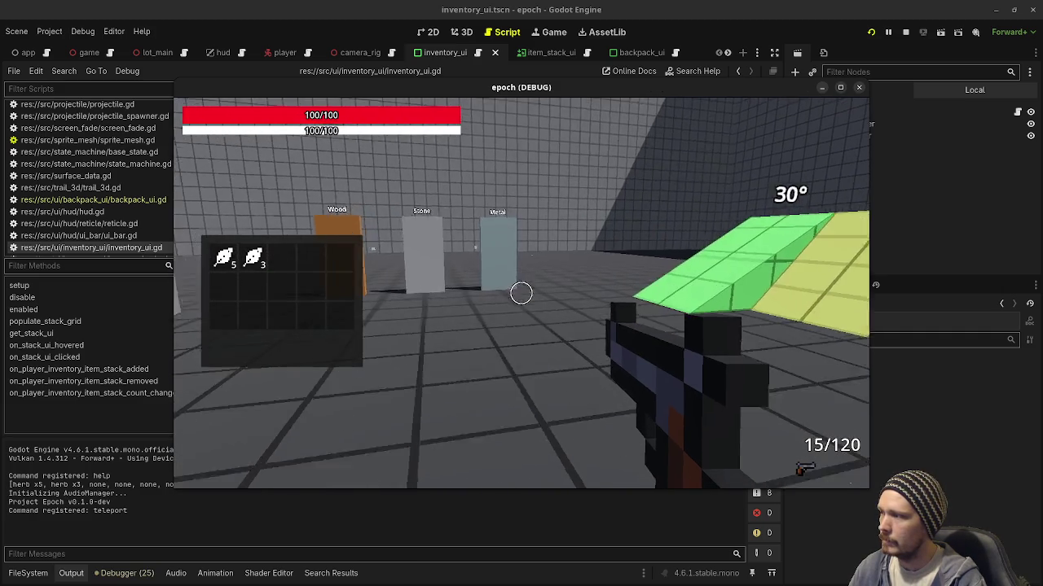
key(shift+w)
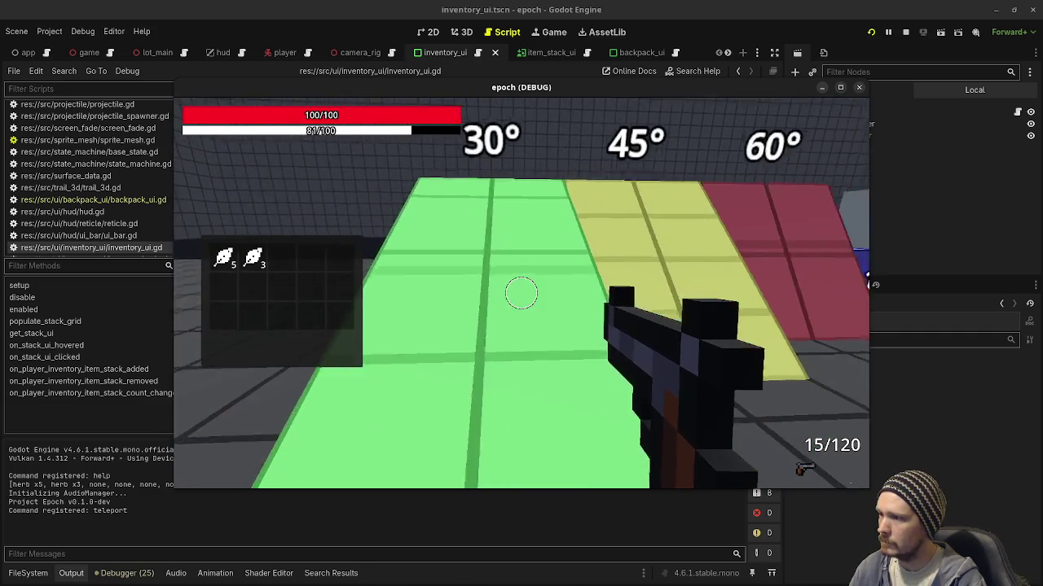
key(shift+w)
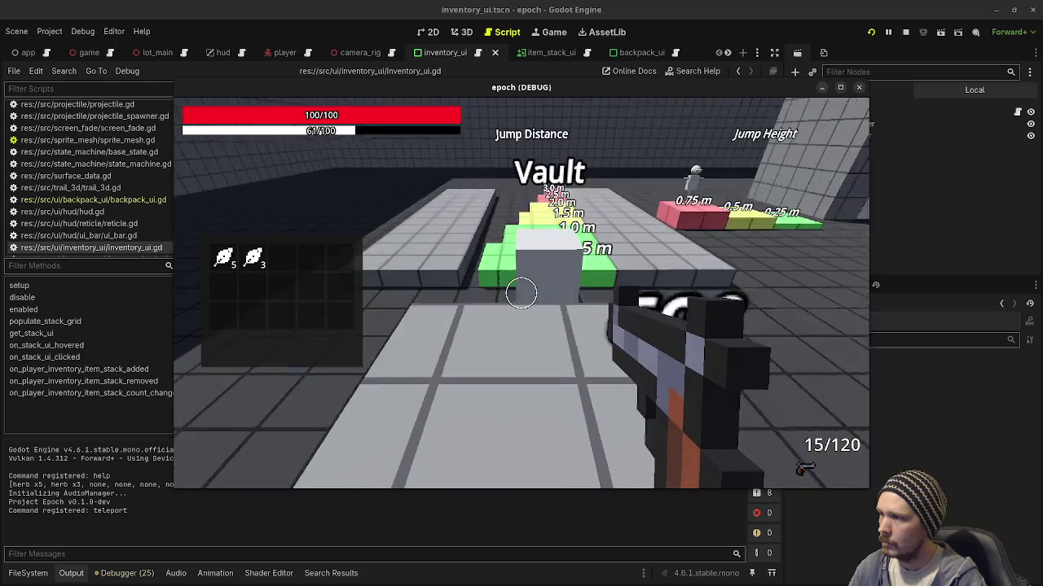
key(shift+w)
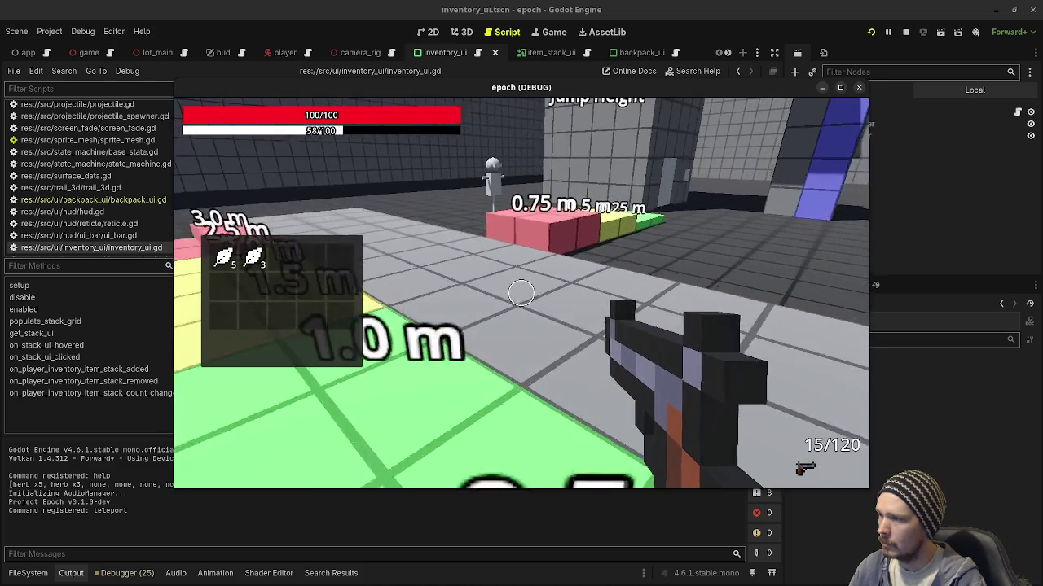
key(w)
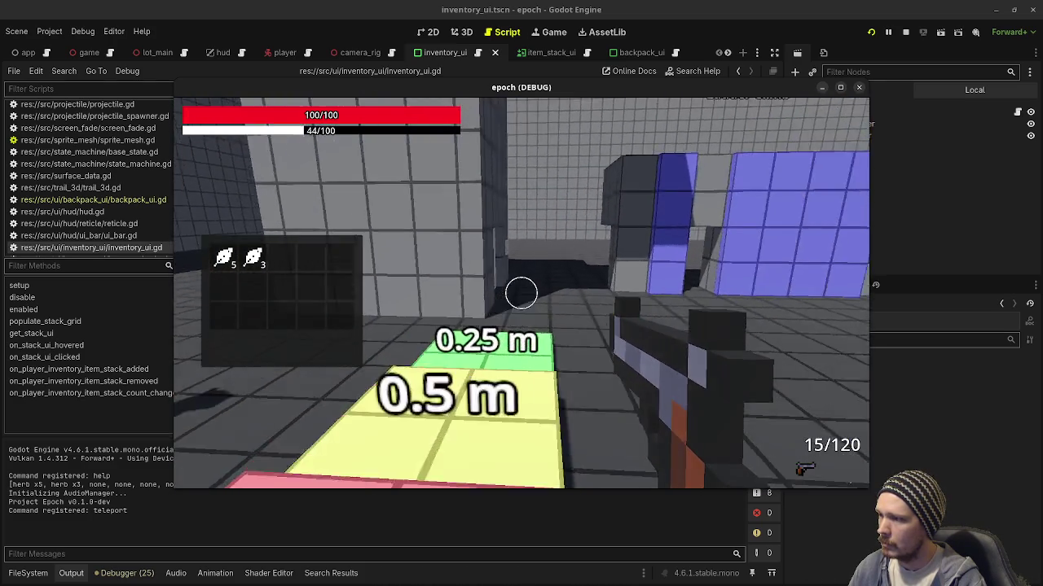
key(shift+w)
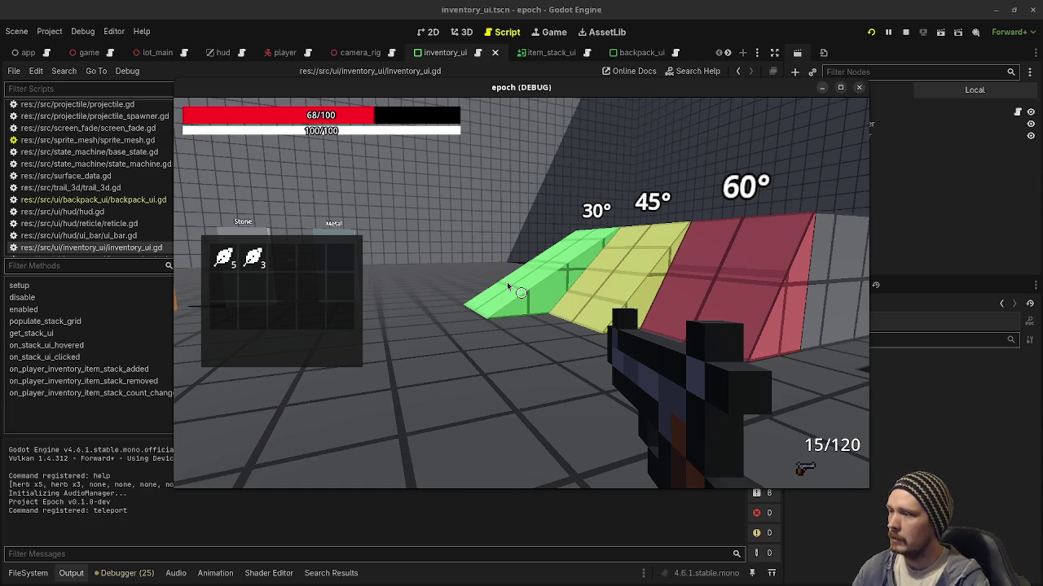
click(381, 137)
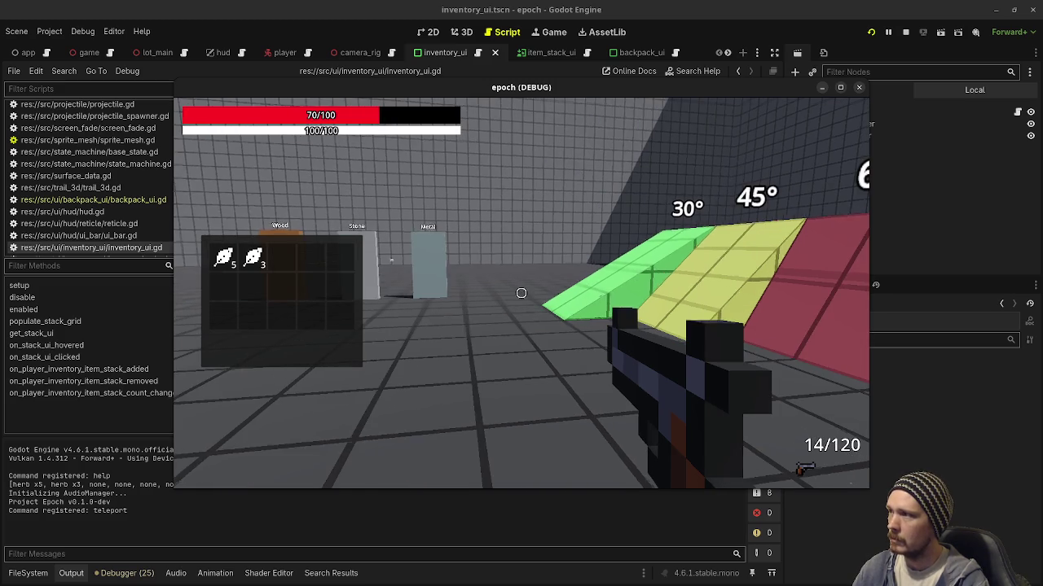
key(shift+w)
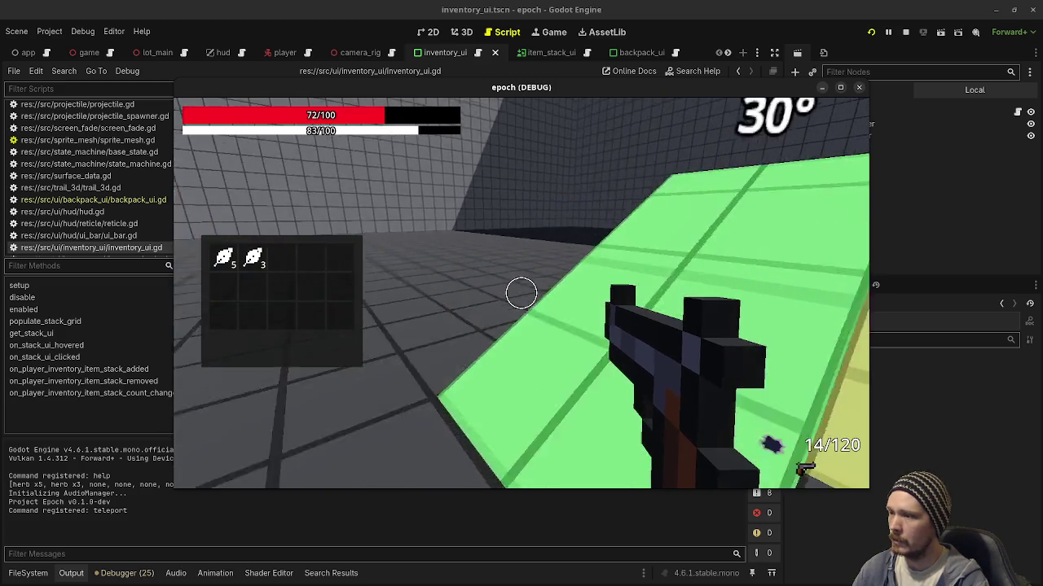
key(shift+w)
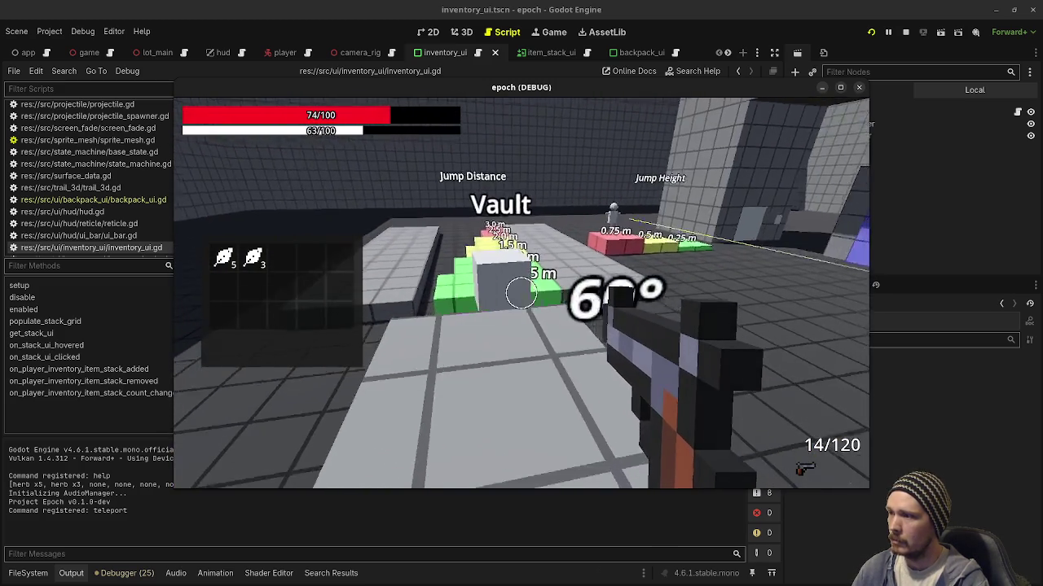
key(w)
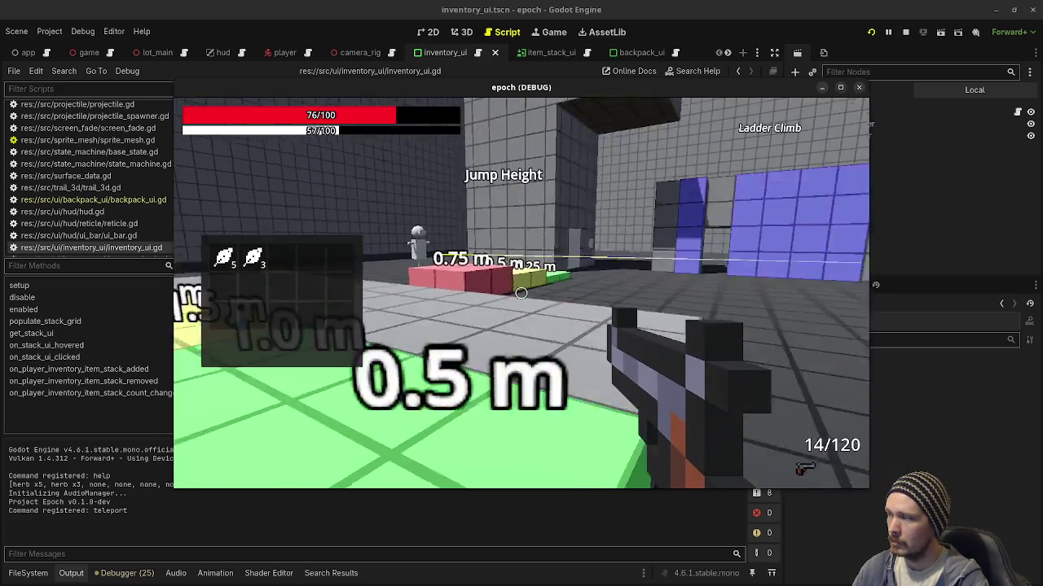
key(shift+w)
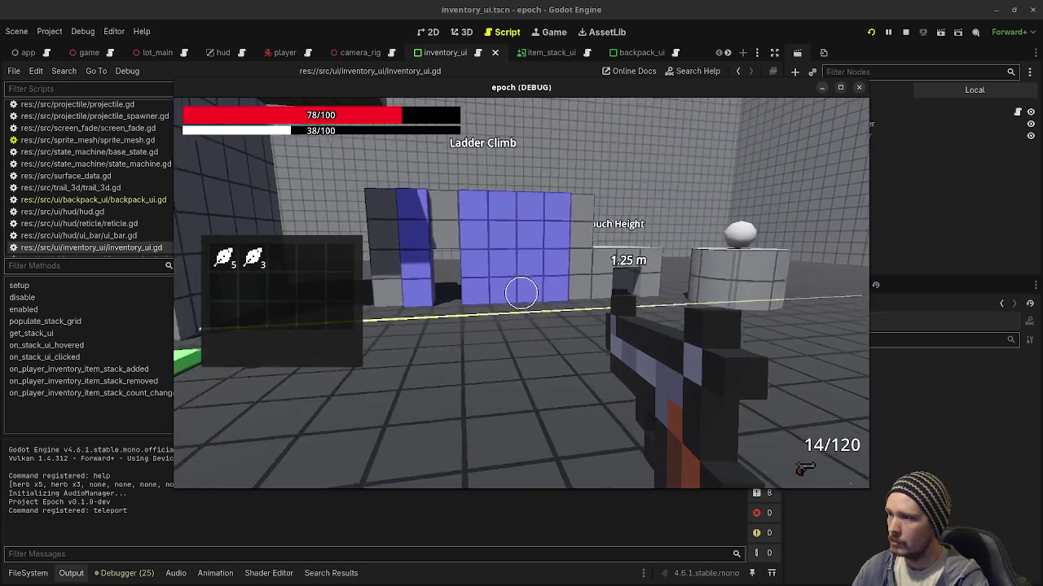
key(w)
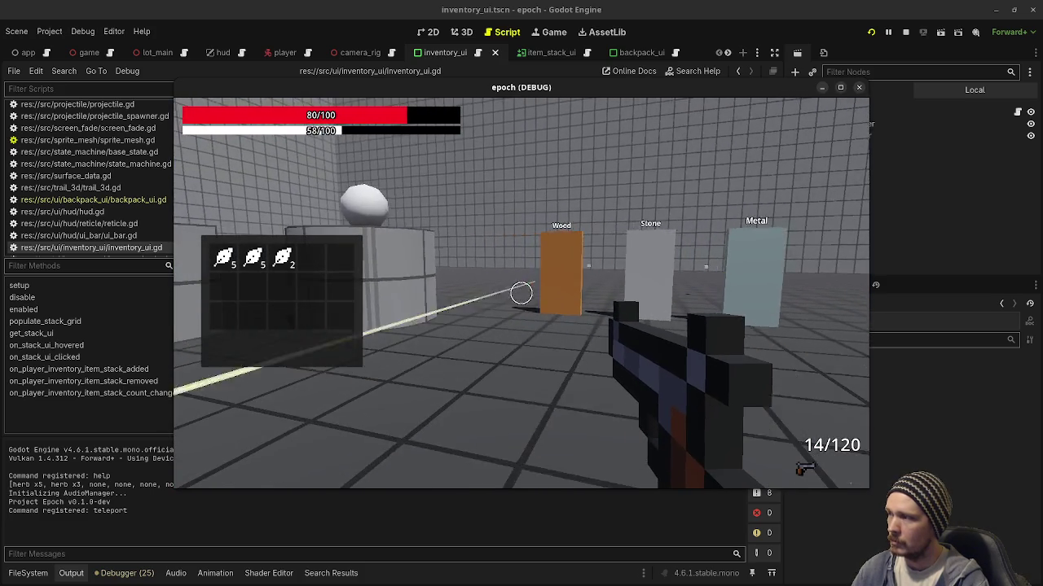
click(905, 31)
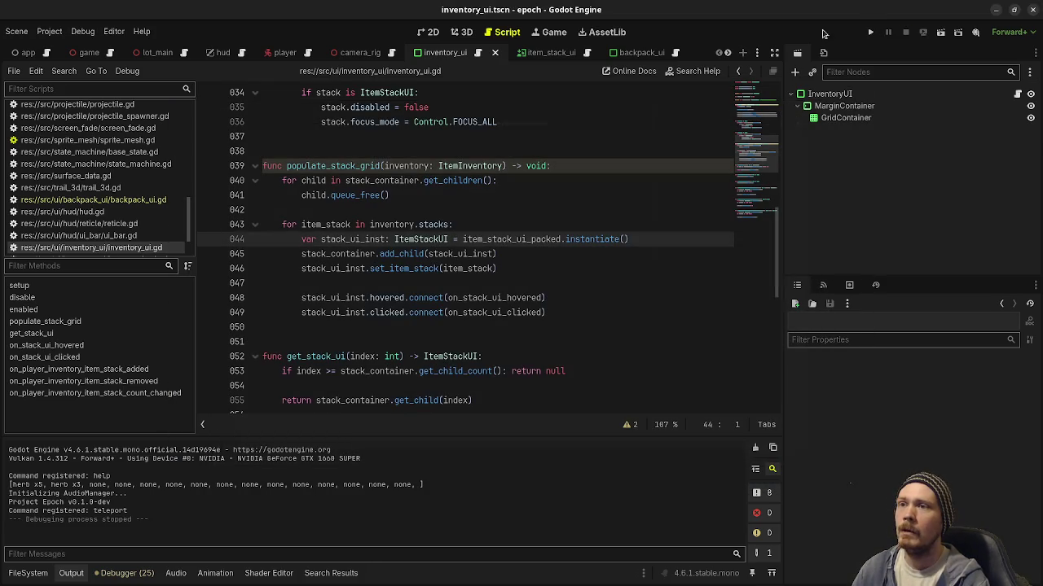
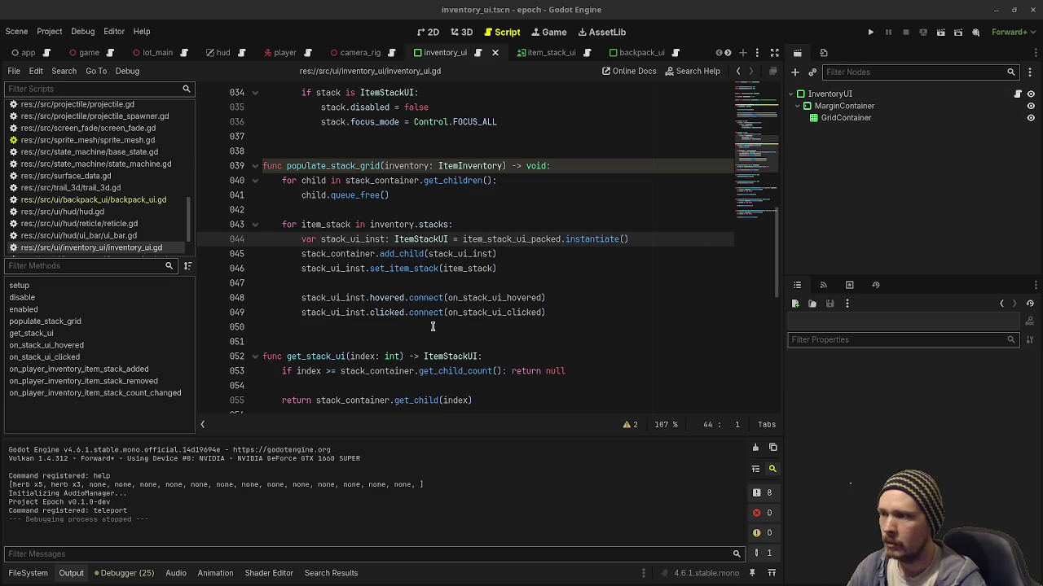
- Run the game to test the inventory, walk the player around, then stop it
scroll(432, 327, down, 3)
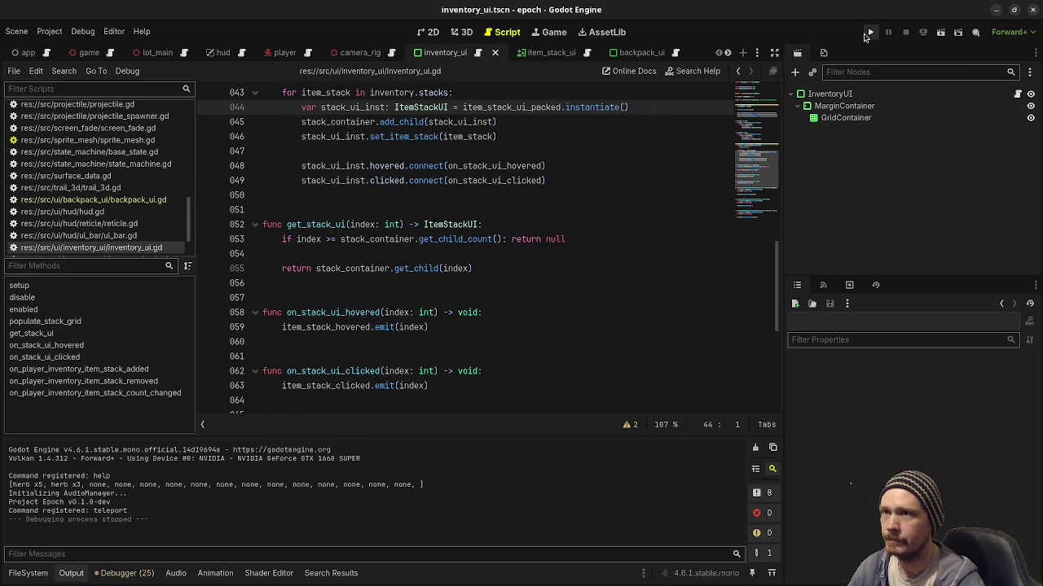
click(870, 32)
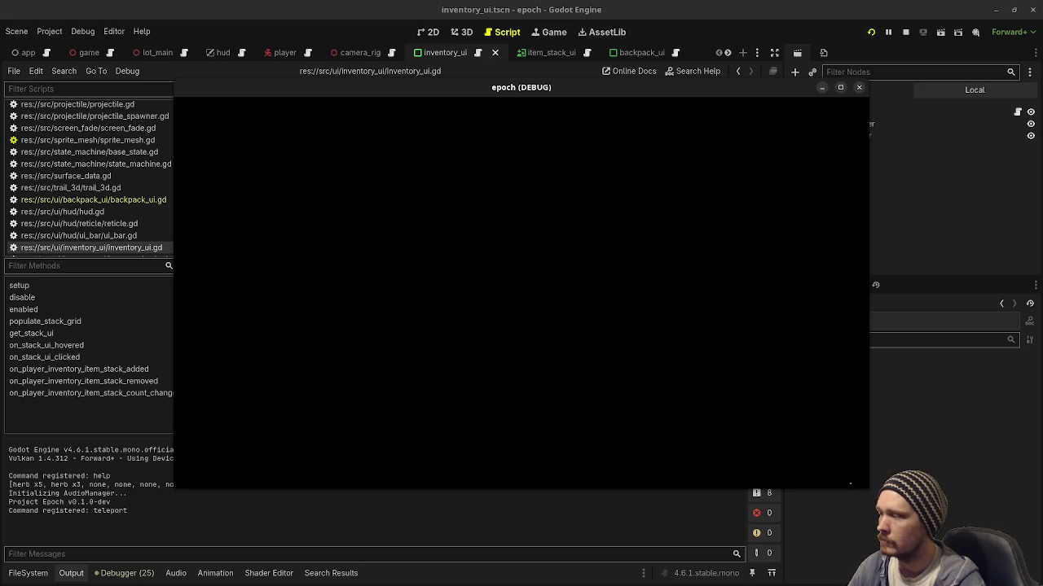
key(w)
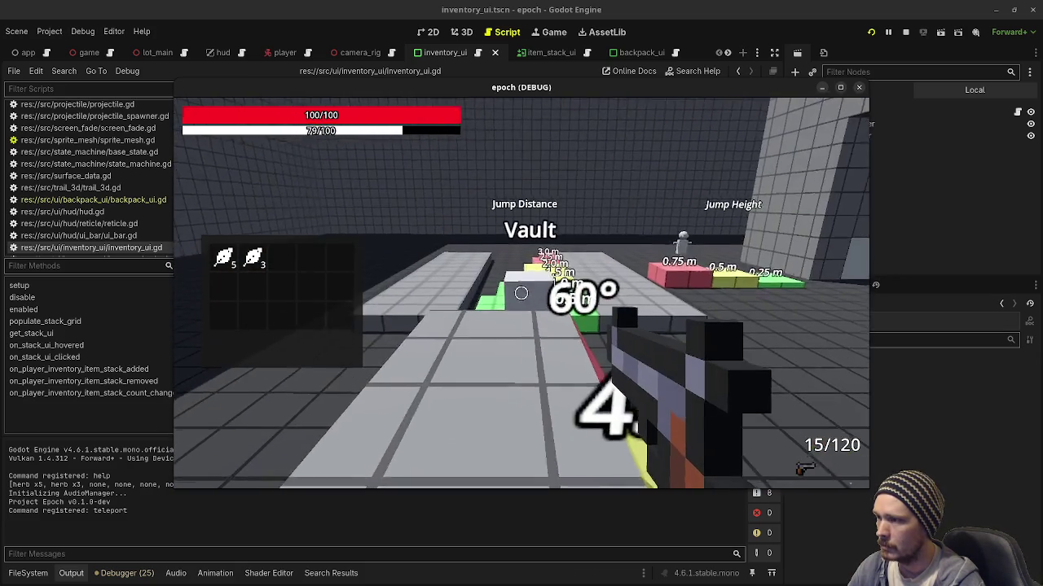
key(w)
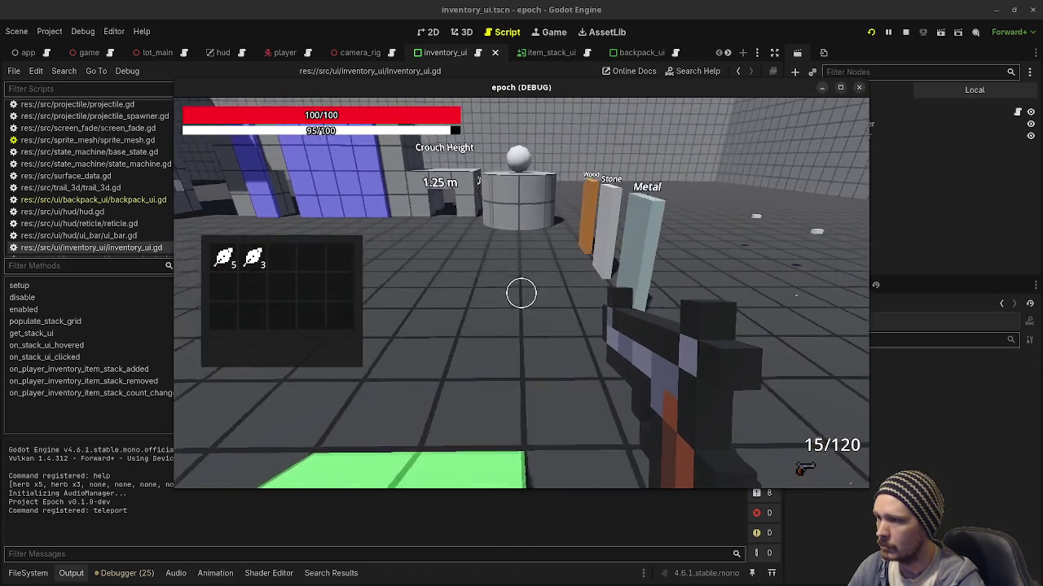
click(905, 31)
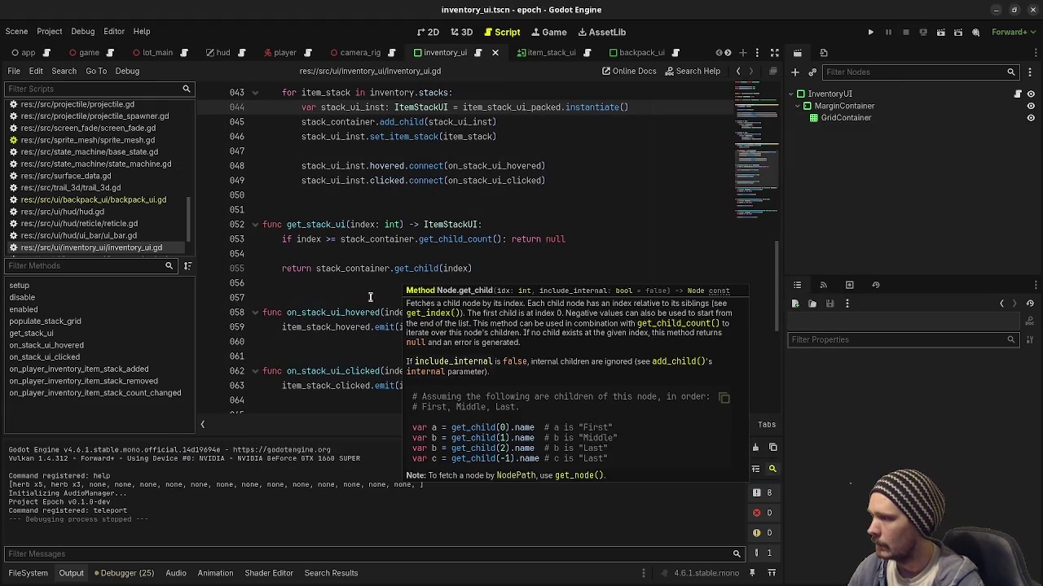
- Open the player.gd script from the script list
click(346, 355)
scroll(346, 355, down, 6)
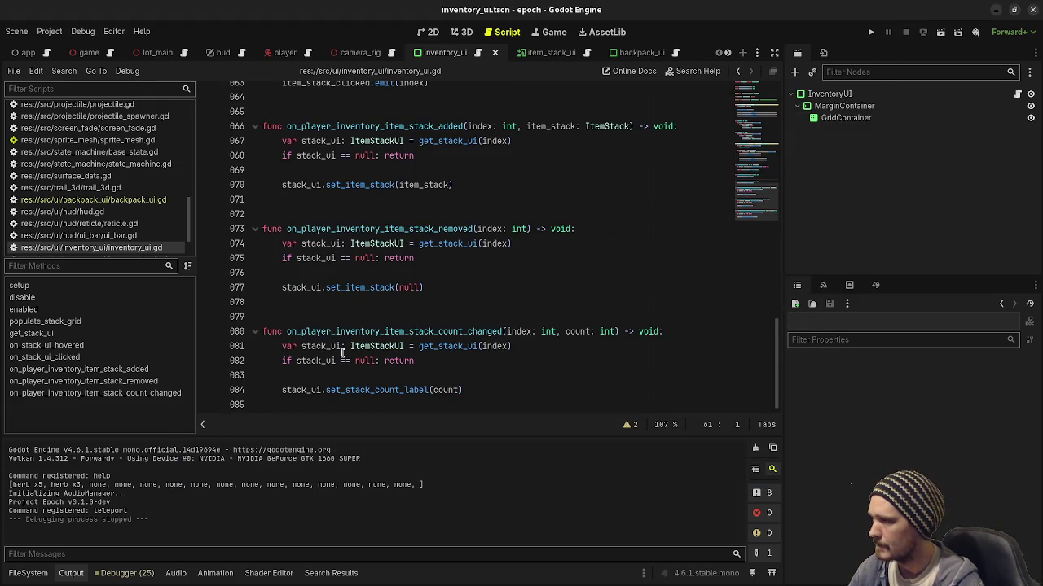
scroll(334, 319, up, 3)
scroll(335, 320, up, 15)
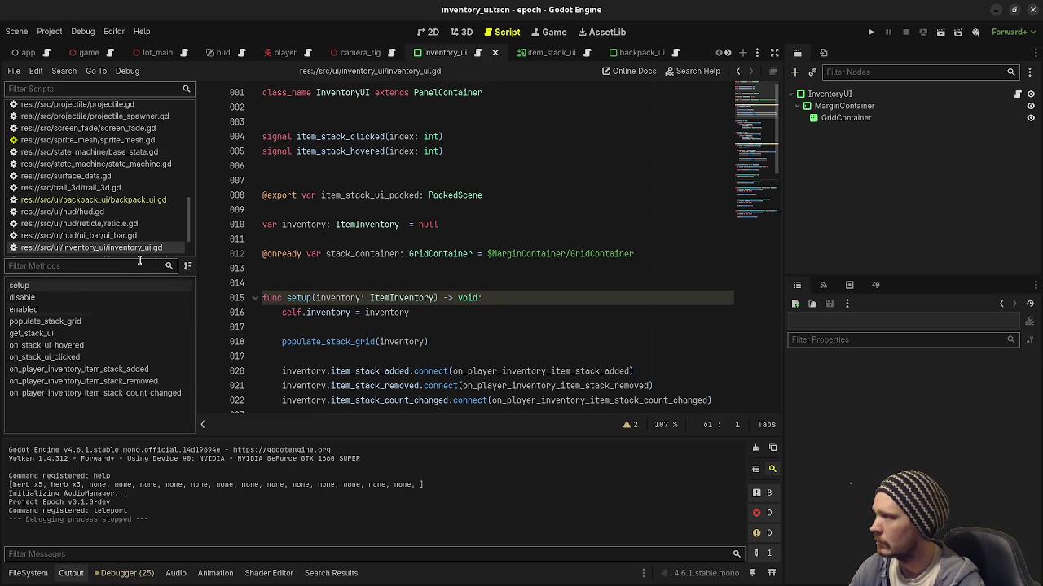
scroll(119, 238, up, 3)
scroll(118, 236, up, 5)
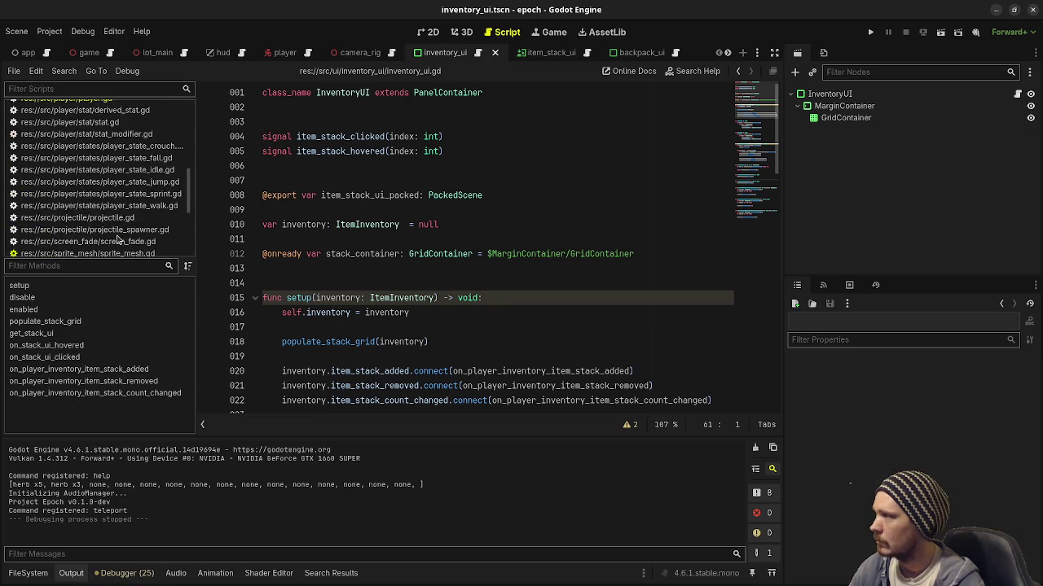
click(100, 136)
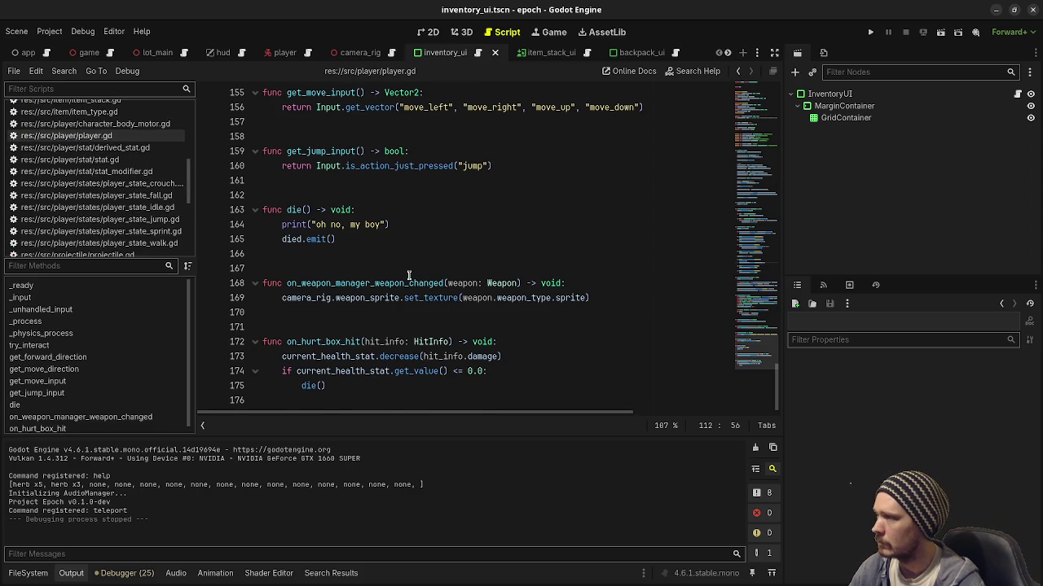
- Comment out backpack_inventory.debug_print() on line 49 and save player.gd
scroll(384, 262, up, 4)
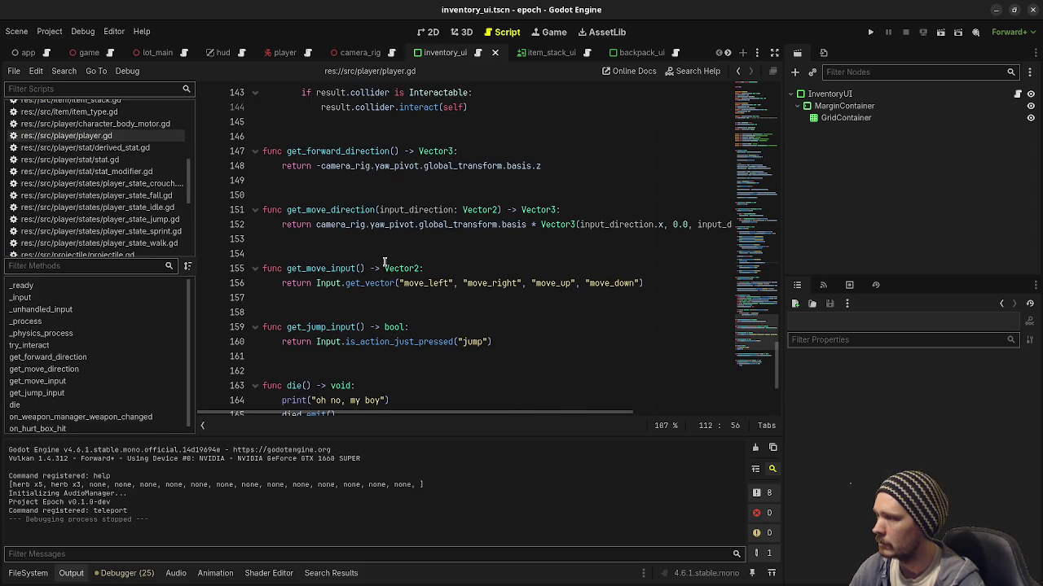
scroll(384, 262, up, 18)
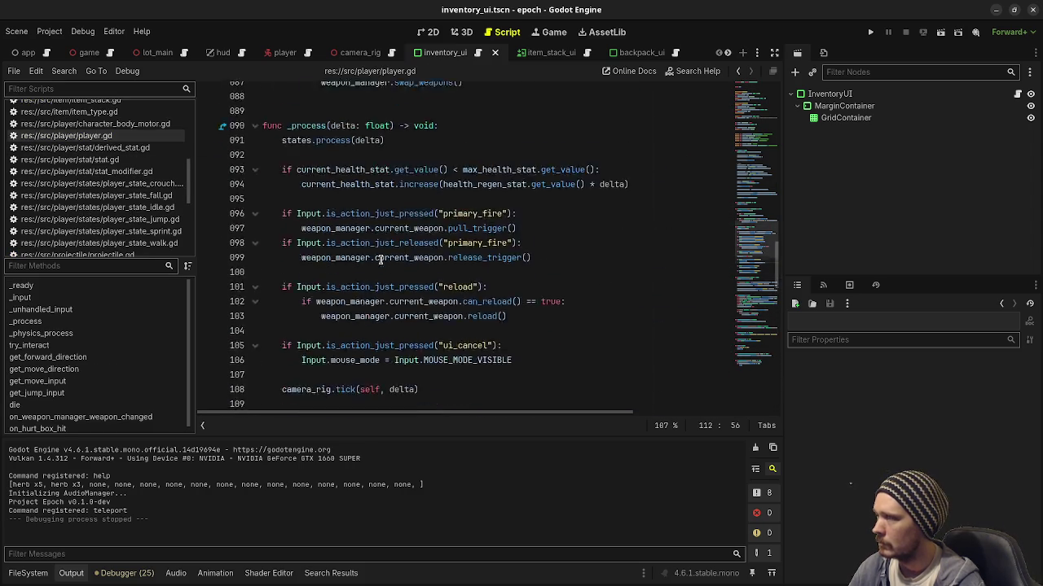
scroll(380, 259, up, 18)
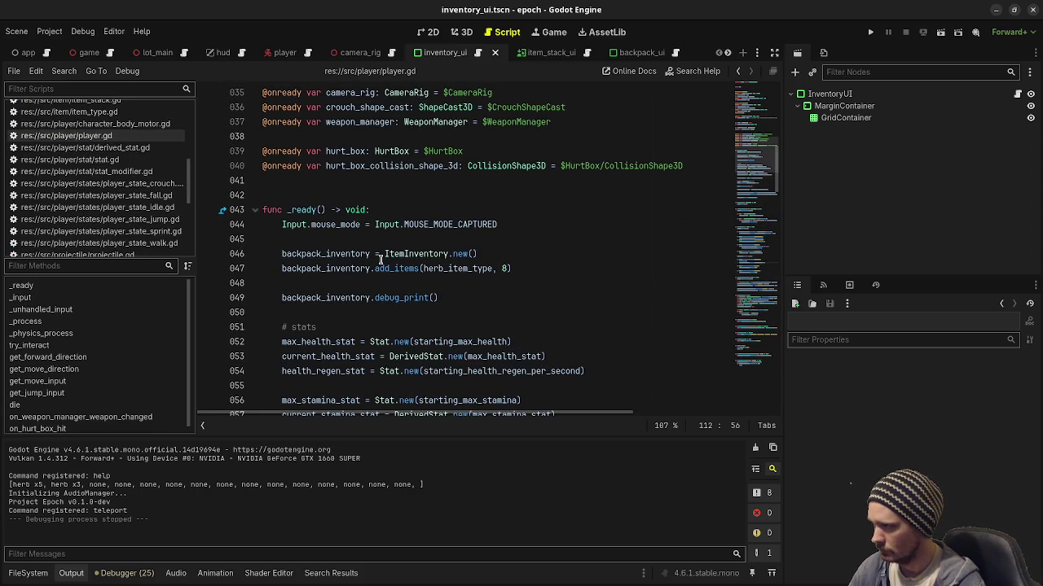
click(284, 298)
text(#)
key(ctrl+s)
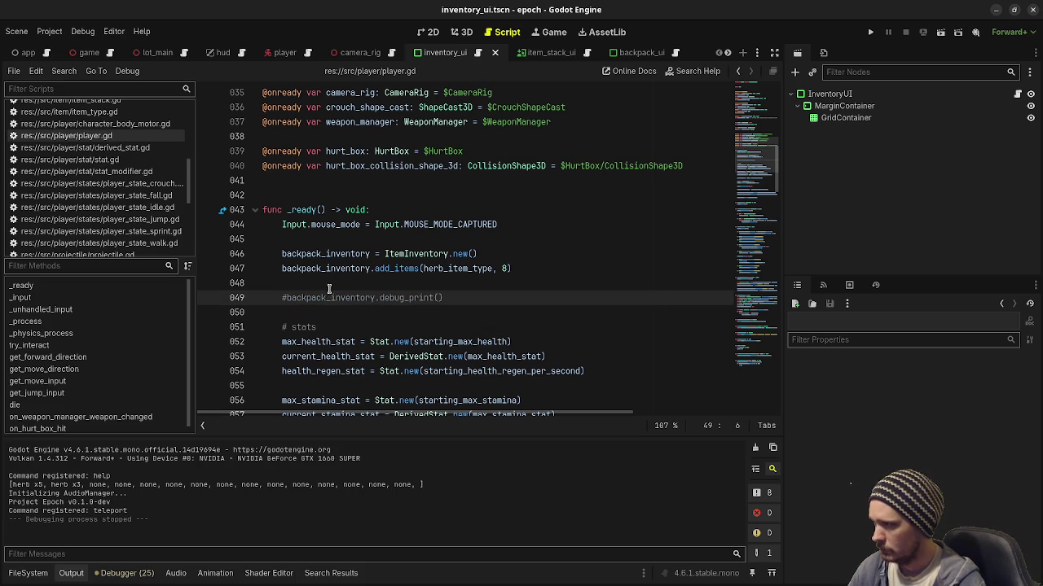
key(alt+Tab)
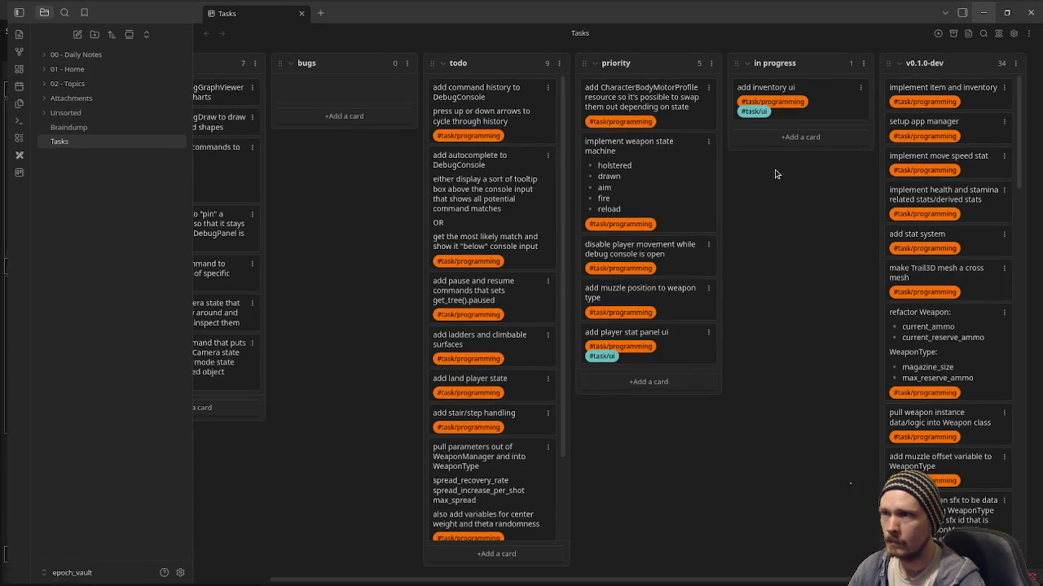
- Move the 'add inventory ui' card into v0.1.0-dev and minimize Obsidian back to Godot
drag(799, 91, 938, 93)
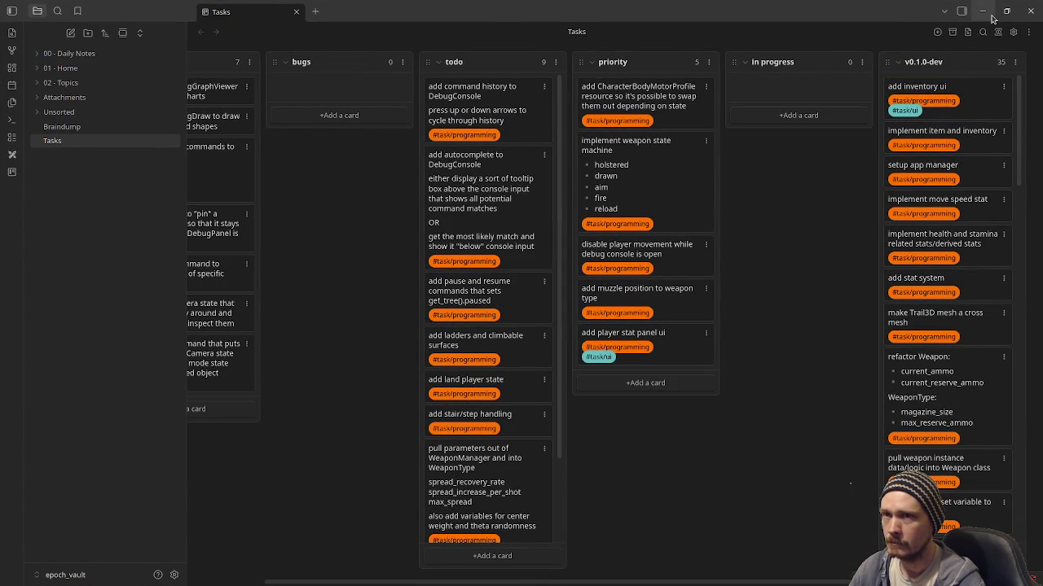
click(986, 11)
click(504, 272)
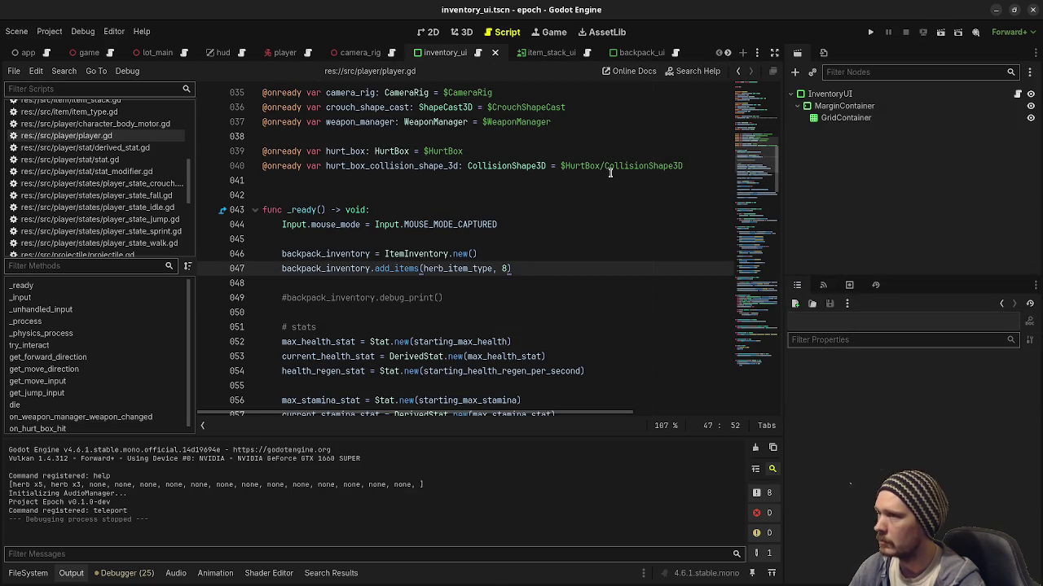
- Place AudioManager above lot_main under Game, save the game scene, and run the project
click(28, 53)
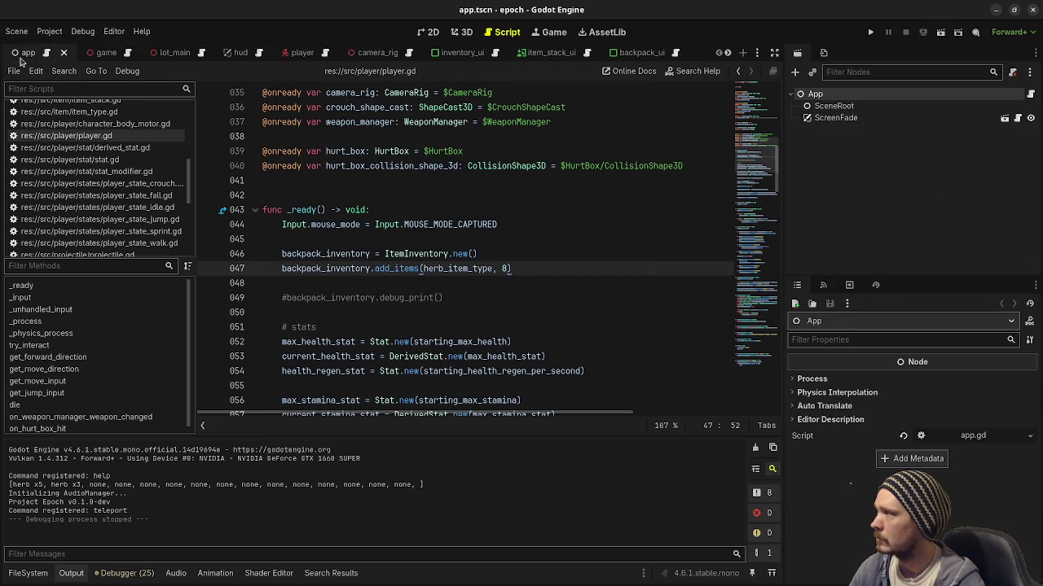
click(93, 51)
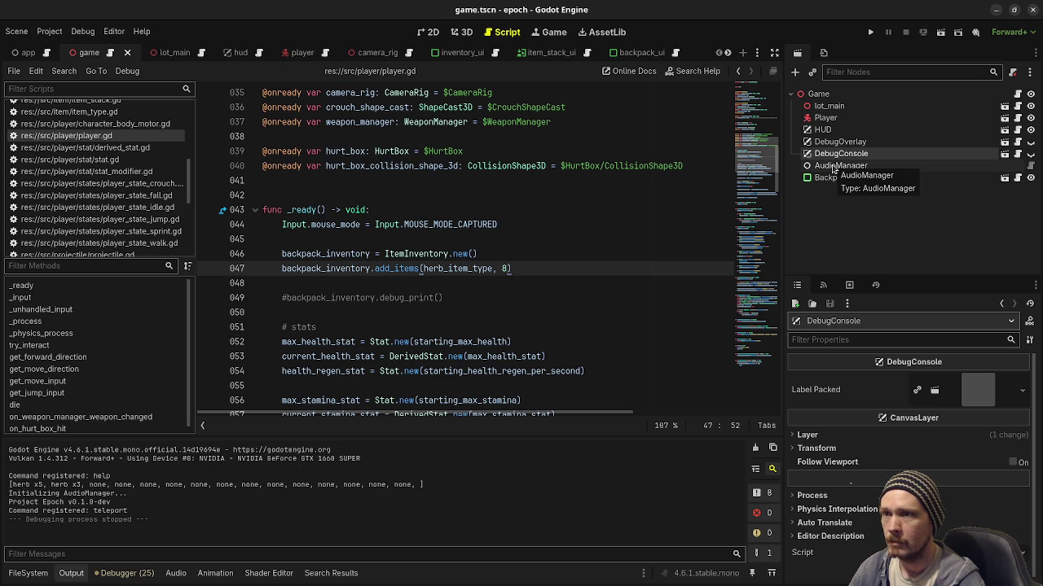
drag(833, 168, 818, 111)
key(ctrl+s)
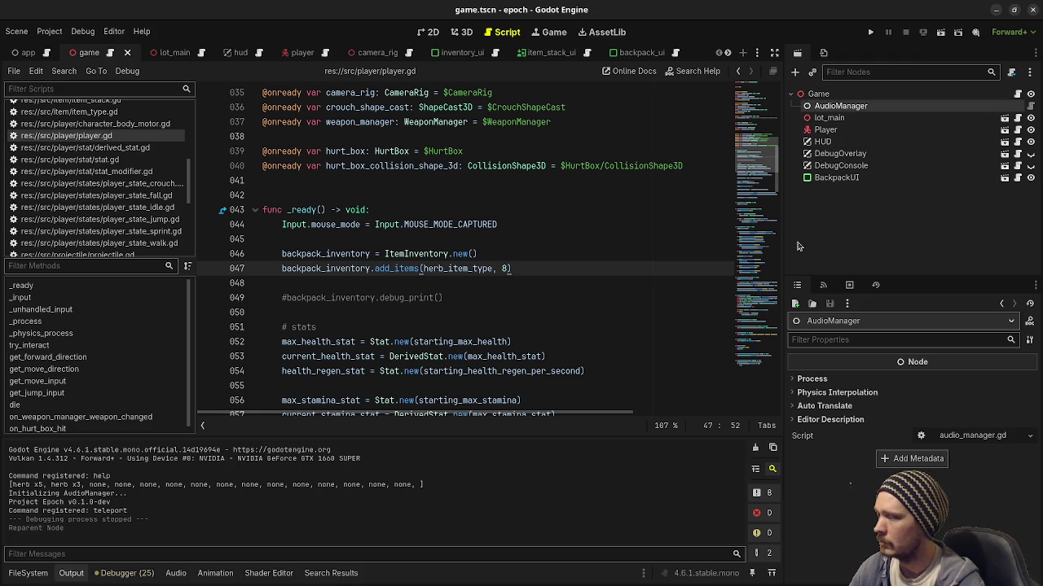
click(870, 32)
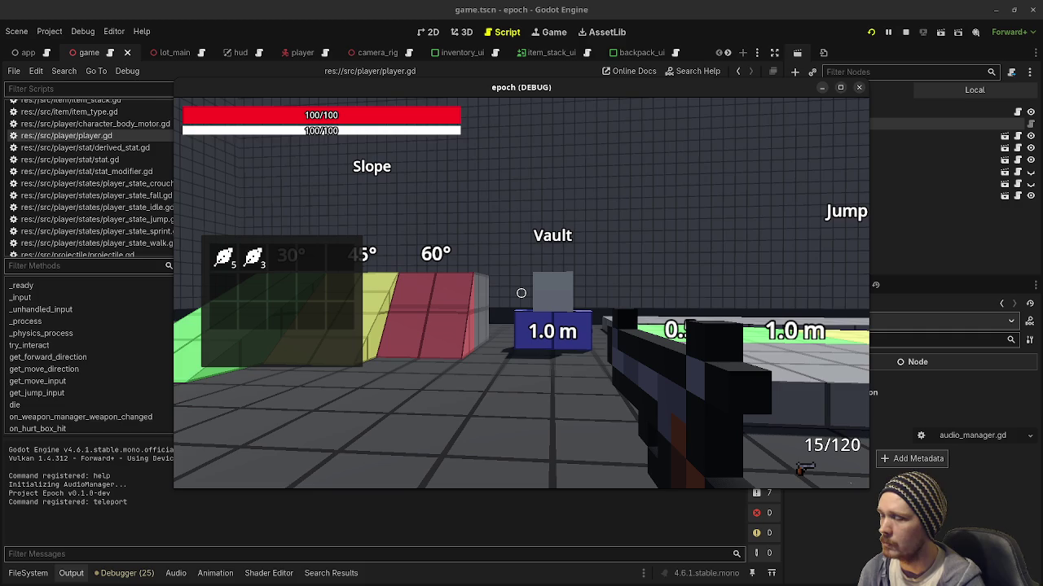
- Walk around switching between weapons 1 and 2, then stop the game
key(shift+w)
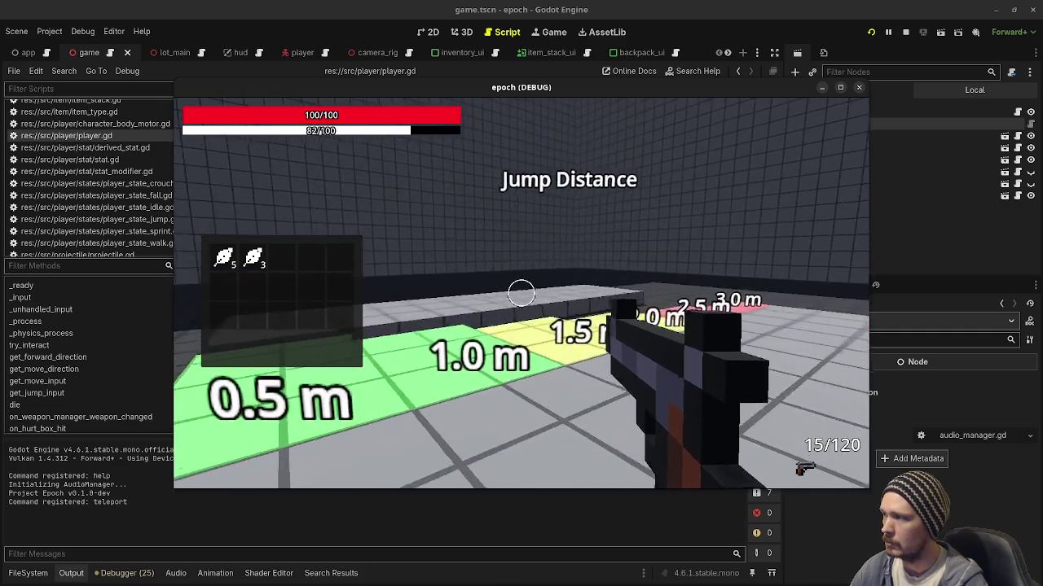
key(2)
key(1)
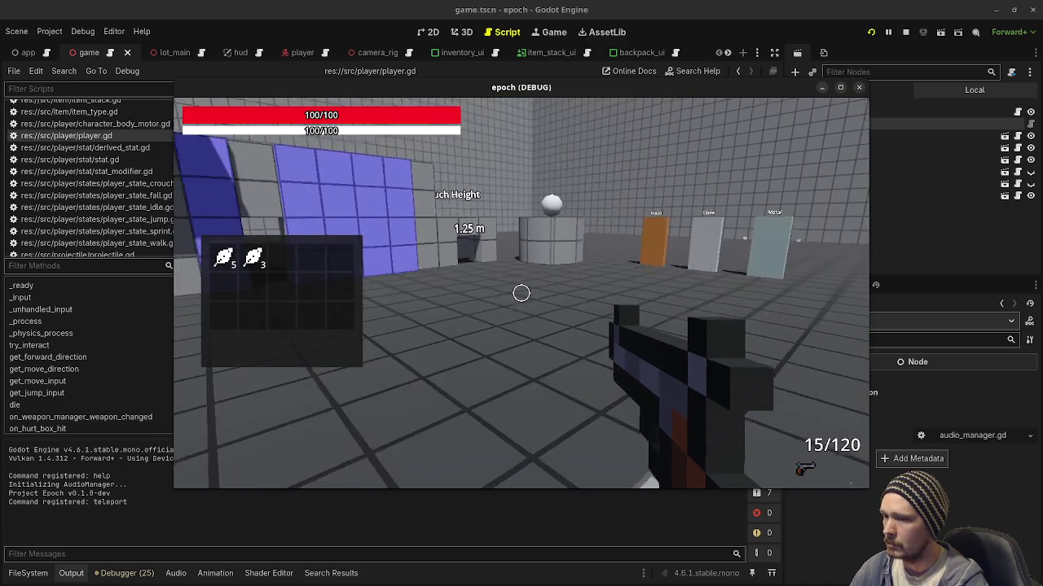
key(w)
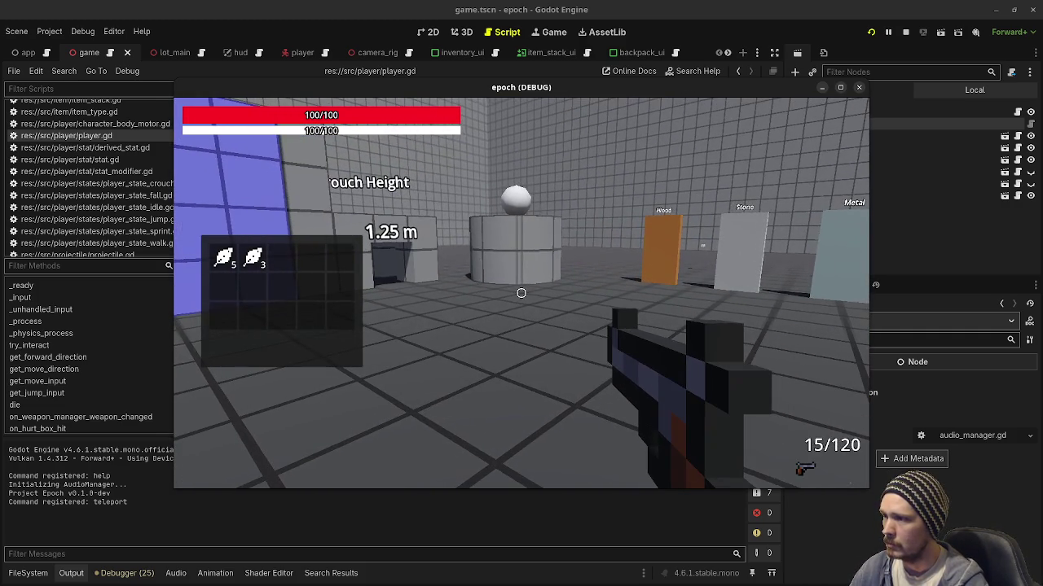
key(2)
key(1)
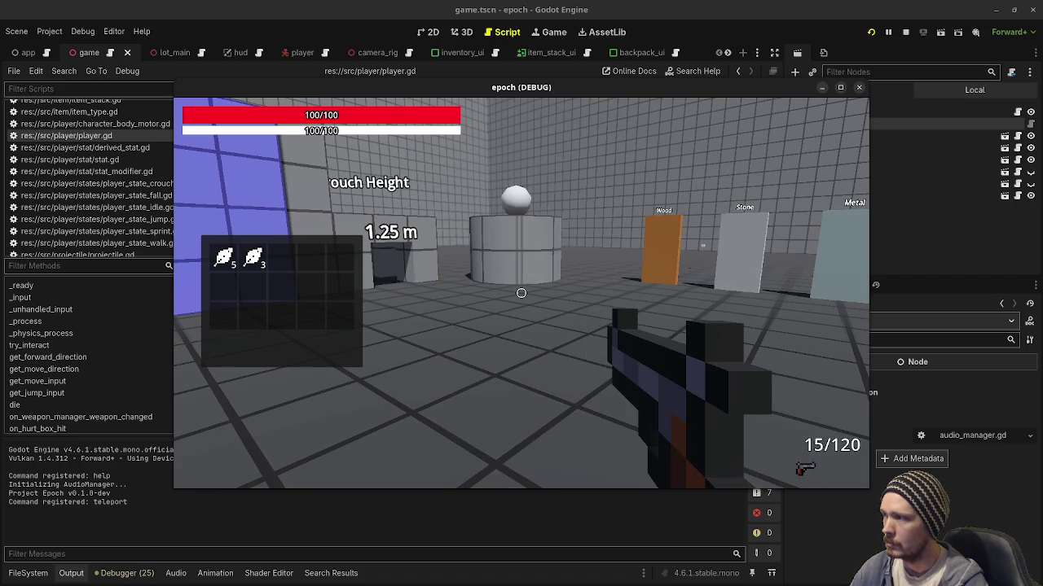
click(907, 32)
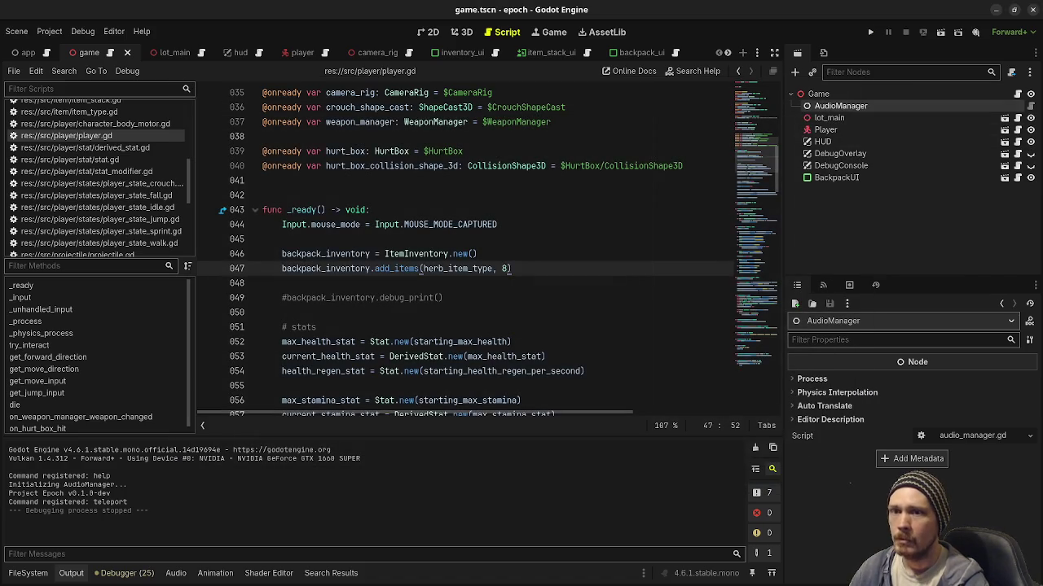
key(alt+Tab)
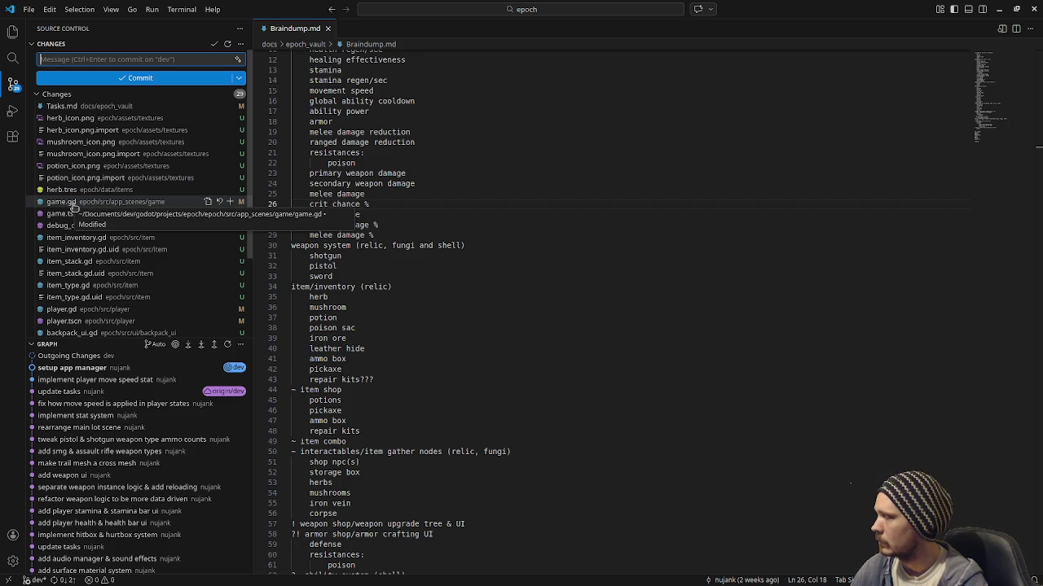
click(73, 202)
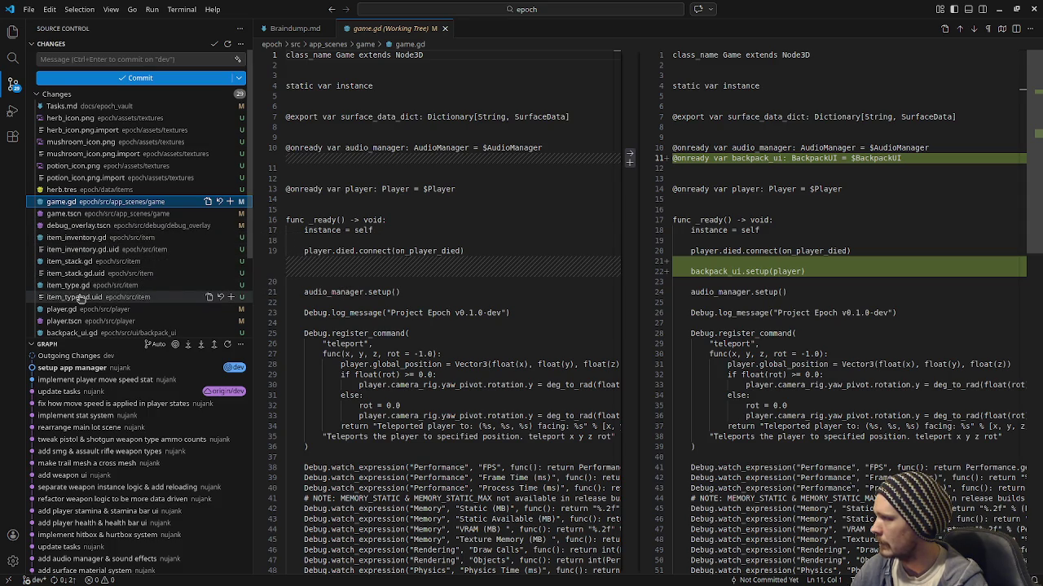
scroll(81, 285, down, 1)
scroll(85, 299, down, 3)
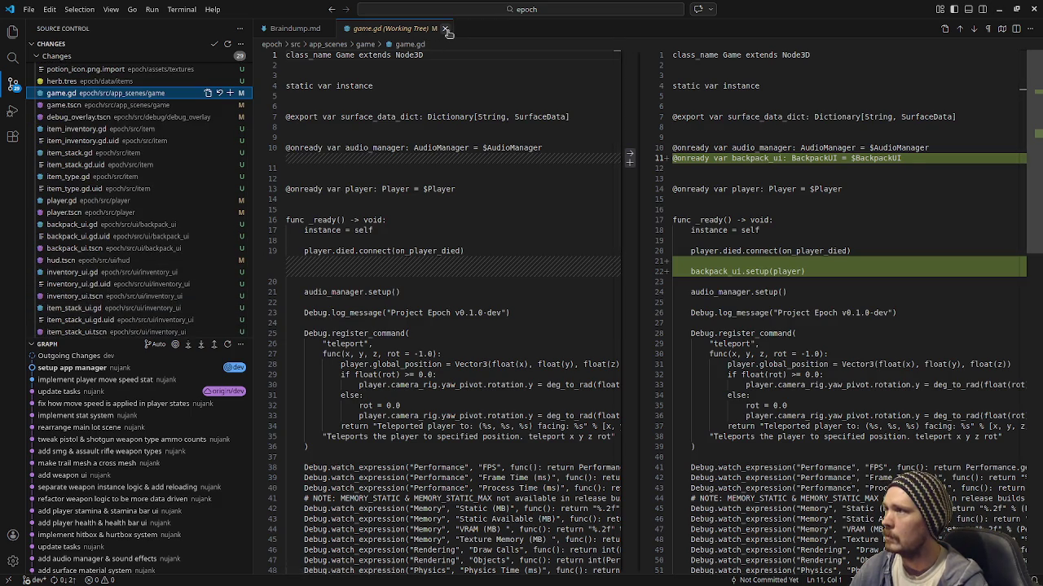
click(445, 28)
key(alt+Tab)
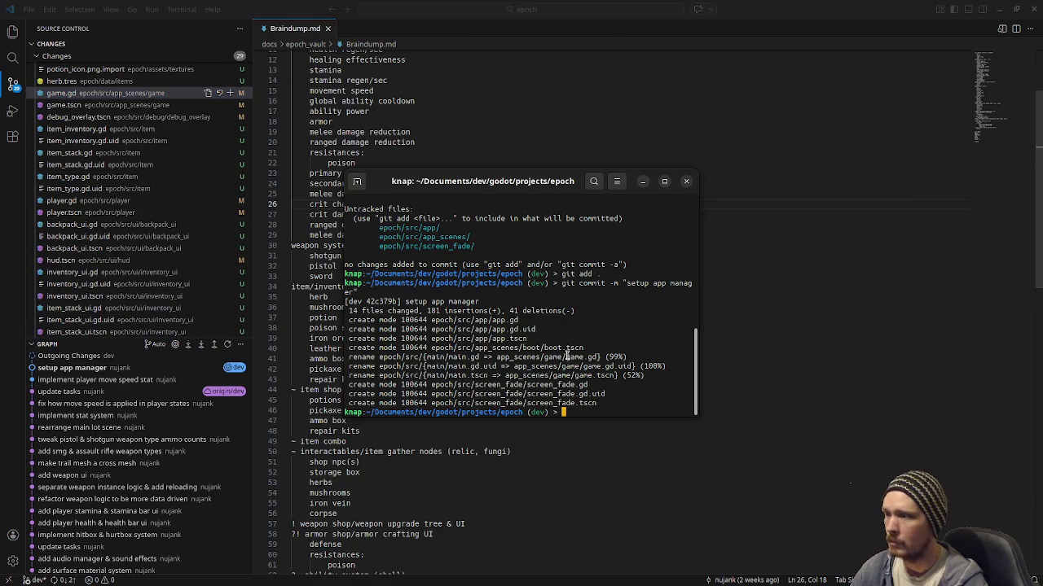
- Check git status and stage all changed files with git add
text(git status)
key(Return)
text(git add .)
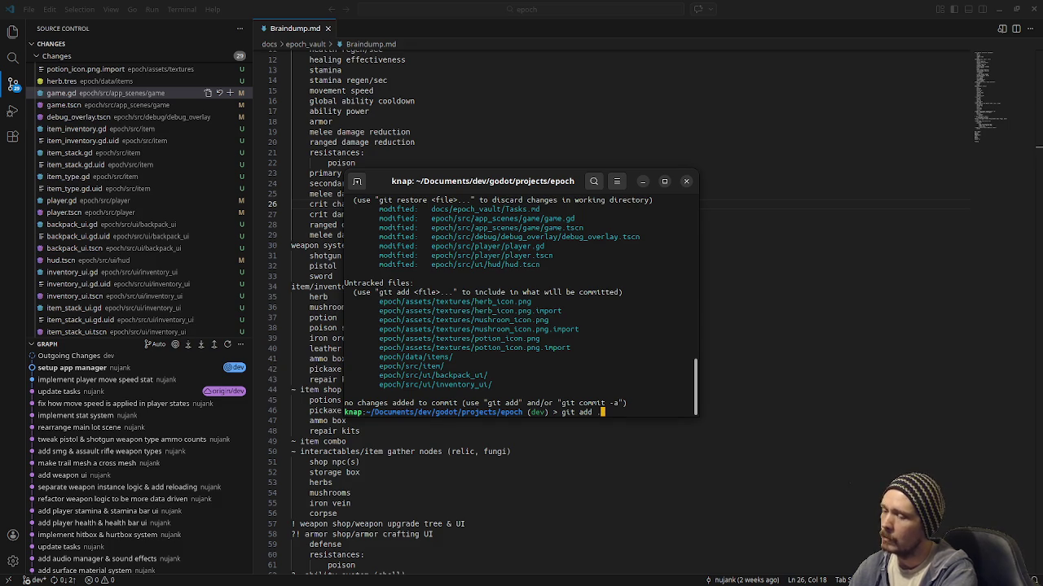
key(Return)
- Commit the staged changes with message 'implement item system & inventory ui'
text(git )
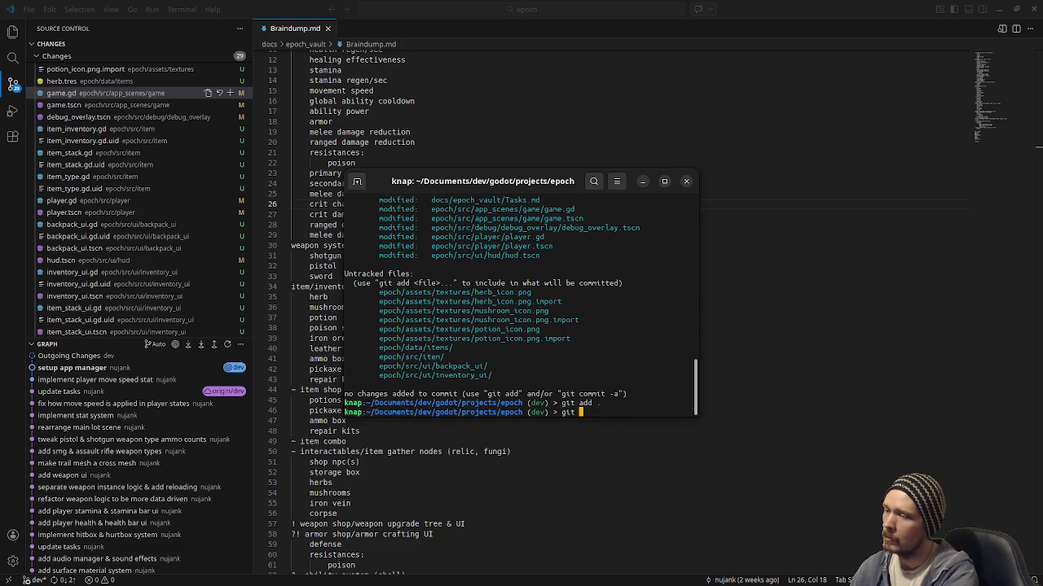
text(commit -m ")
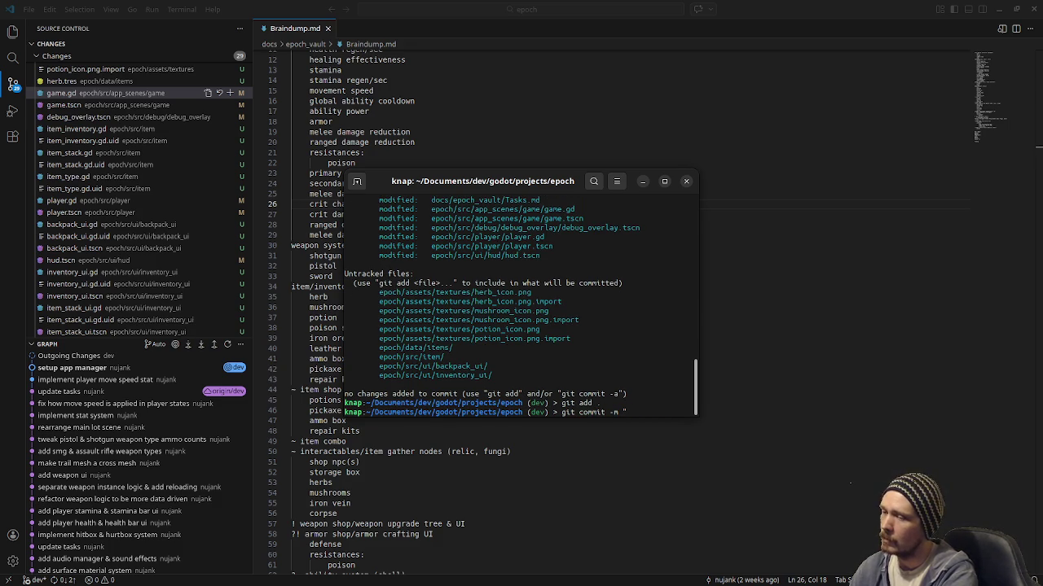
text(implement item system )
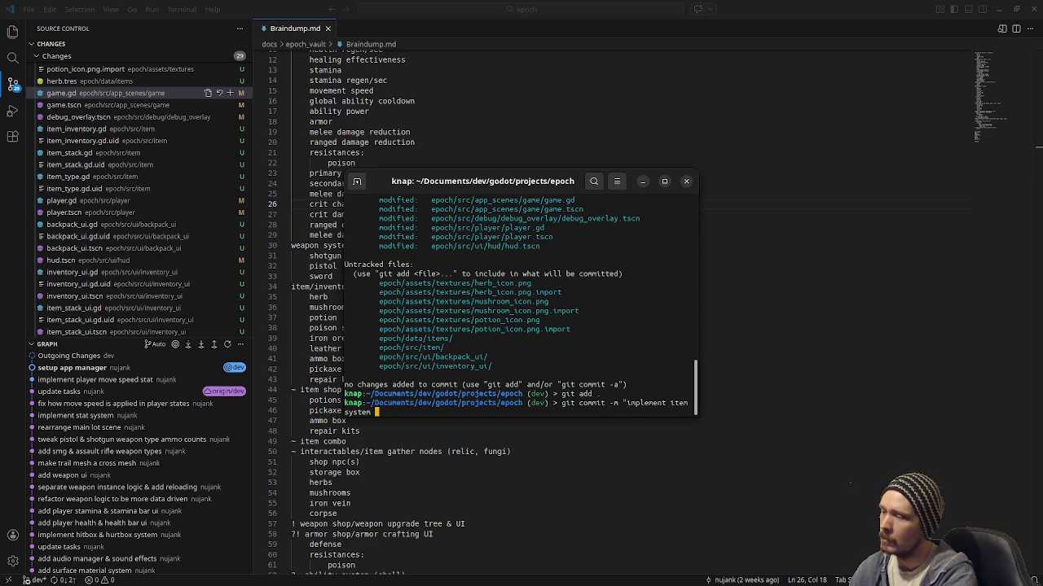
text(& invent)
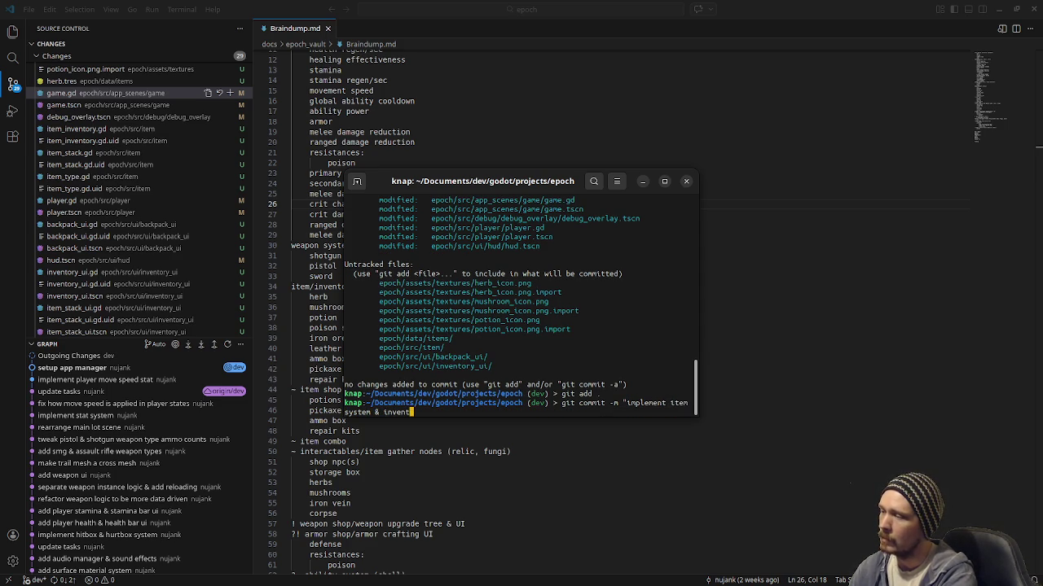
text(ory ui")
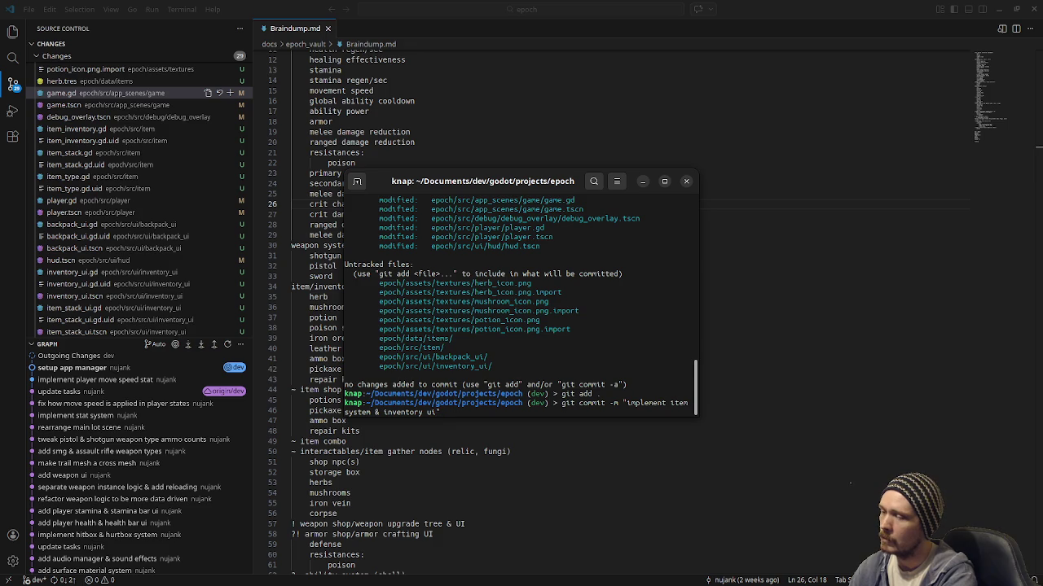
key(Left)
key(Left)
key(Left)
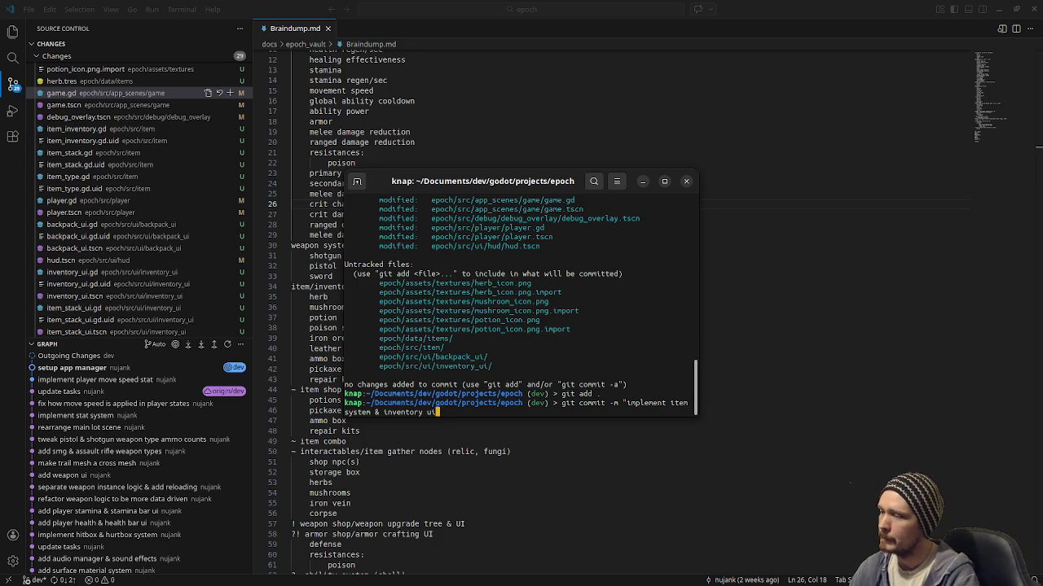
key(Left)
key(Left)
key(Left)
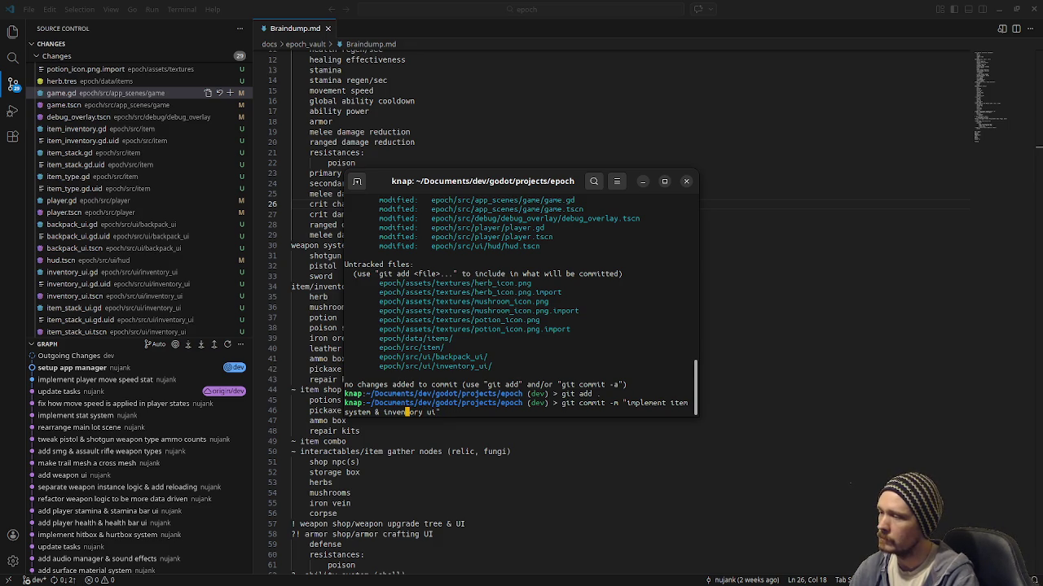
key(Left)
key(Left)
key(Left)
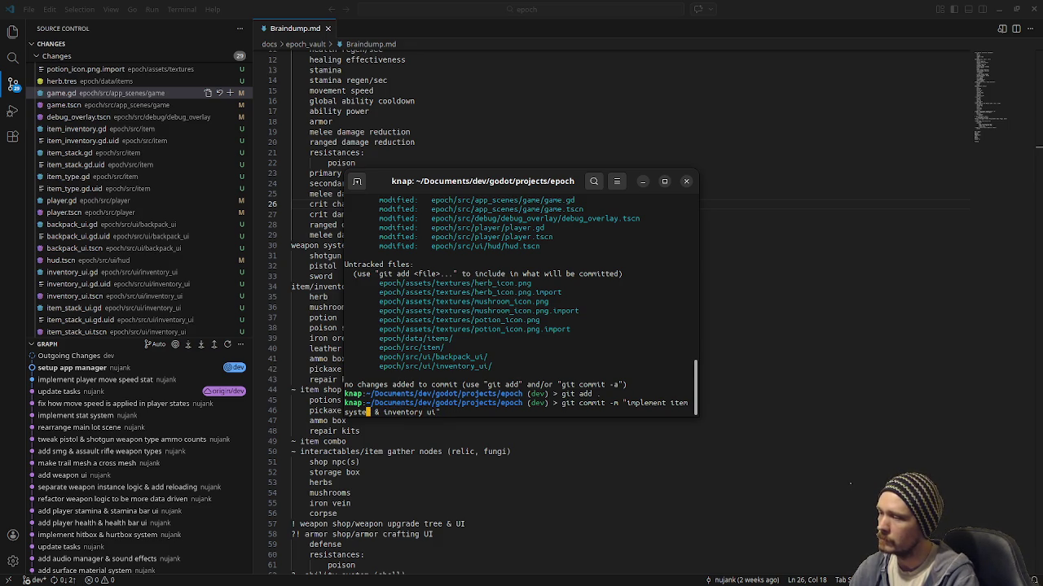
key(Left)
key(Left)
key(Left)
key(Left)
key(Left)
key(Left)
key(Right)
key(Right)
key(Right)
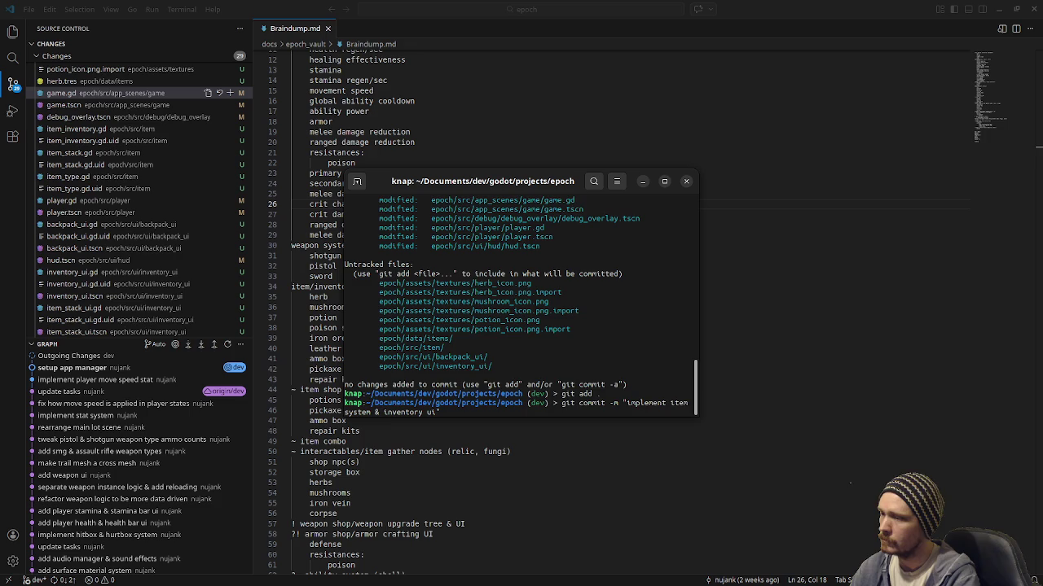
key(Return)
click(414, 131)
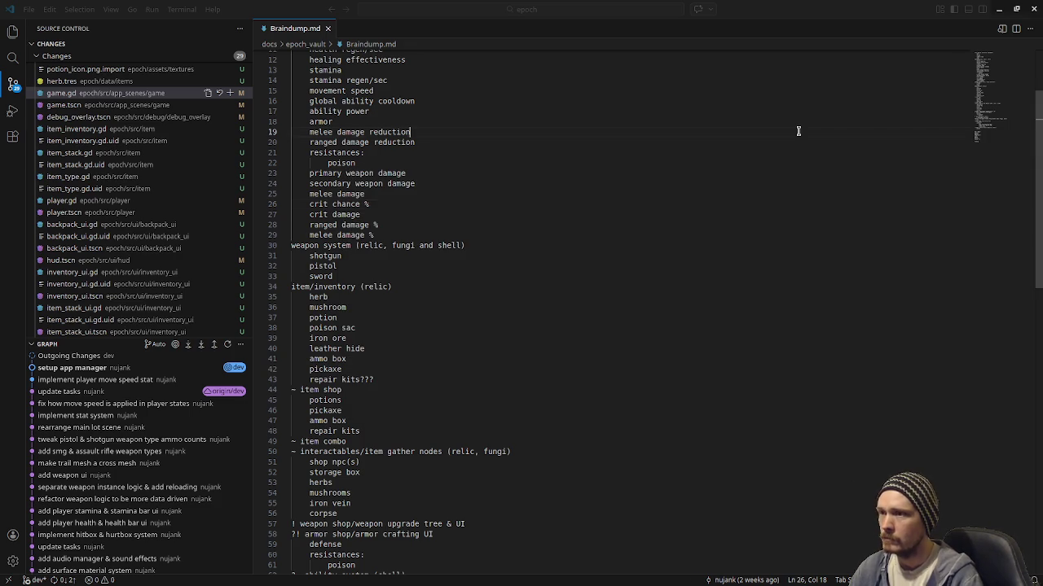
- Minimize VS Code so the Godot editor with player.gd is visible
click(999, 9)
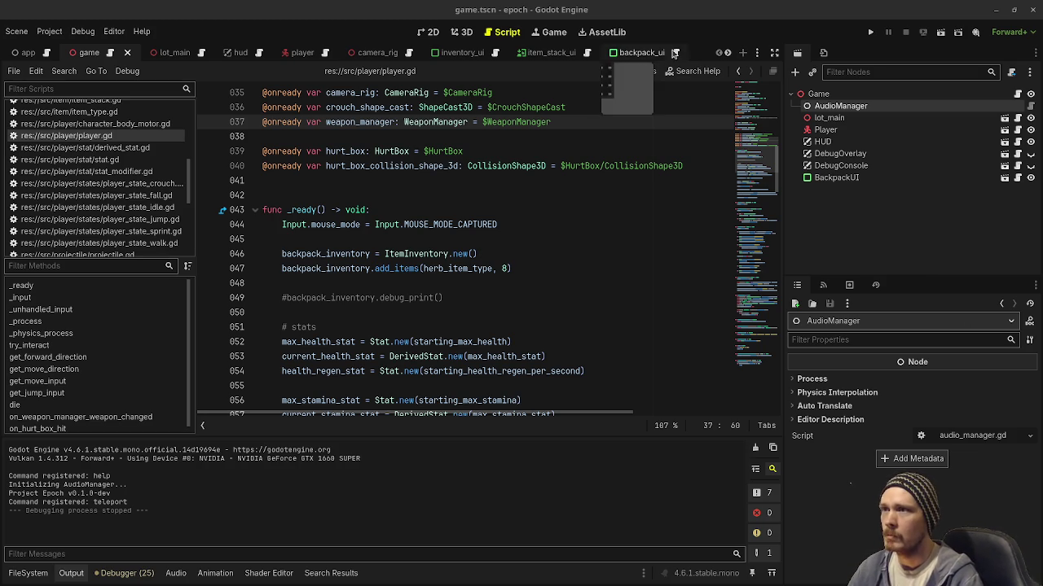
scroll(652, 52, down, 3)
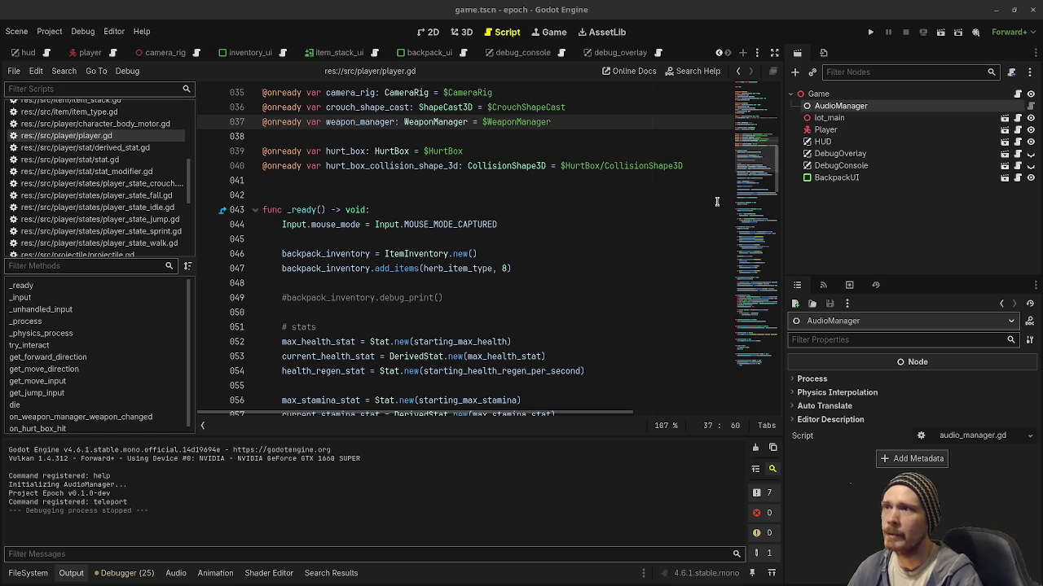
- Run the project and move through the jump-distance platforms toward the Vault and Slope area
click(870, 33)
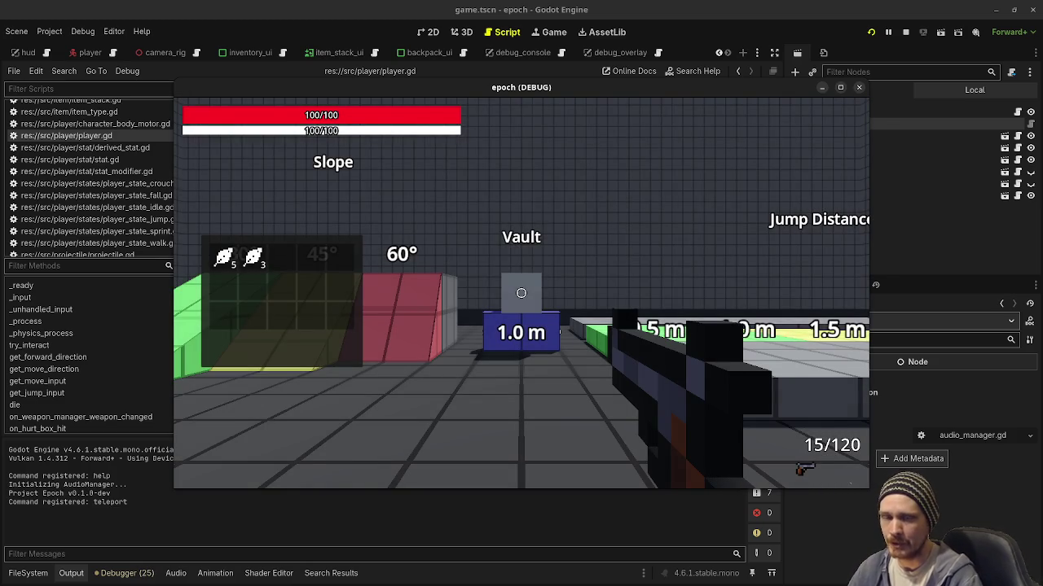
key(d)
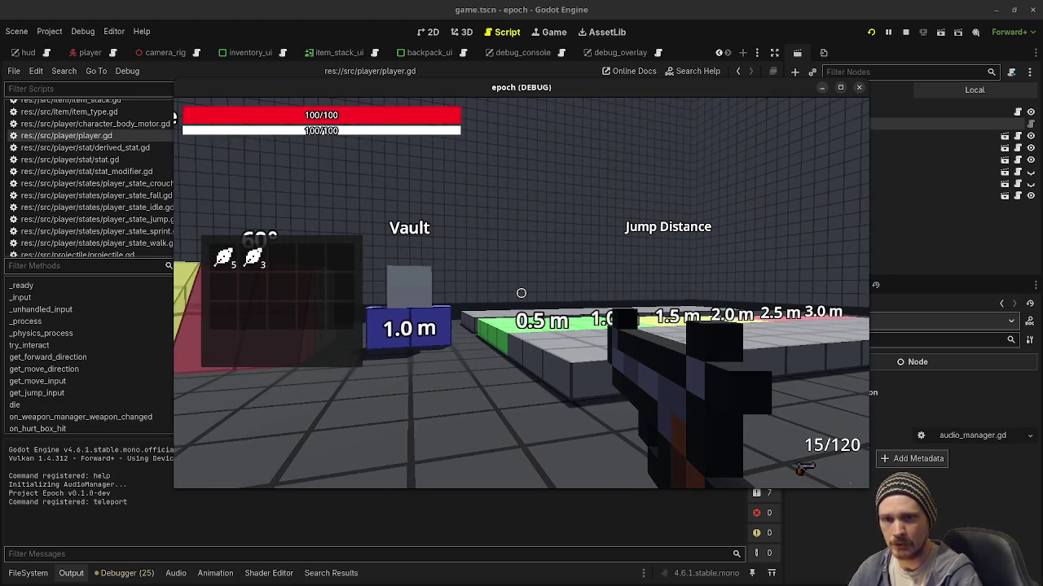
key(s)
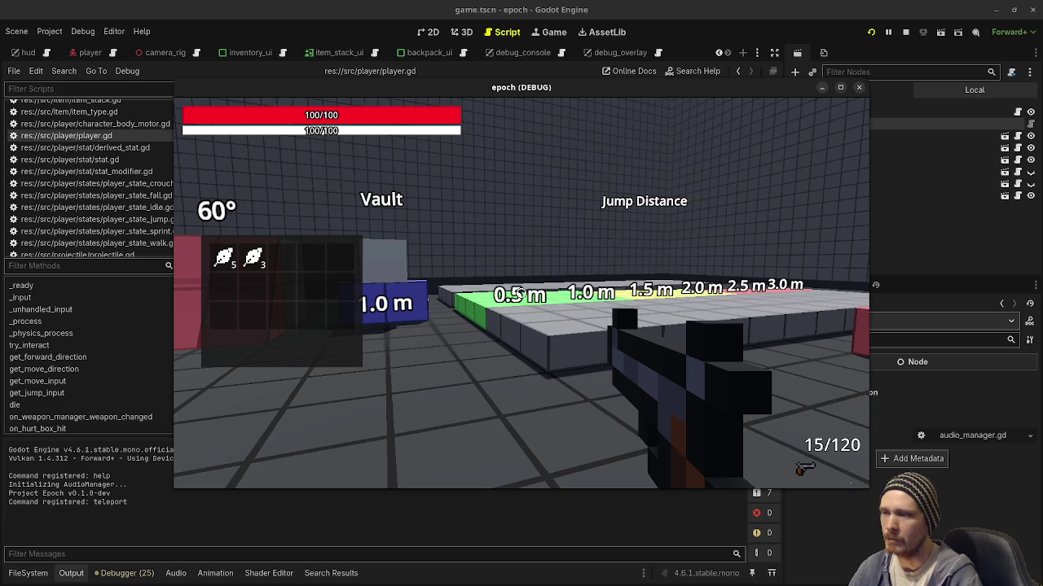
key(shift+w)
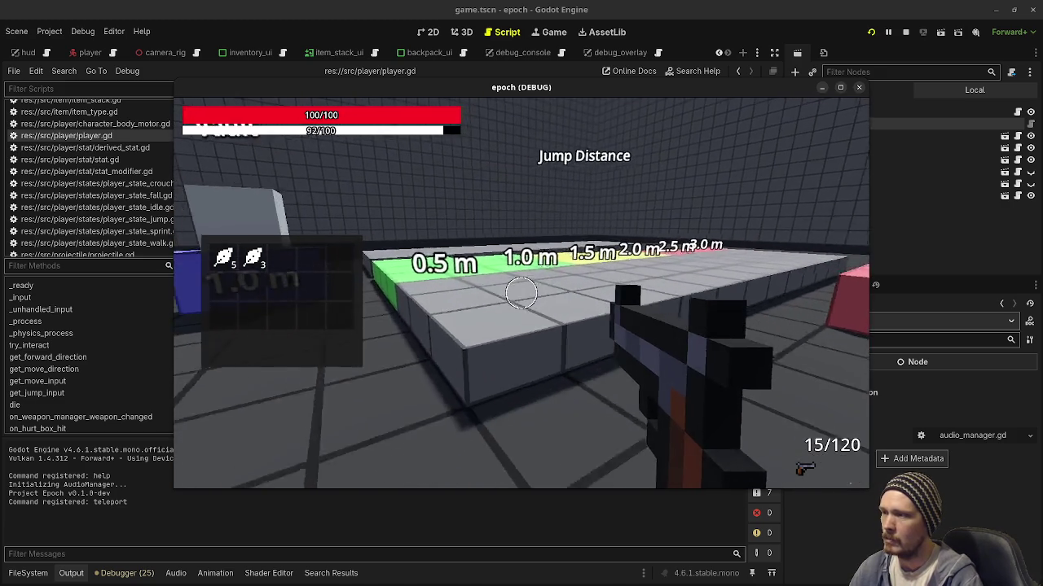
key(w)
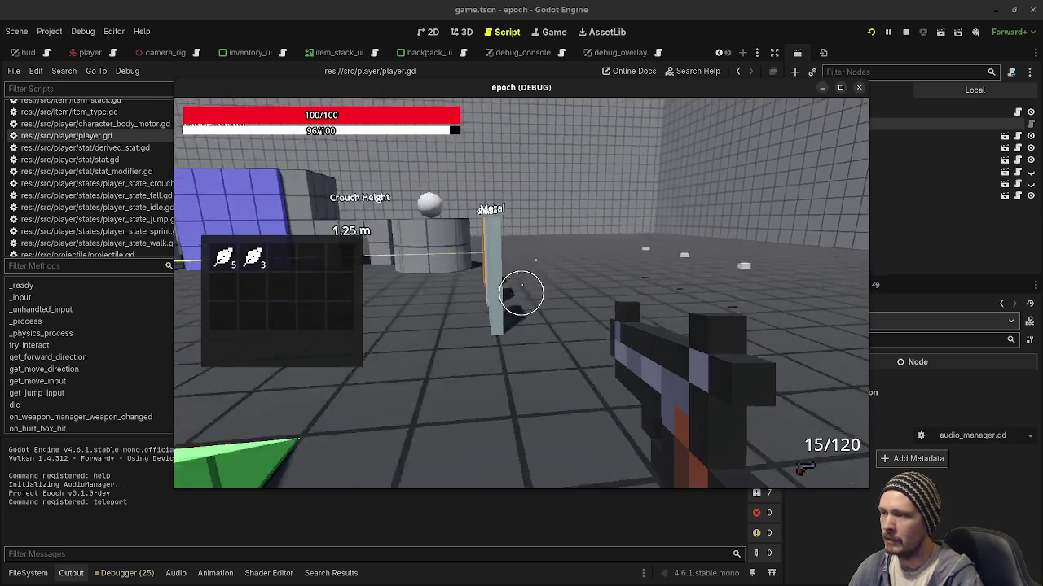
mouse_move(521, 293)
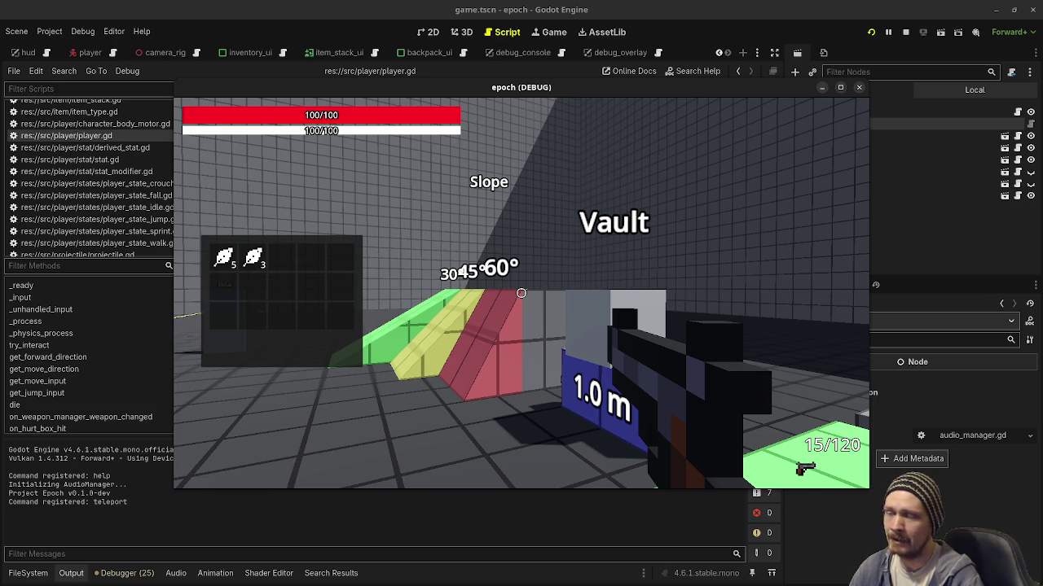
- Walk to the Wood, Stone and Metal pillars, drop a white sphere, and shoot it away
key(w)
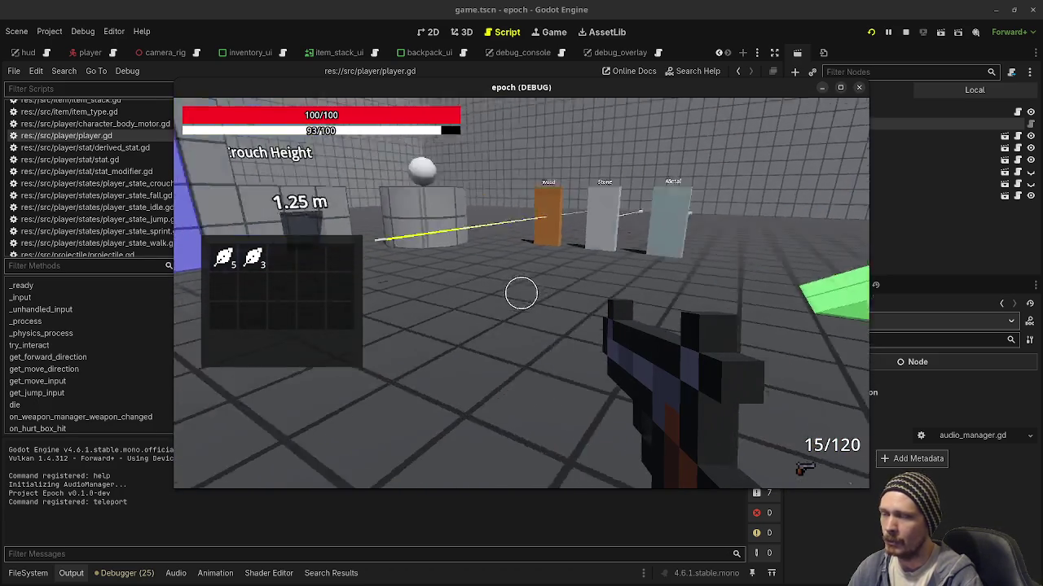
key(w)
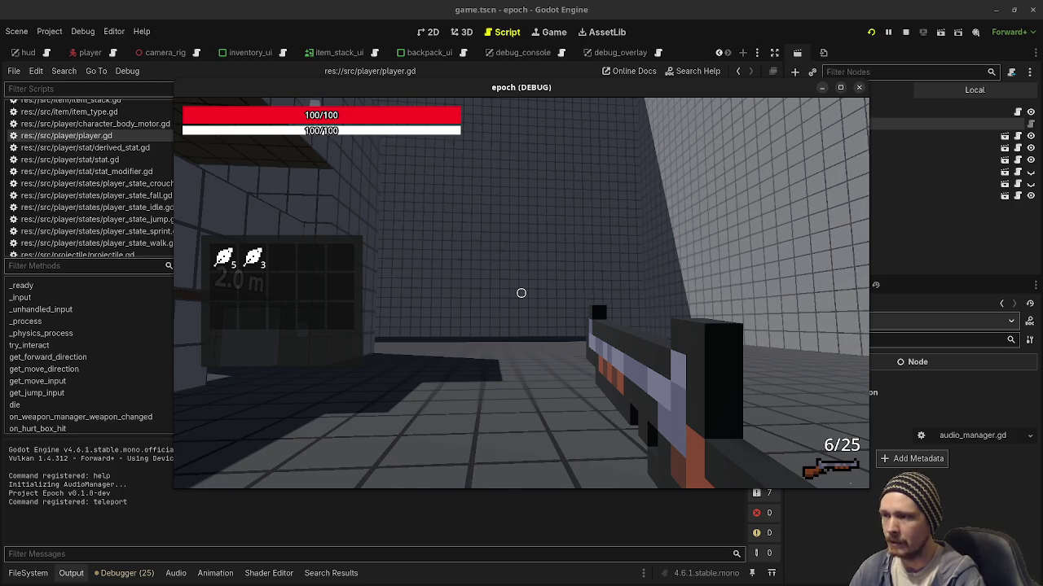
click(521, 293)
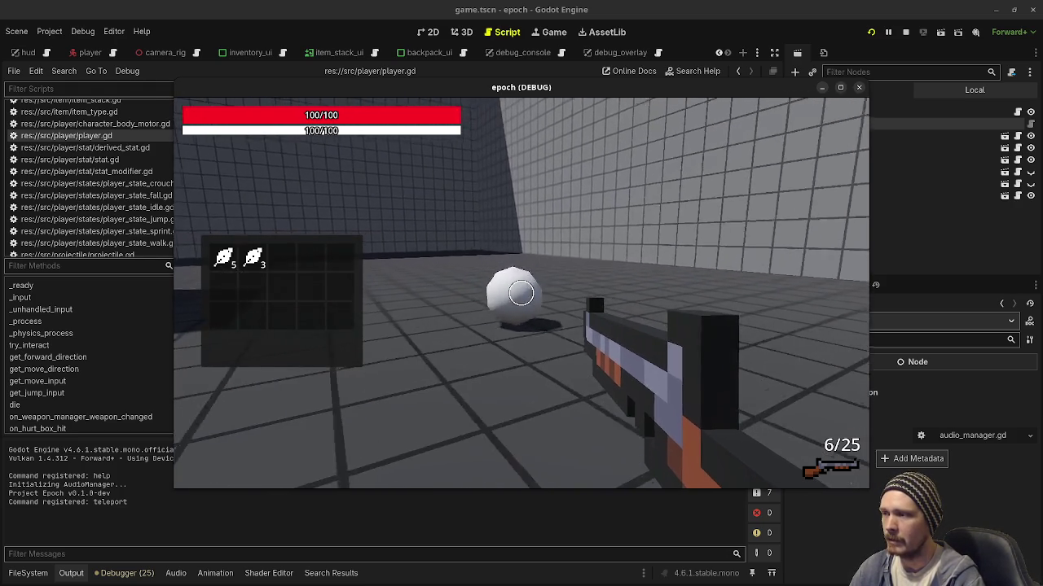
click(521, 294)
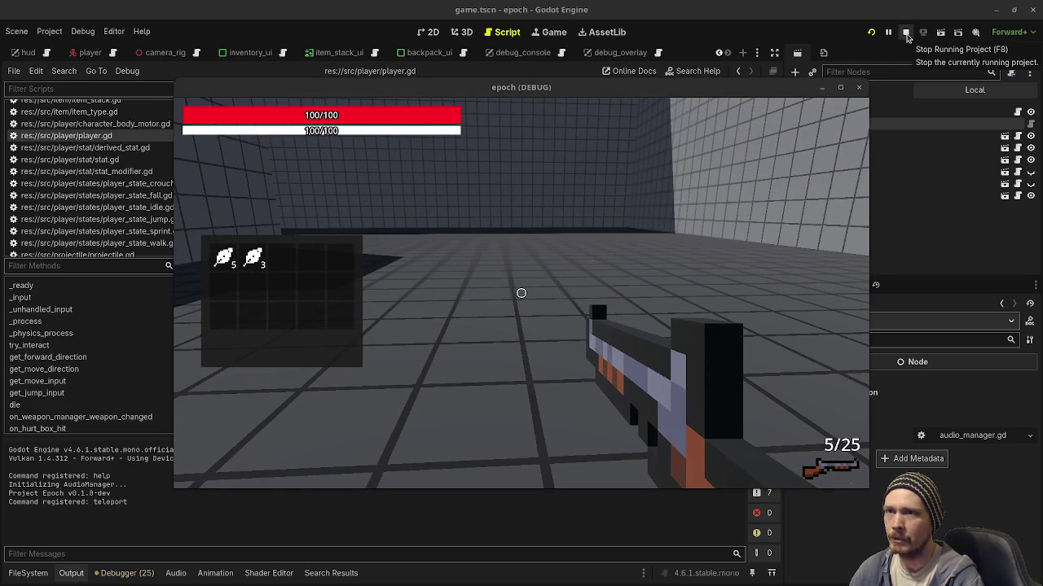
click(509, 247)
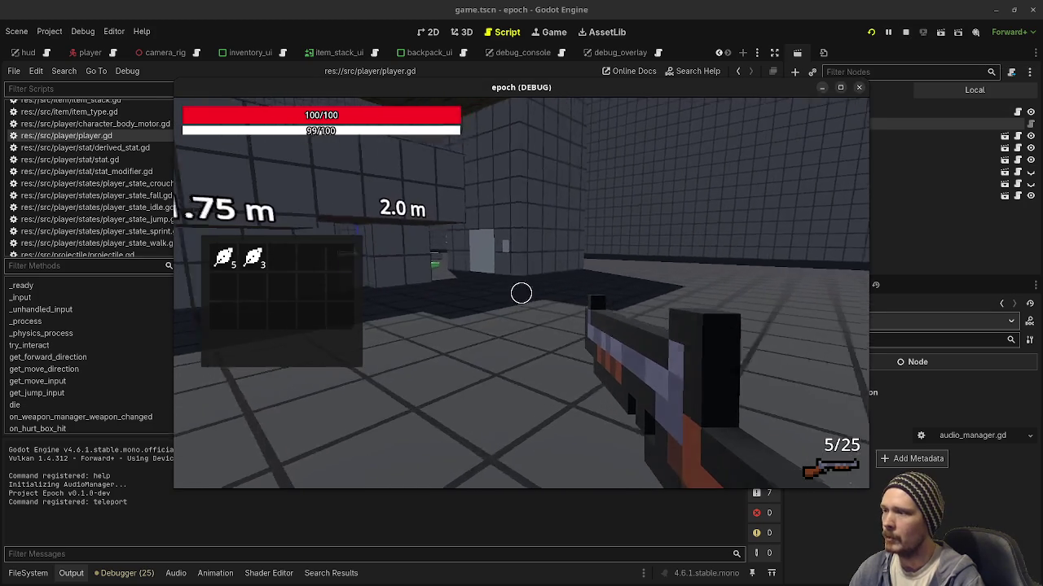
- Toggle the debug overlay with F3 and fire rifle shots at the wall
key(w)
key(F3)
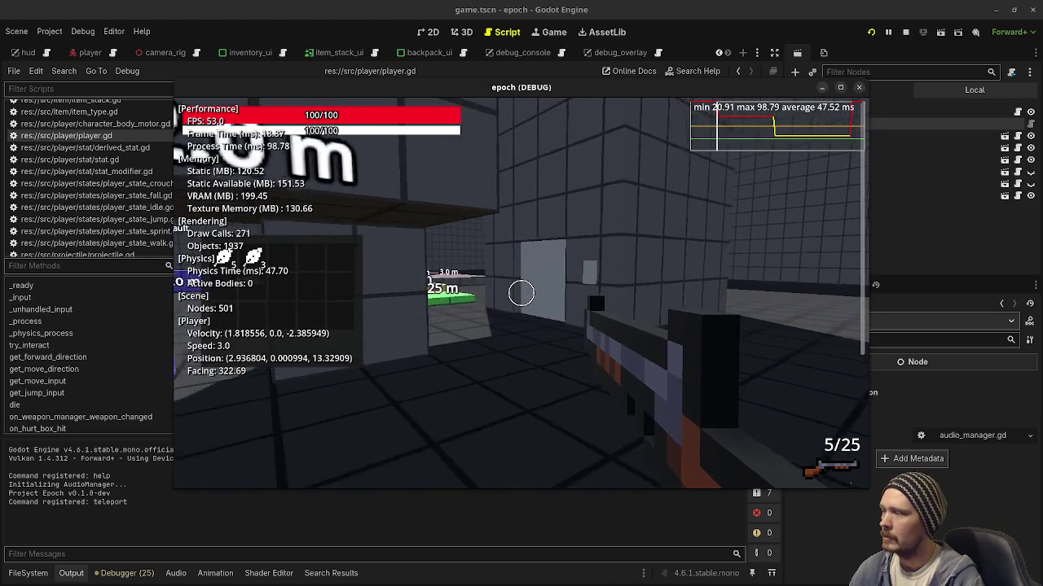
scroll(521, 293, down, 1)
scroll(522, 293, up, 1)
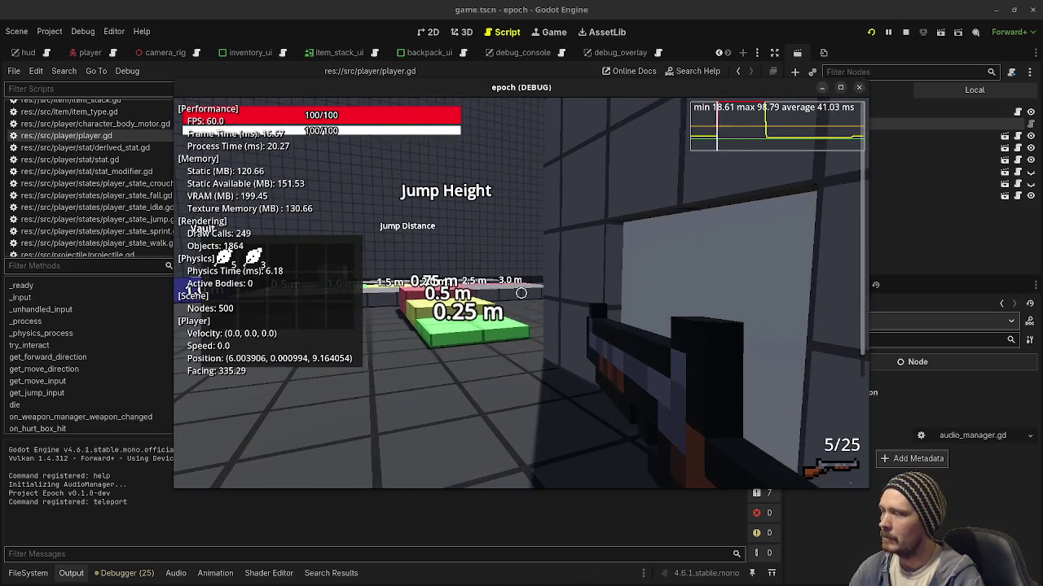
scroll(521, 293, down, 1)
click(868, 255)
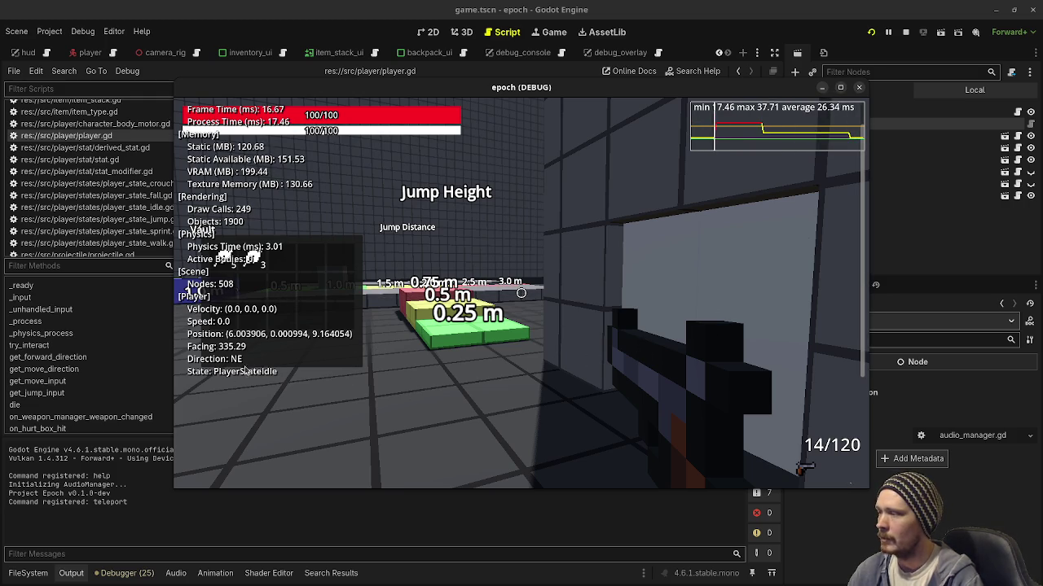
click(424, 376)
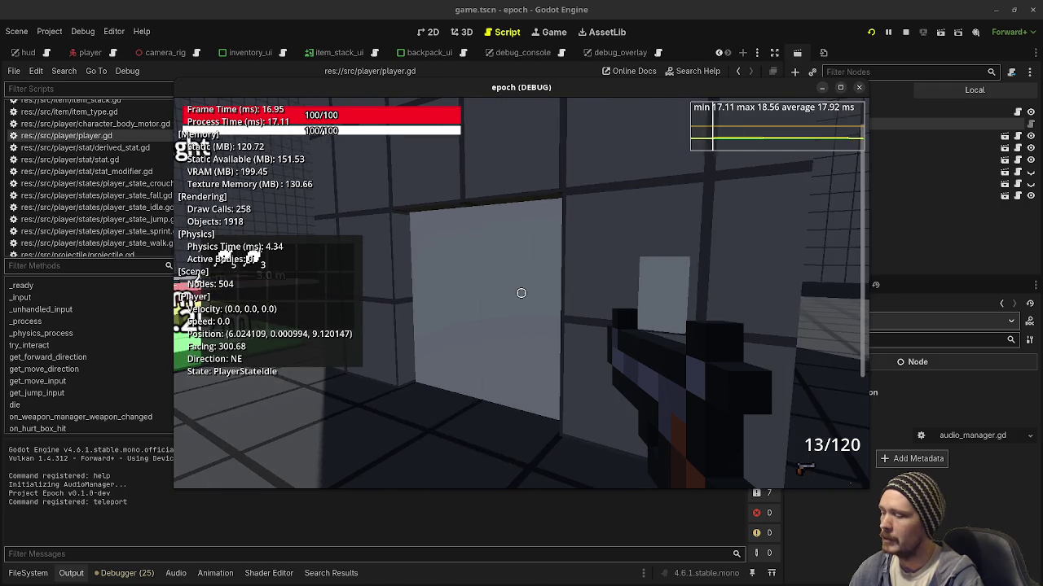
- Switch to the shotgun, fire once, and hide the debug stats overlay with F3
key(w)
key(2)
click(521, 294)
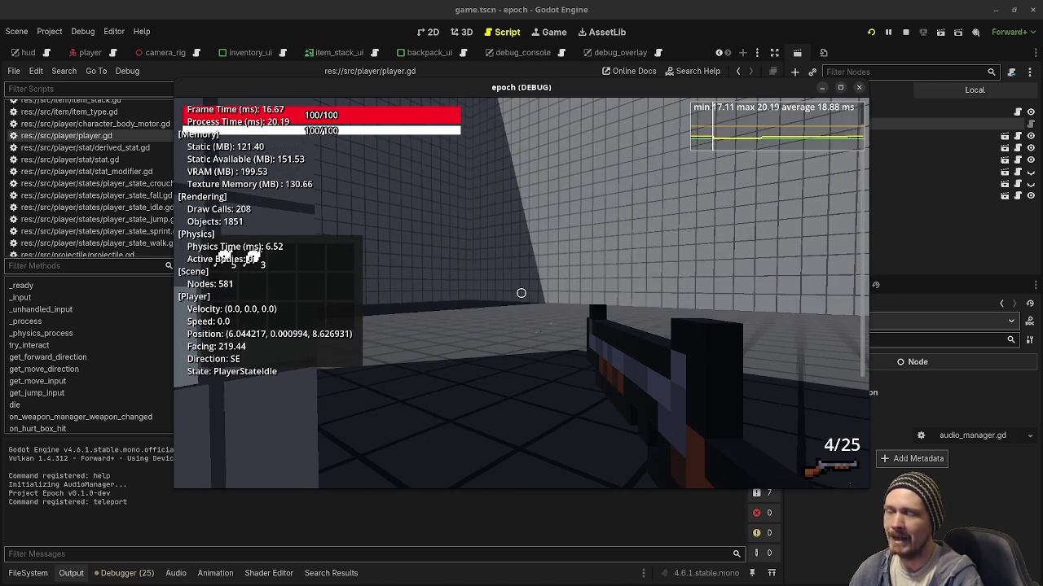
key(w)
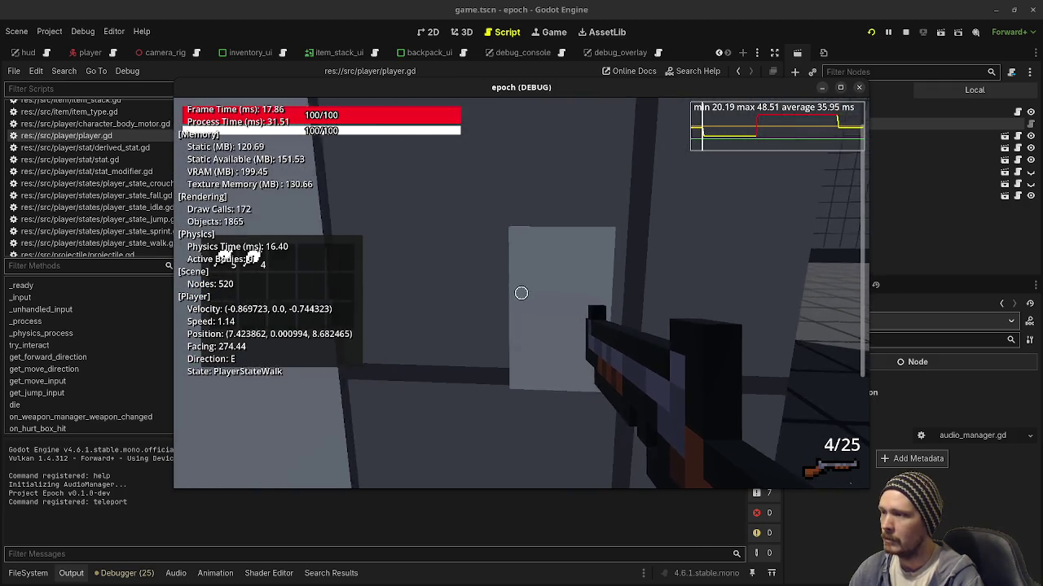
key(F3)
key(w)
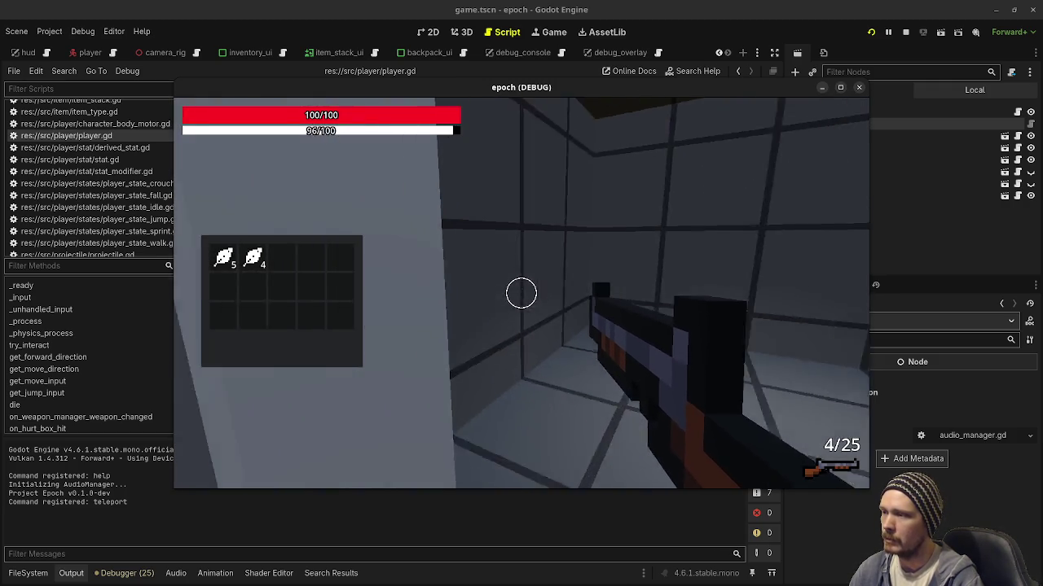
key(w)
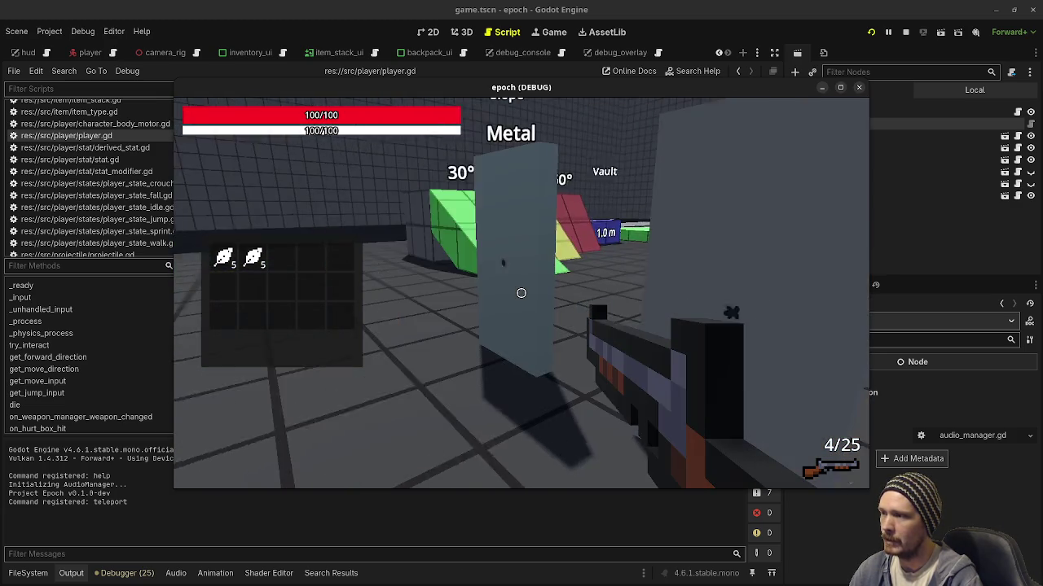
- Shoot the brown Wood door, then fire three shots at the Metal panel
click(521, 294)
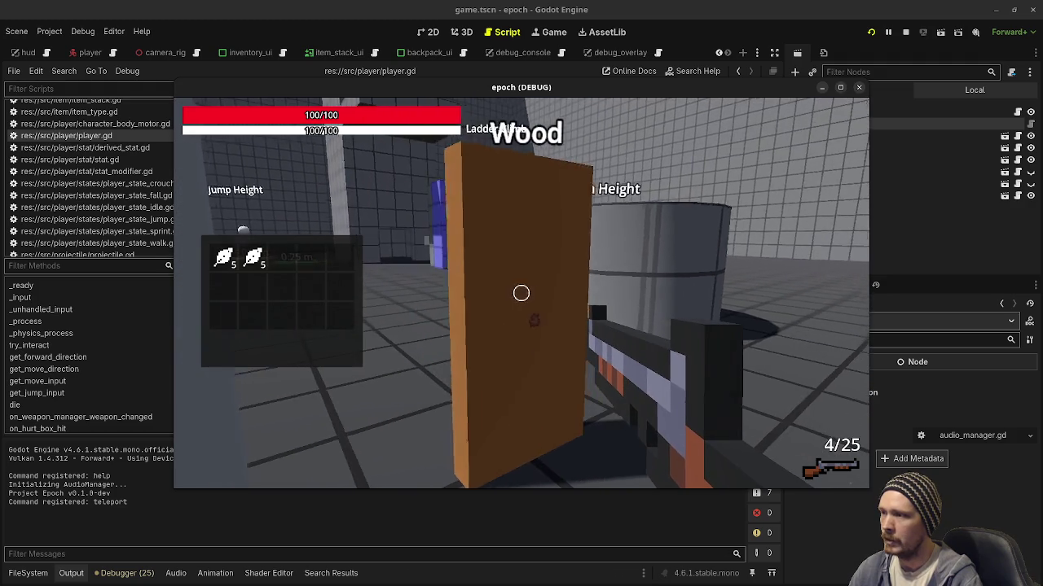
key(a)
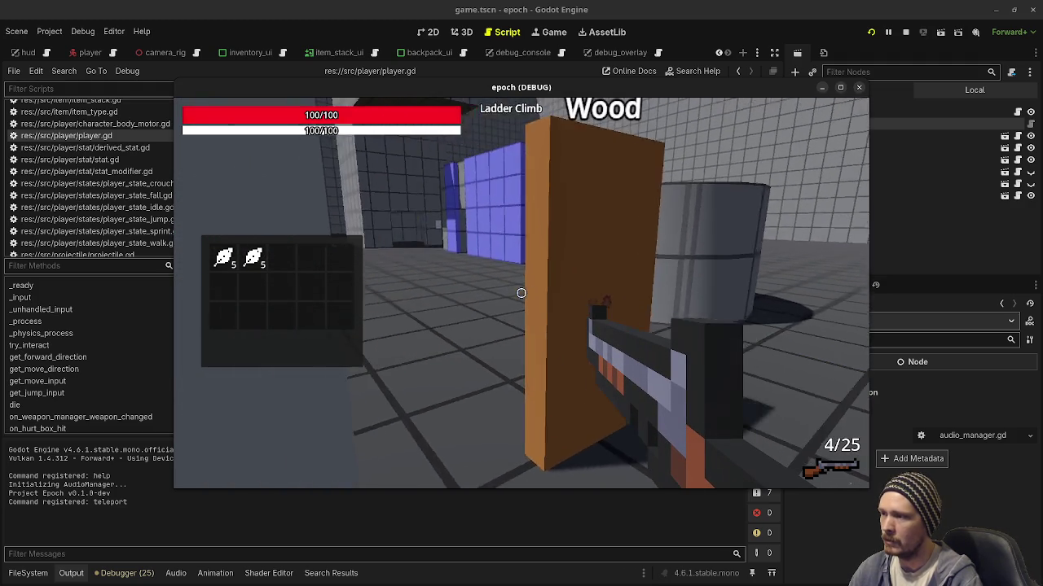
key(w)
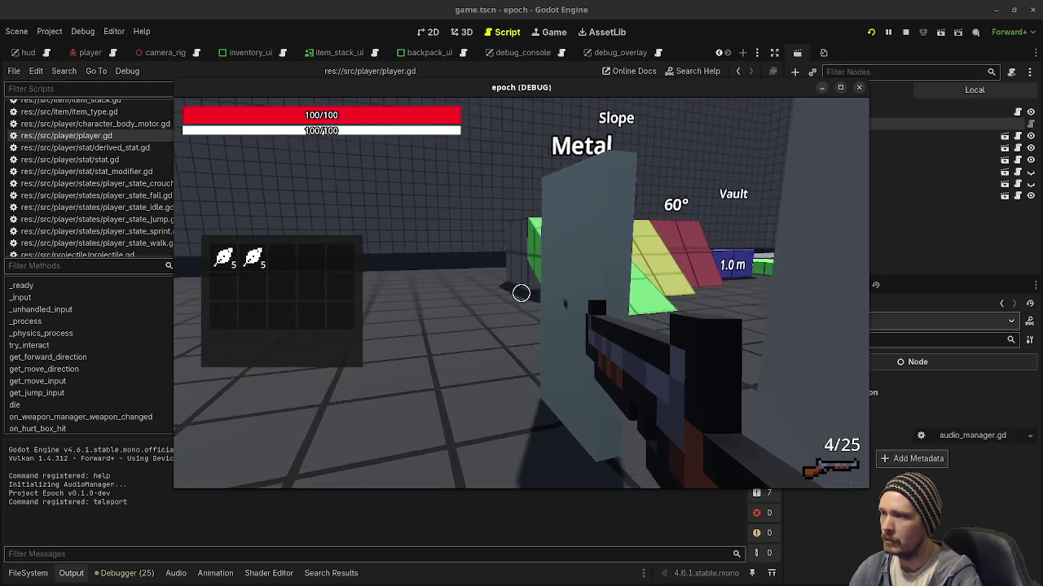
click(522, 293)
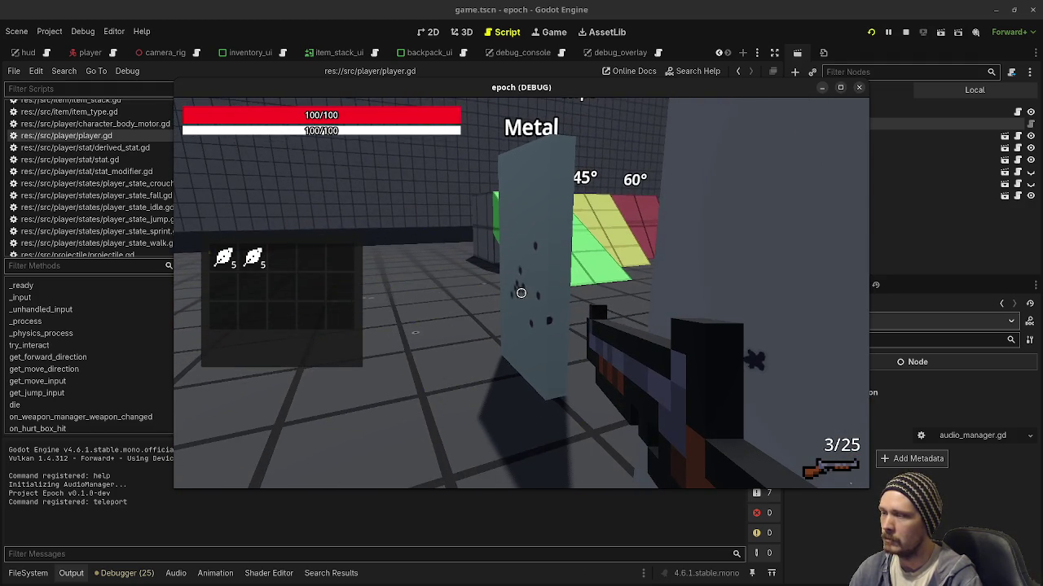
click(522, 293)
click(522, 293)
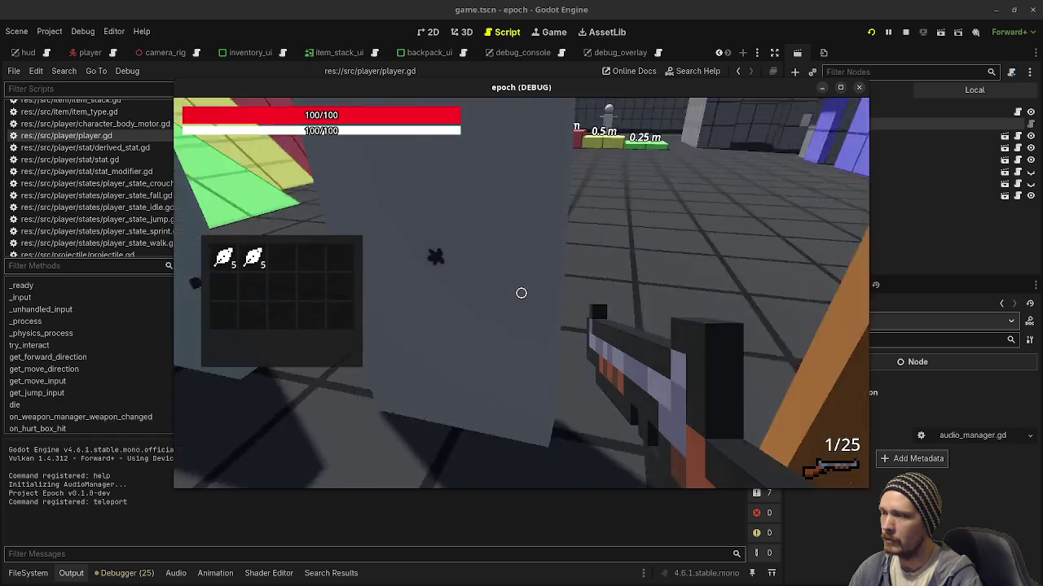
- Run around the slope ramps beside the Metal panel, then stop the game
key(shift+w)
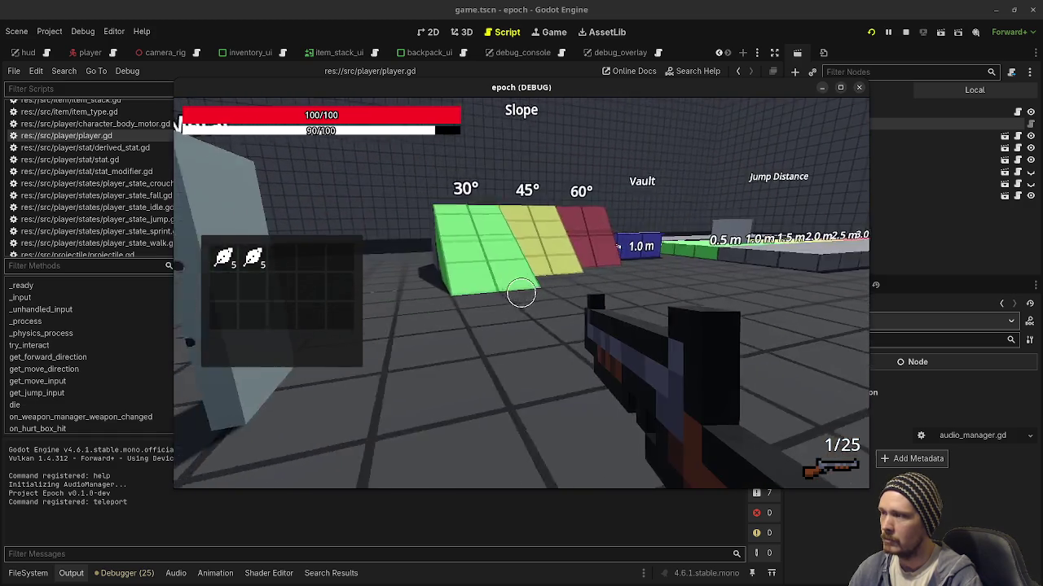
key(w)
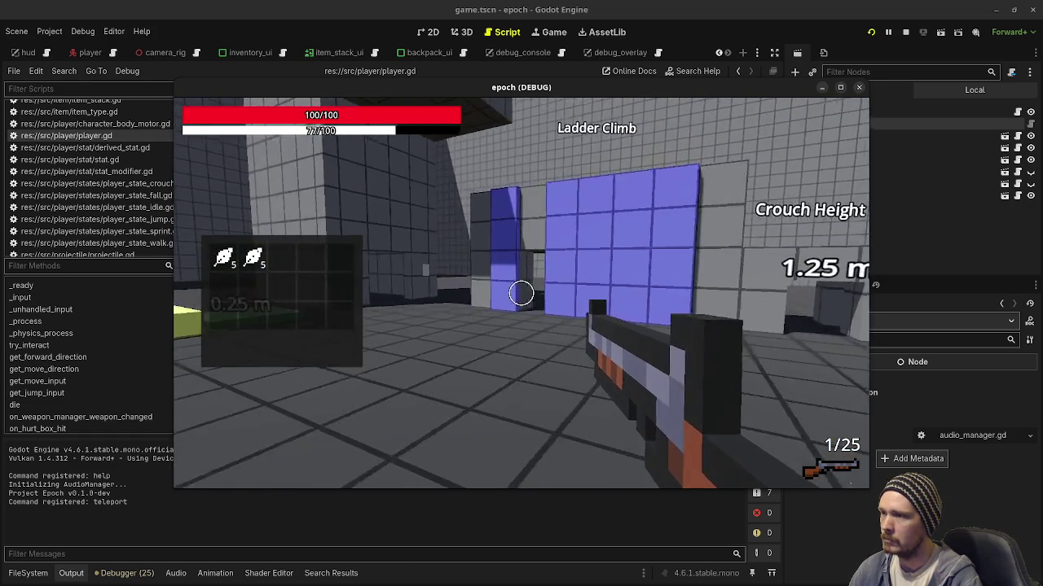
key(w)
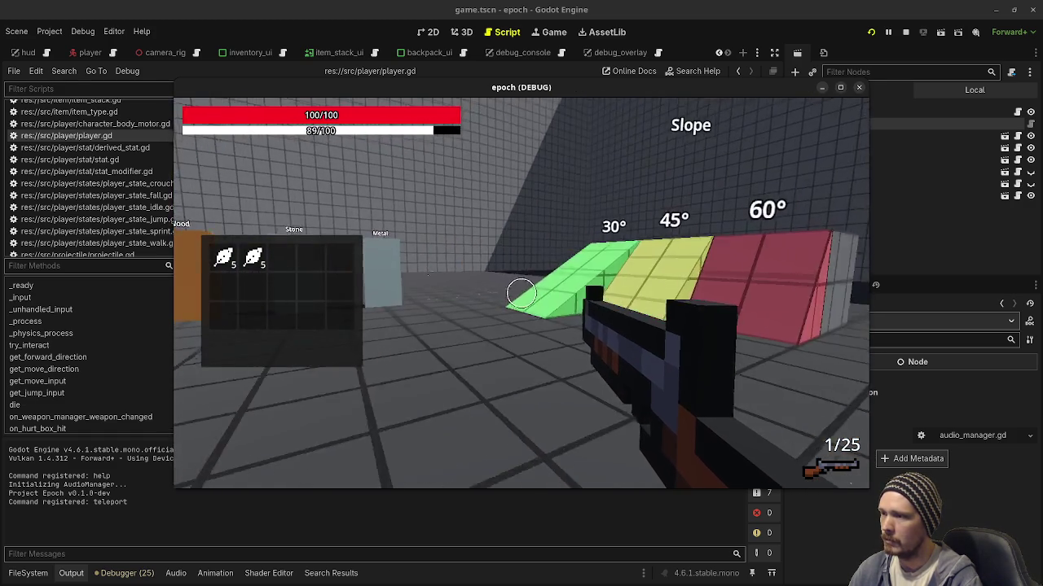
key(w)
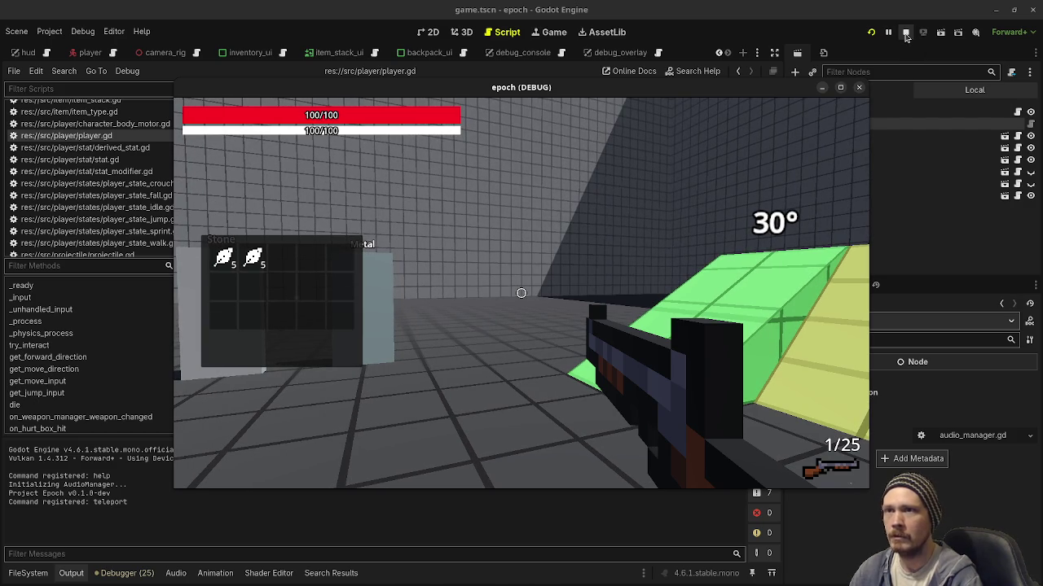
click(904, 32)
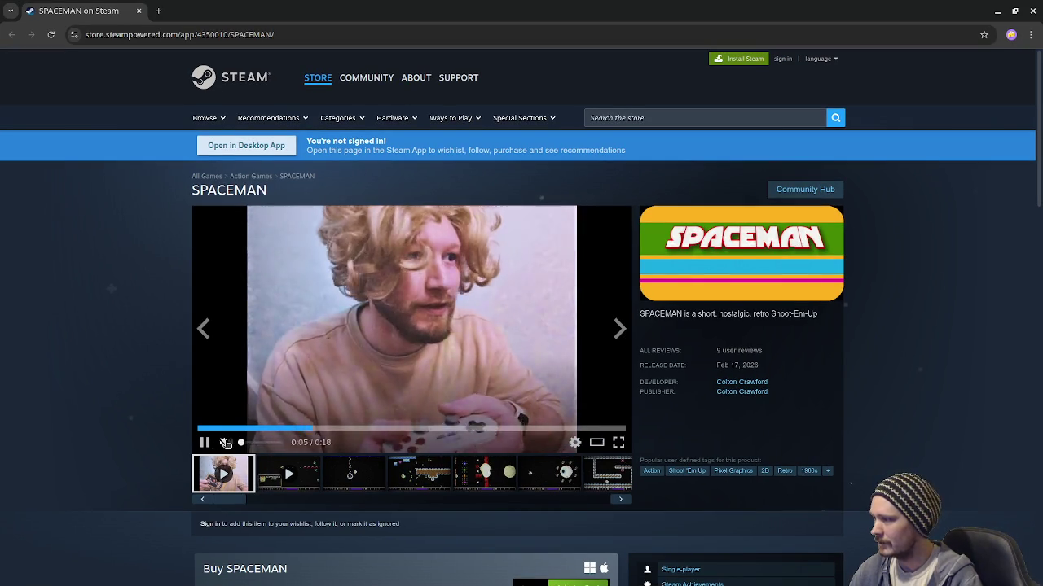
- Unmute the SPACEMAN trailer, restart it, and play the first and gameplay trailers
drag(247, 443, 281, 442)
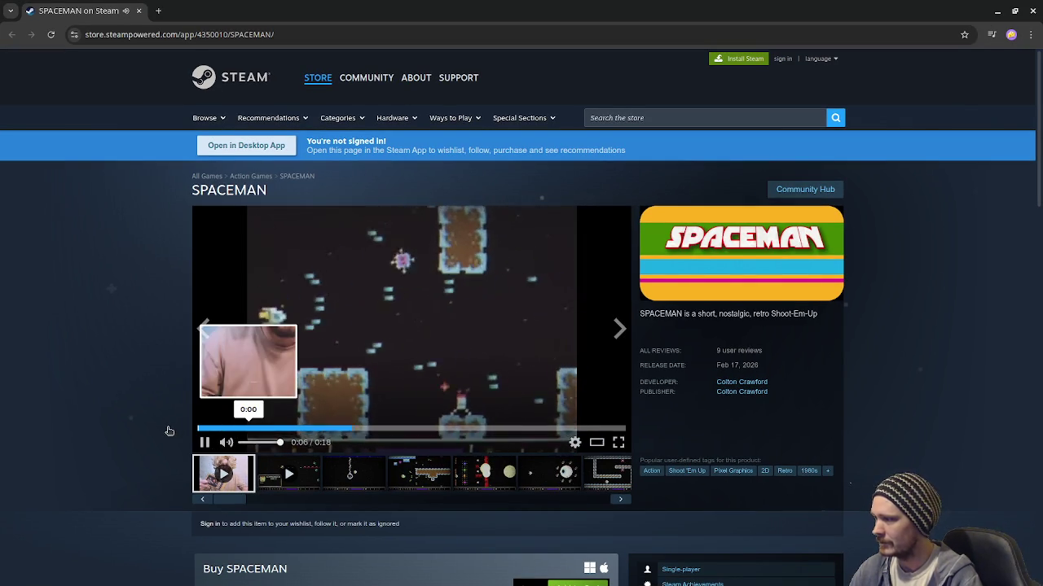
click(199, 428)
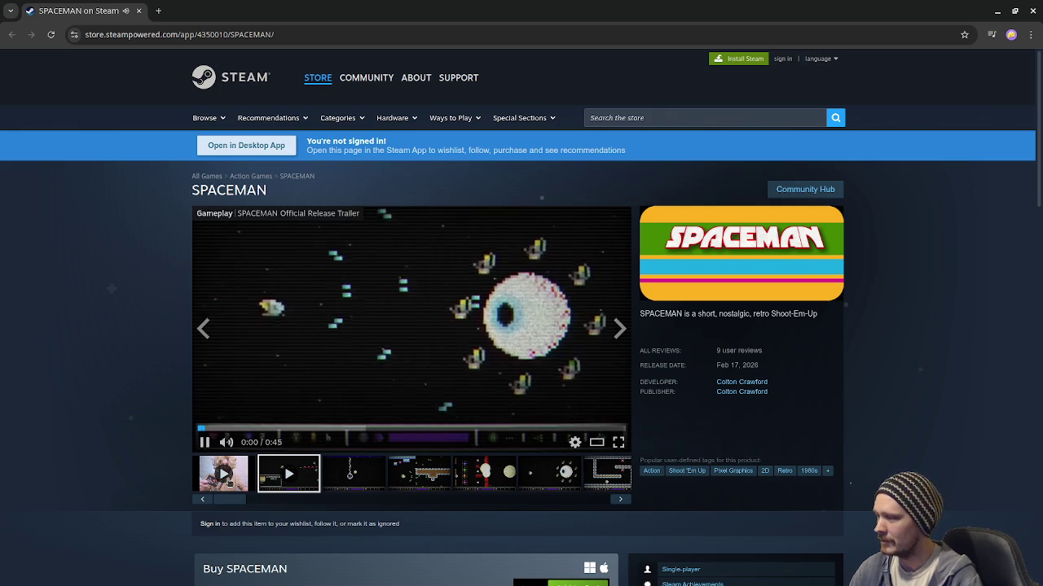
click(228, 472)
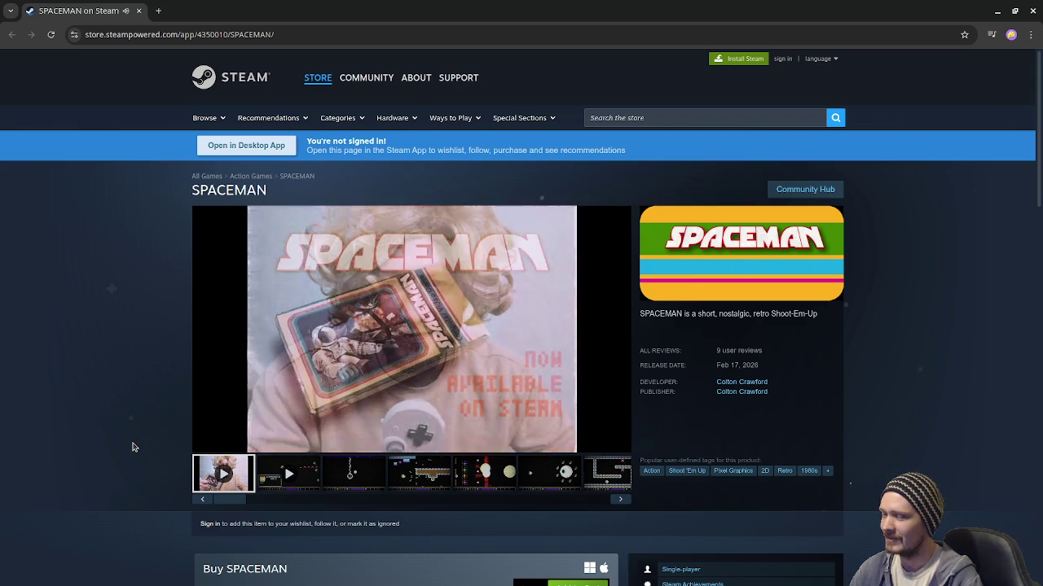
click(290, 474)
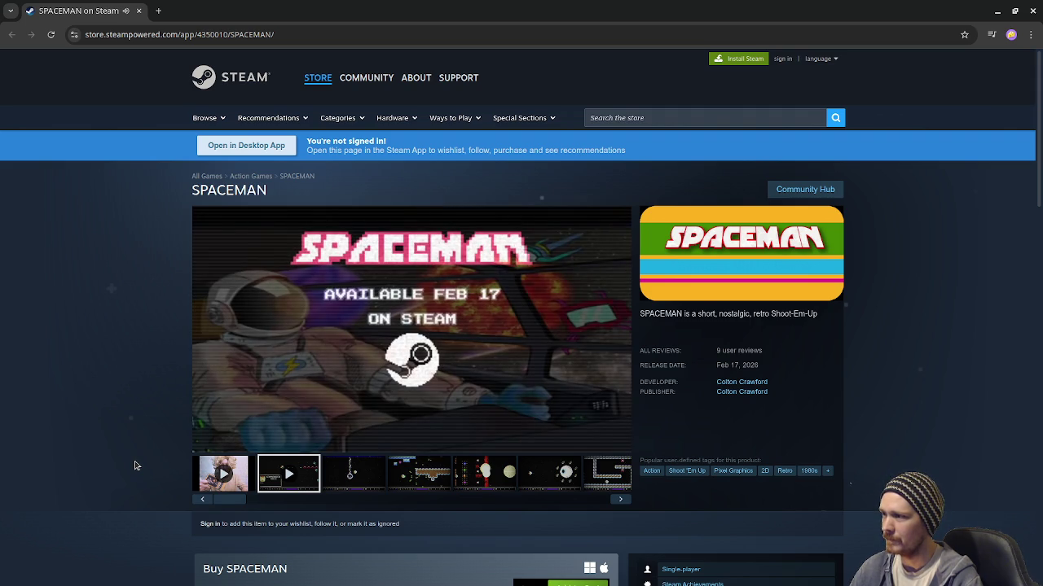
- Browse to the third (comet) and fourth (platform) screenshots
mouse_move(203, 440)
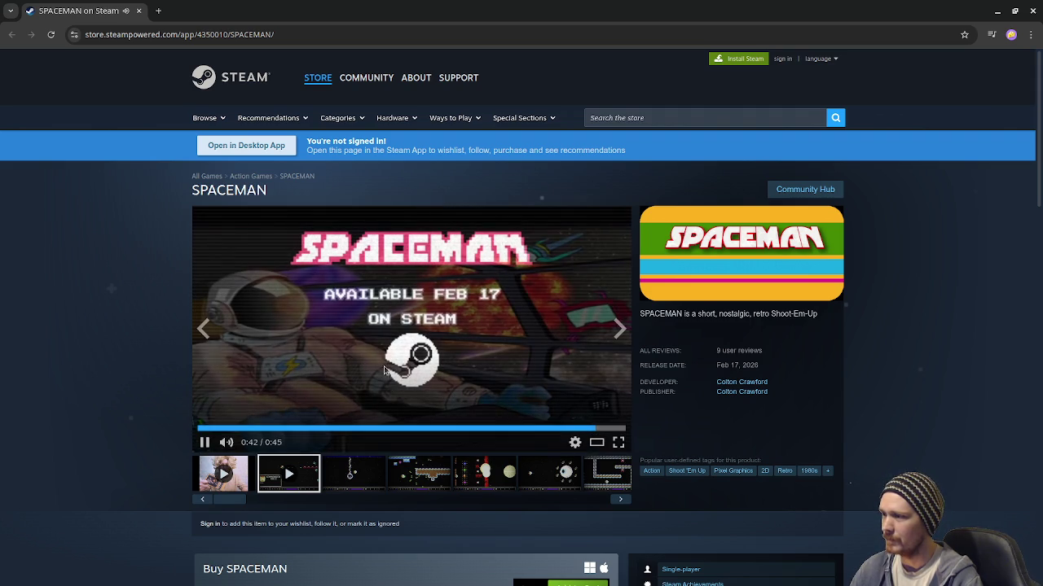
click(373, 480)
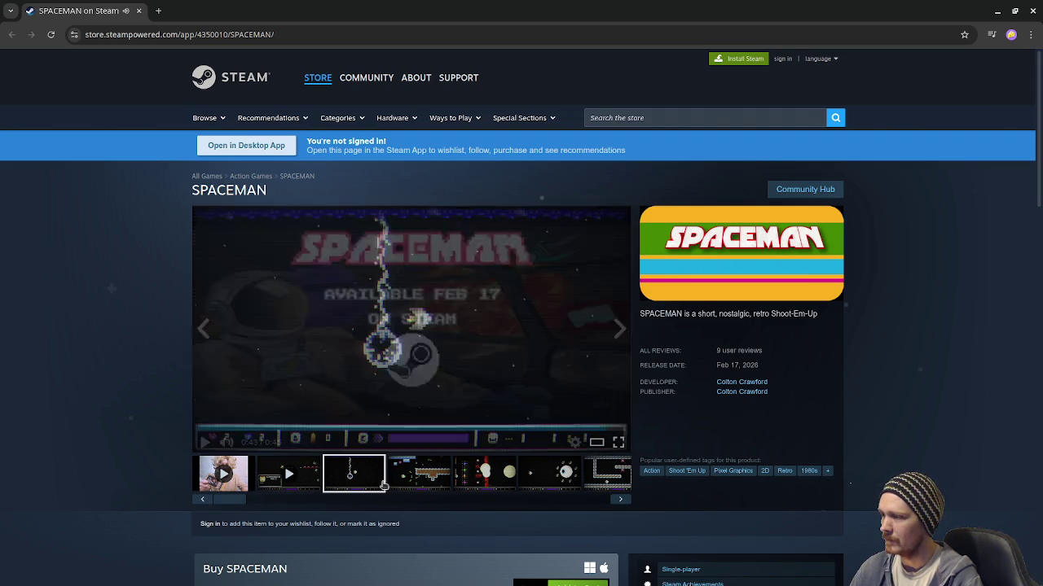
click(421, 484)
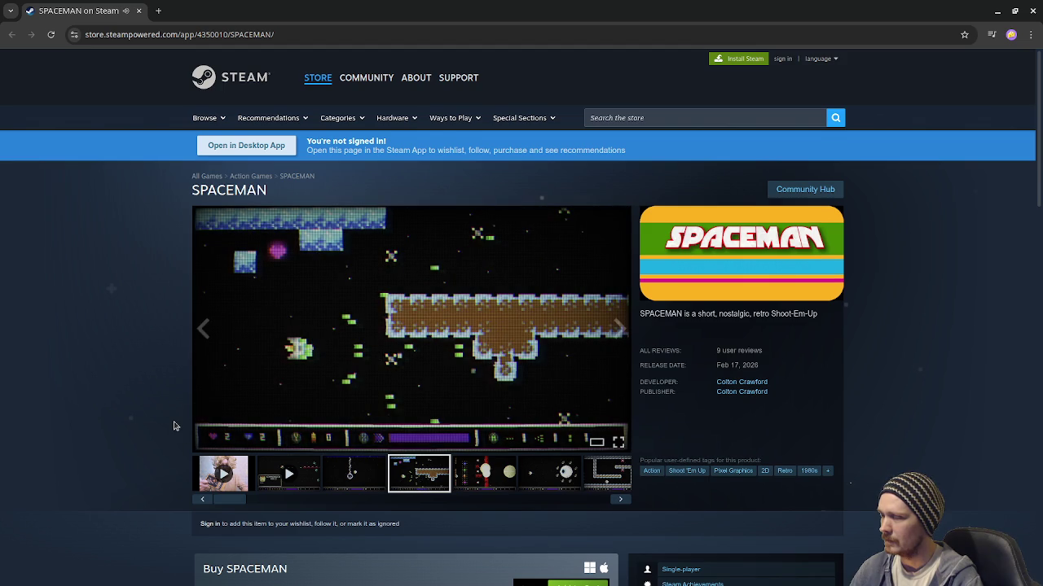
scroll(174, 426, down, 4)
scroll(174, 426, down, 2)
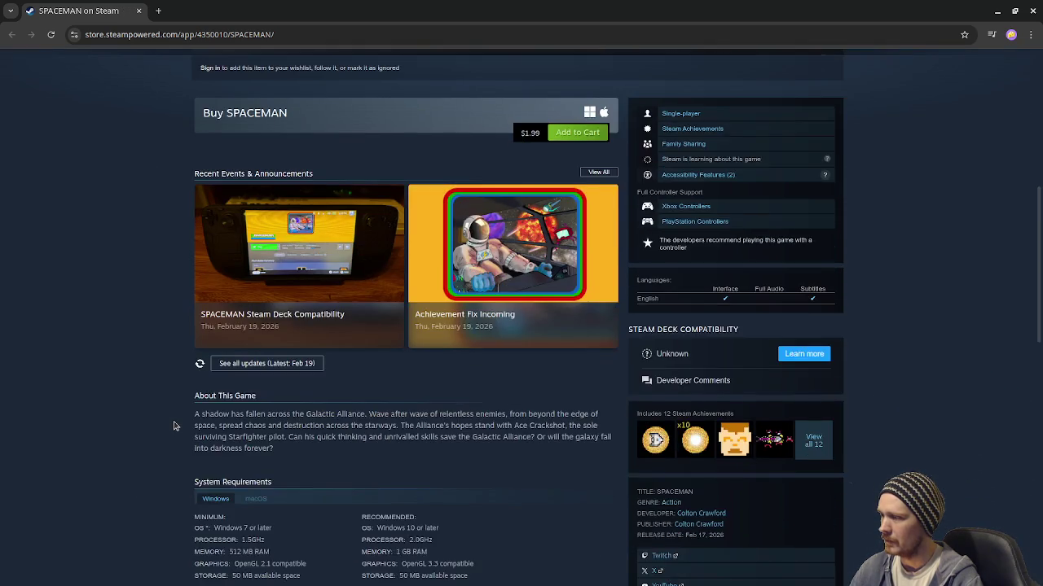
scroll(173, 426, up, 3)
scroll(173, 426, down, 2)
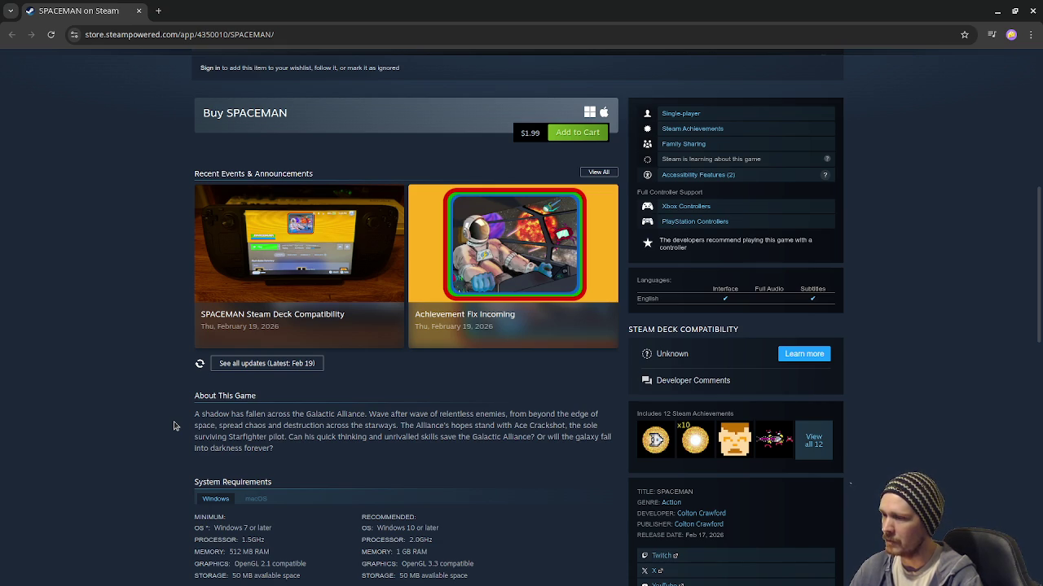
scroll(174, 426, down, 1)
scroll(173, 426, down, 4)
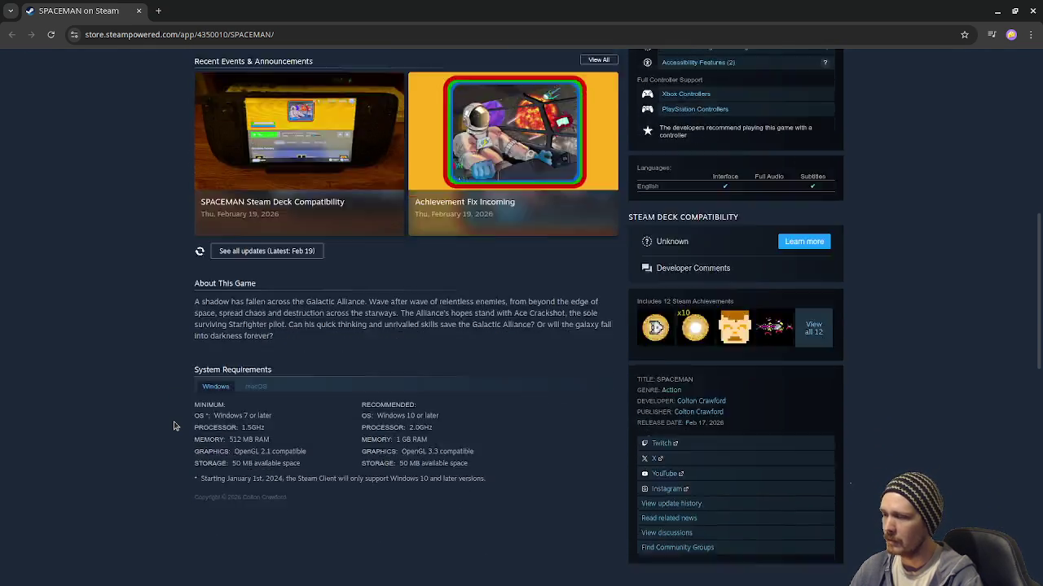
scroll(174, 426, up, 7)
scroll(174, 426, up, 4)
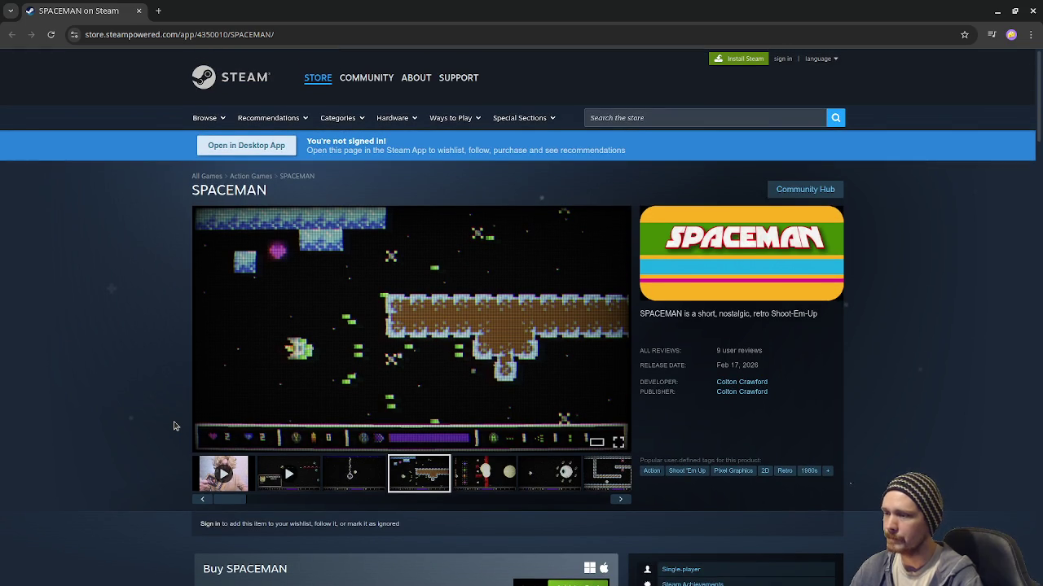
click(607, 472)
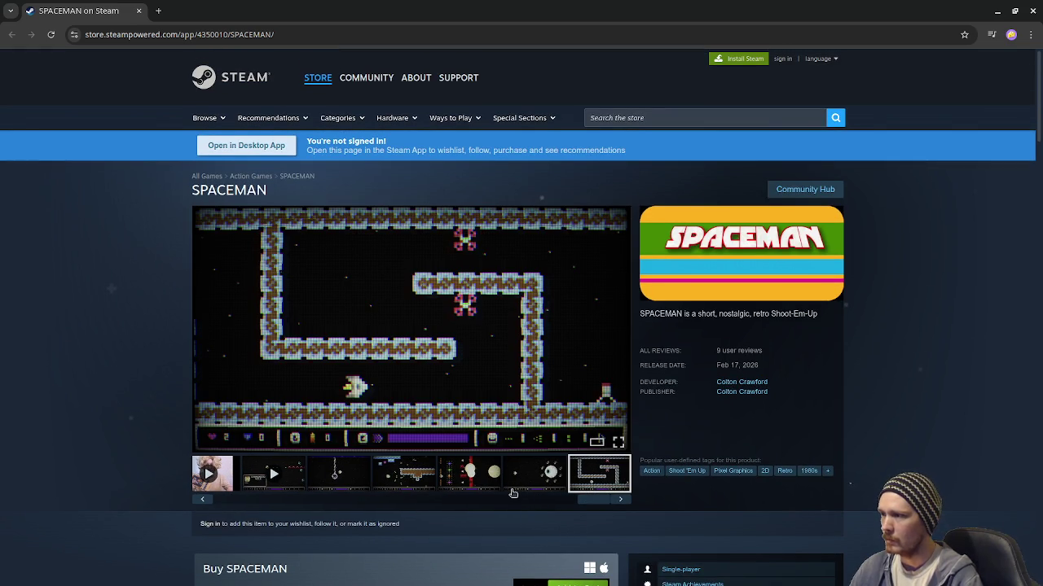
click(483, 483)
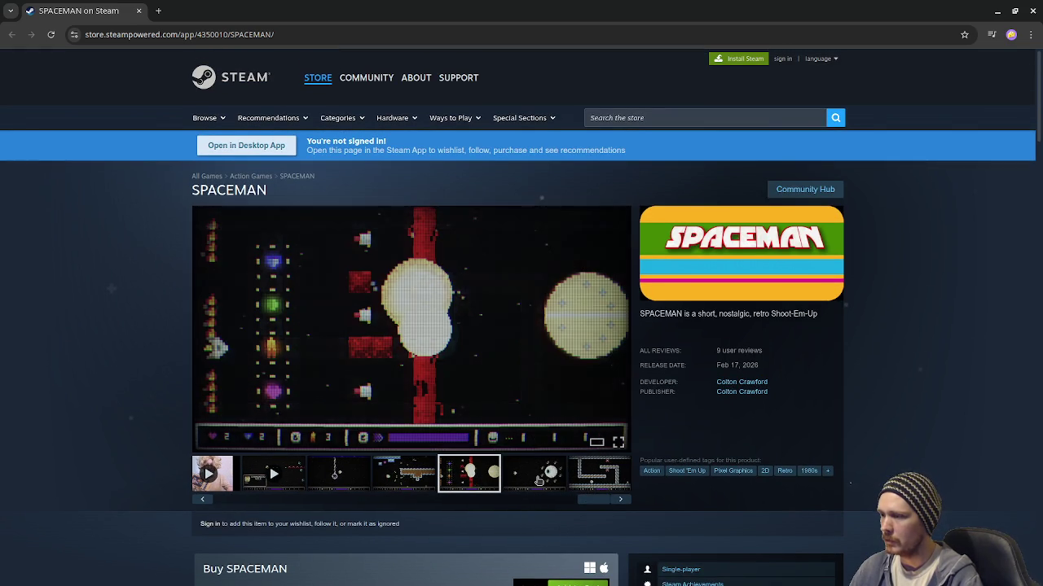
click(538, 480)
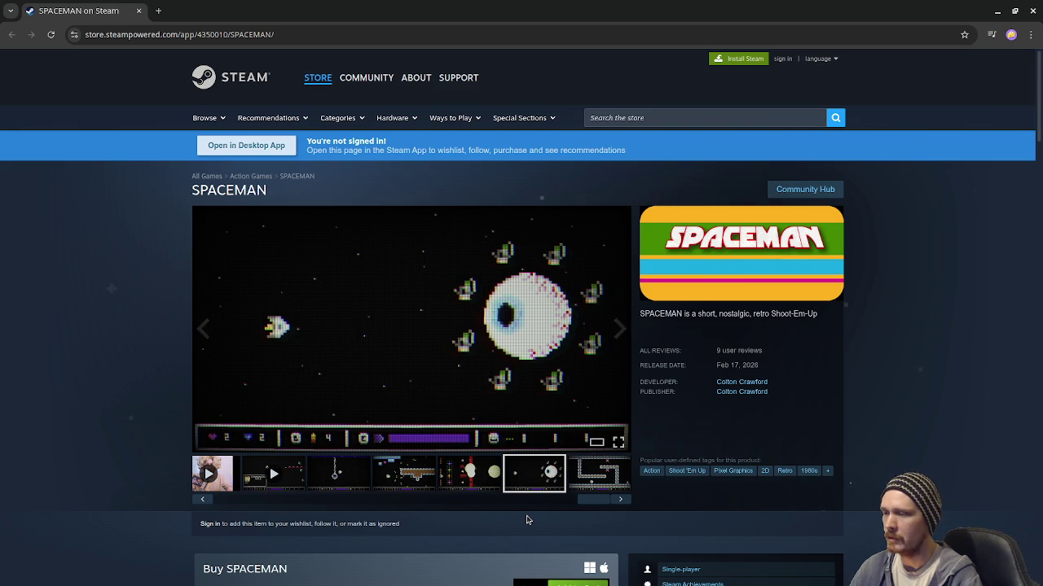
scroll(517, 500, down, 3)
scroll(487, 505, down, 5)
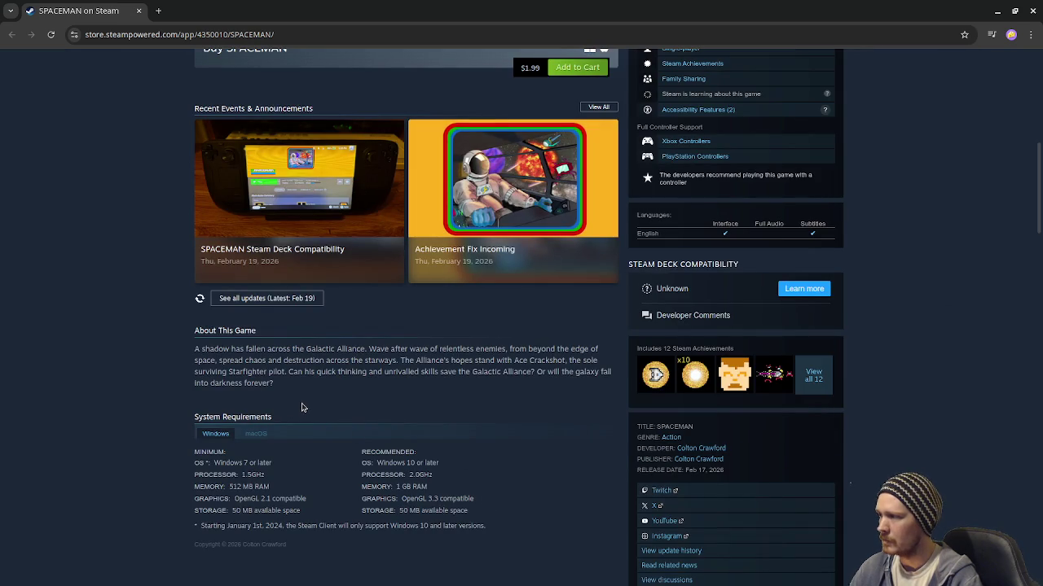
scroll(417, 405, up, 7)
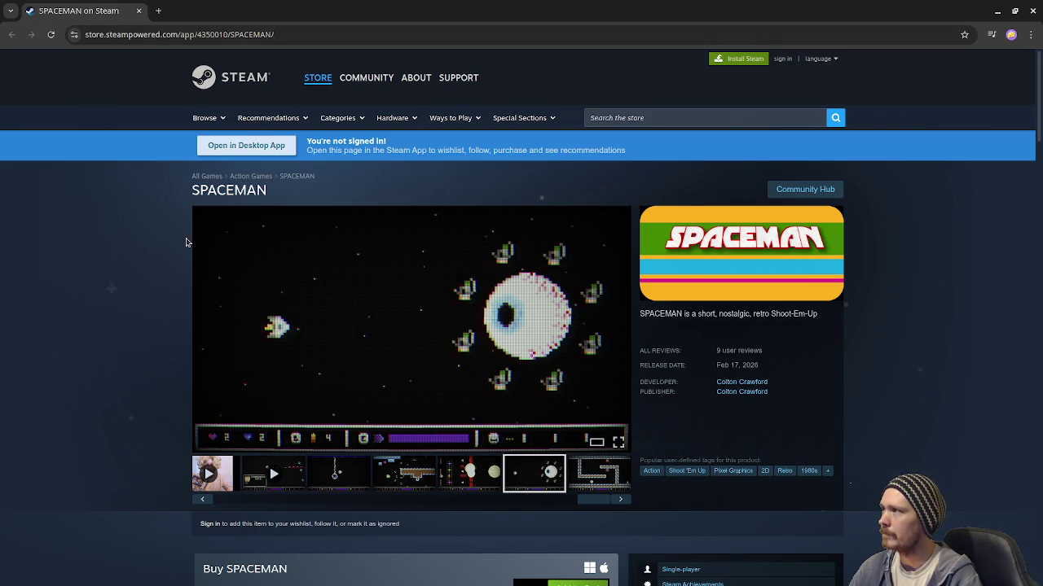
scroll(915, 383, down, 3)
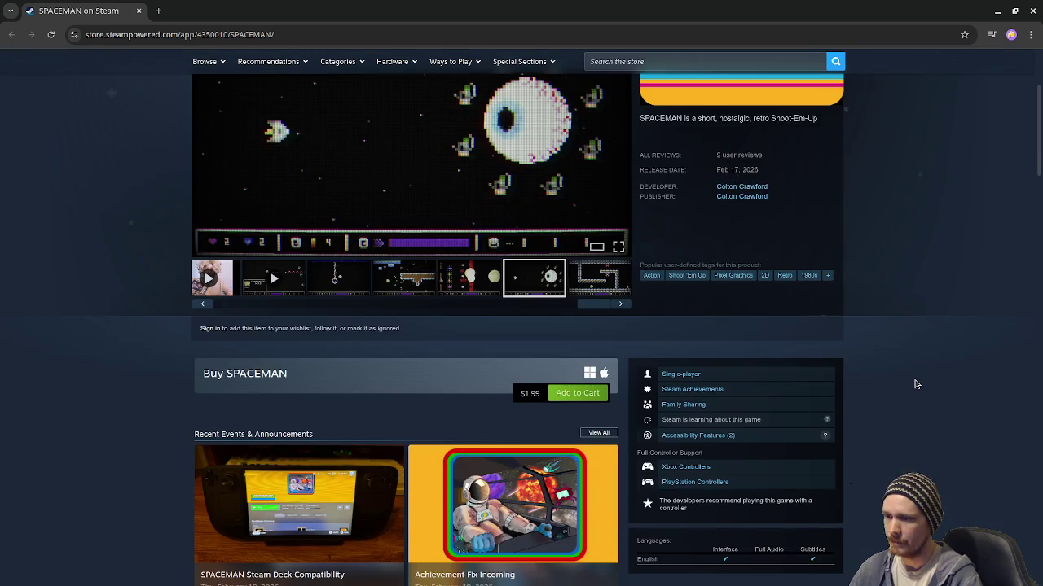
scroll(916, 384, down, 2)
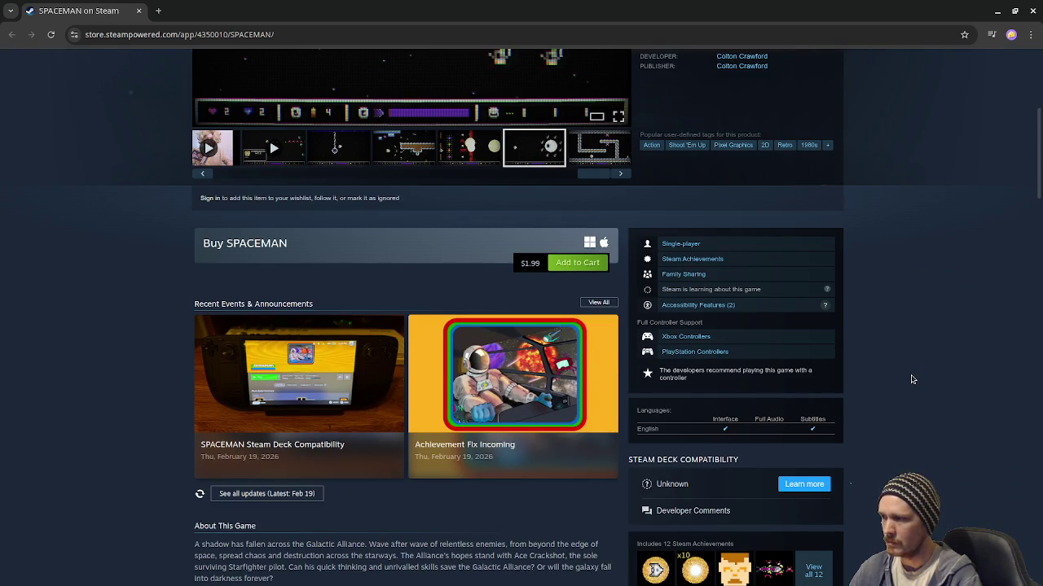
scroll(909, 378, up, 5)
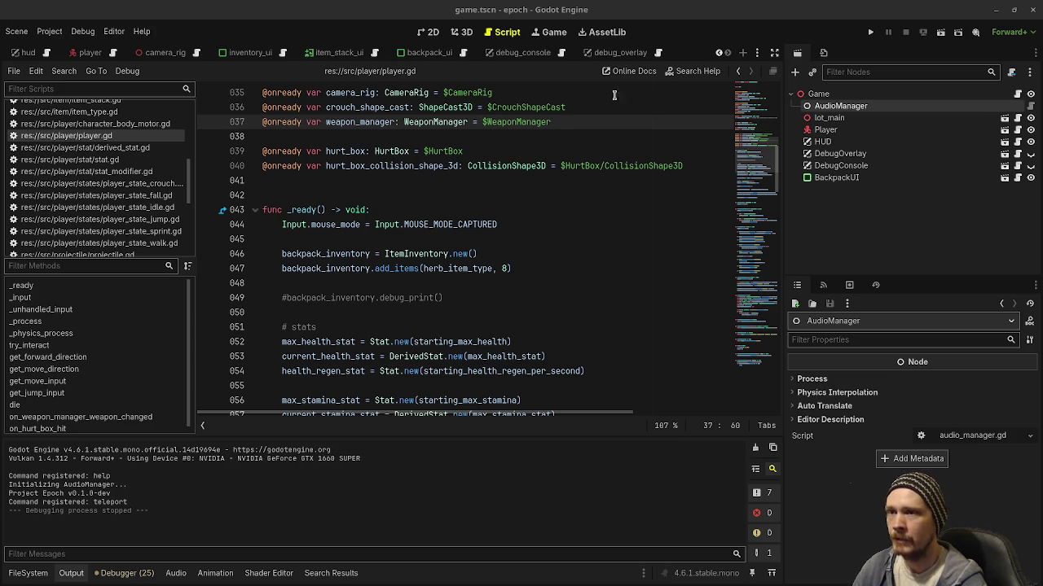
- Run the relic game, walk into the yellow building and open the Tab dashboard
click(1034, 285)
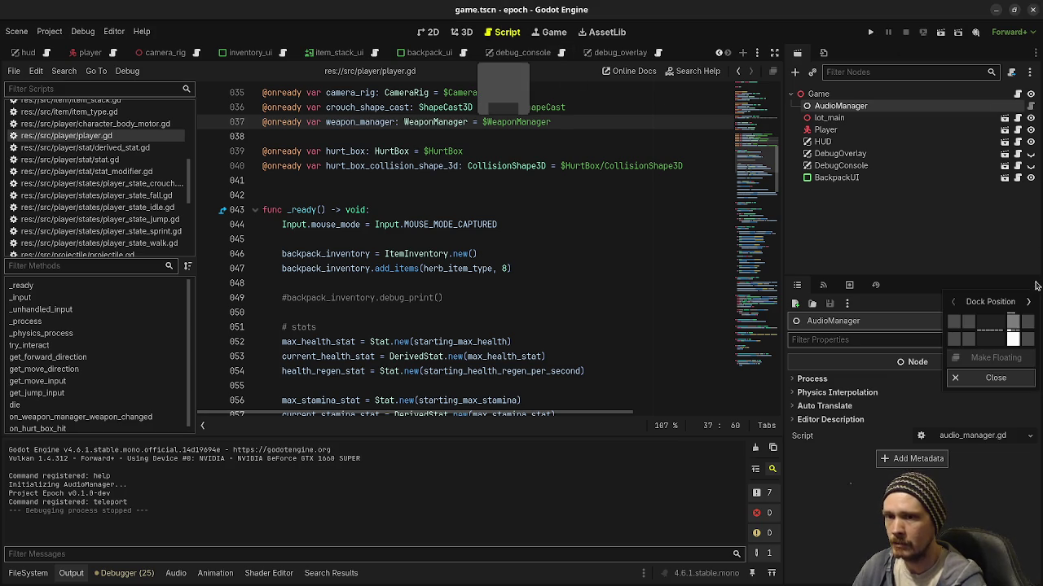
click(1002, 254)
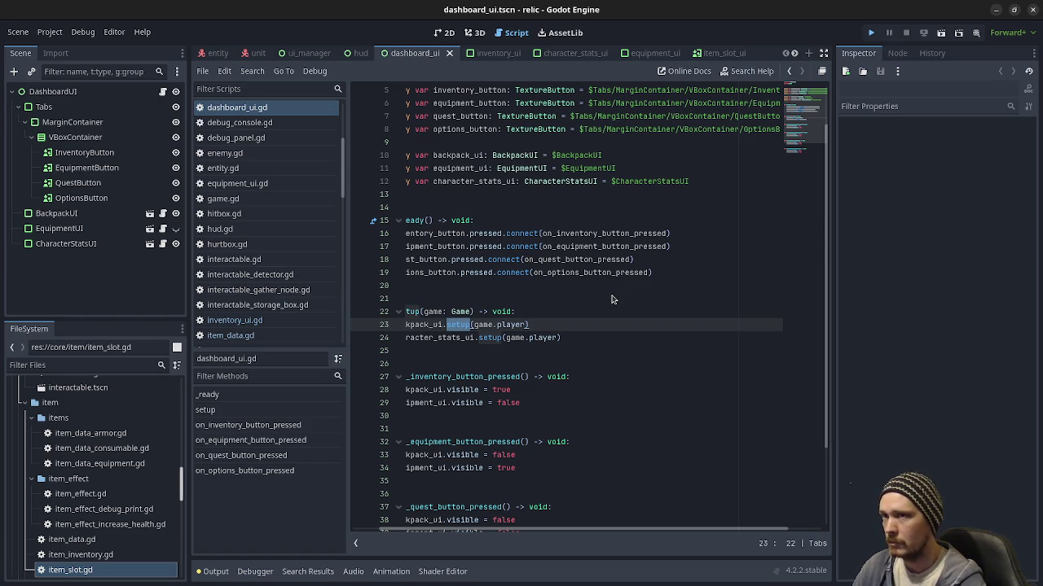
key(F5)
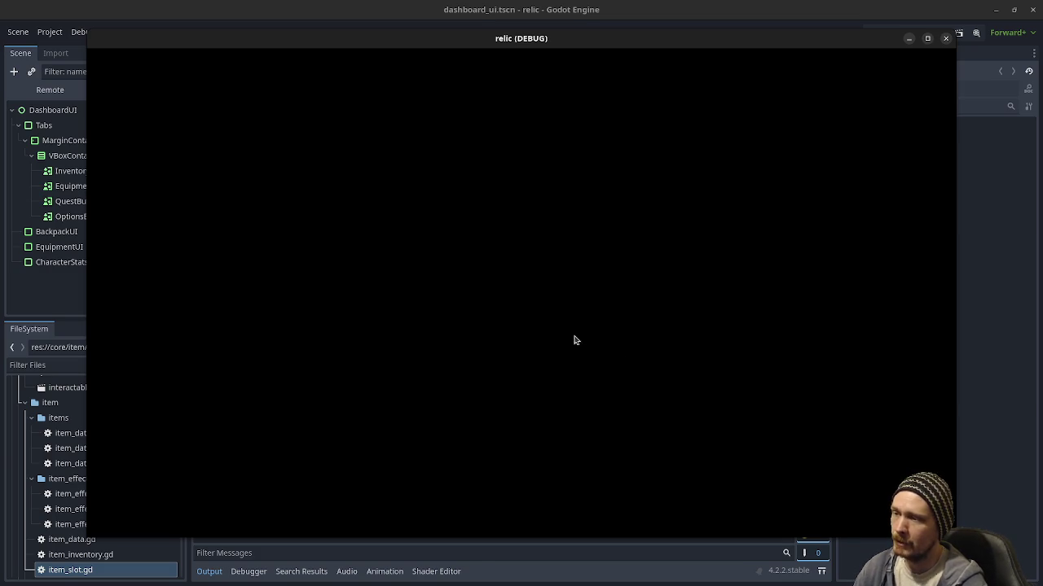
key(w)
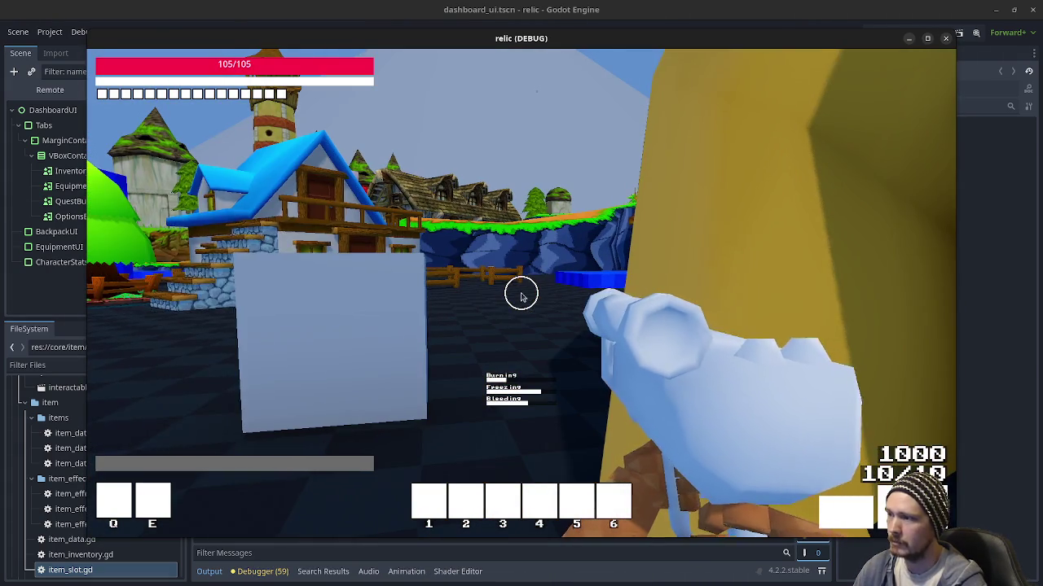
key(Tab)
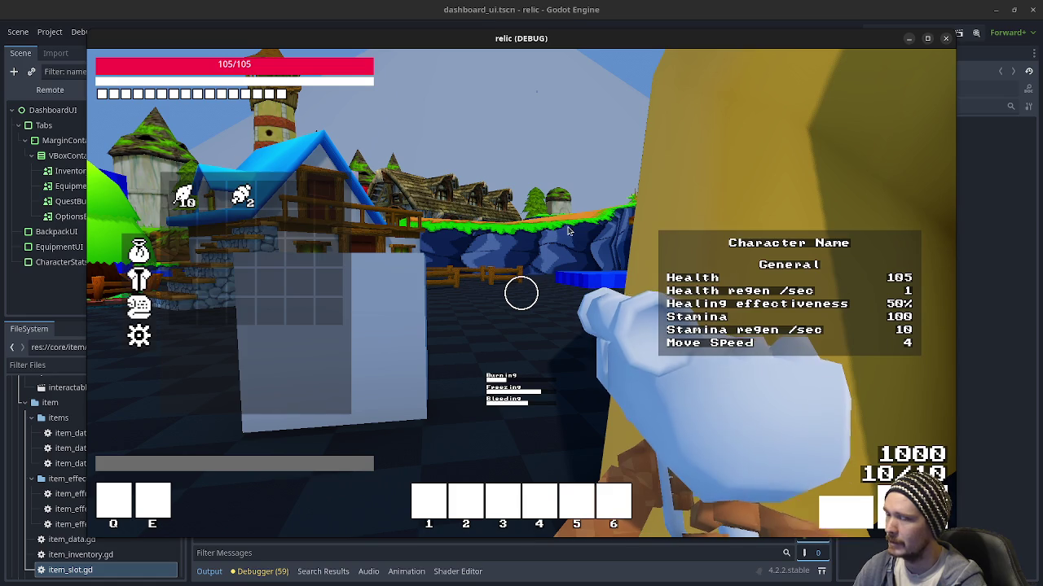
- Close the dashboard, walk toward the houses and blue platform, then stop the game
key(Tab)
key(w)
key(shift+w)
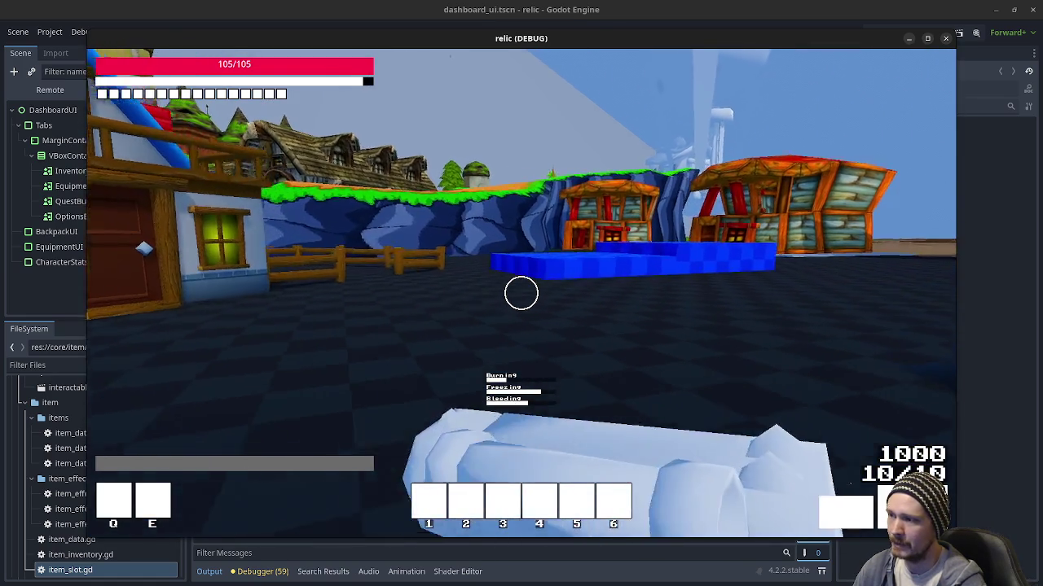
key(shift+w)
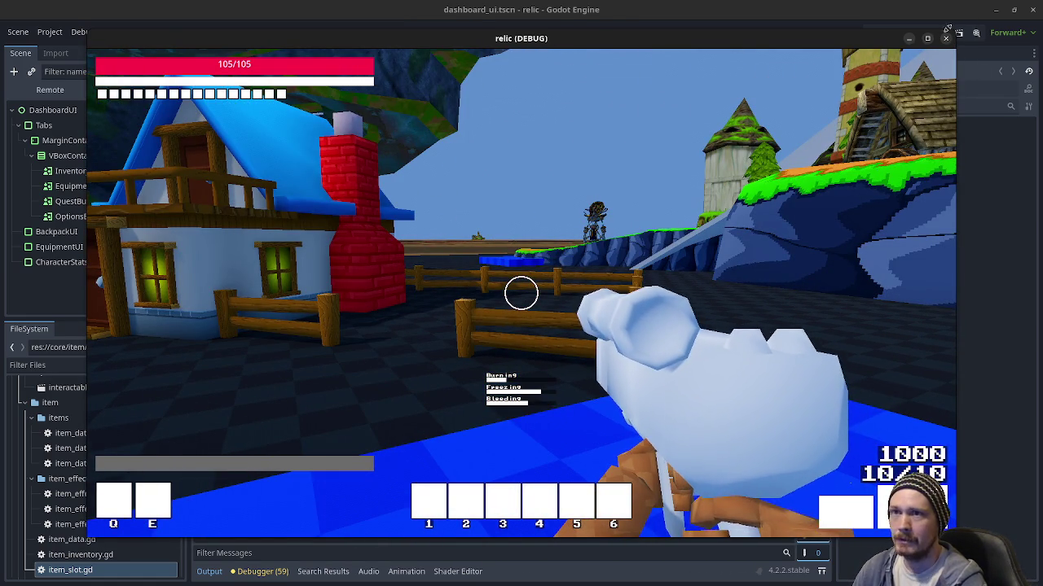
click(944, 38)
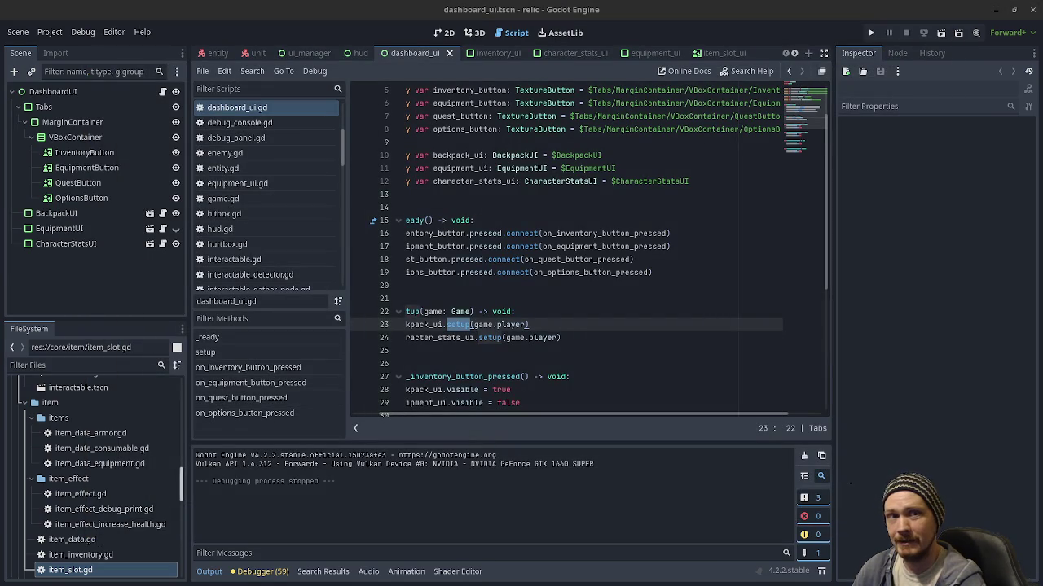
key(alt+Tab)
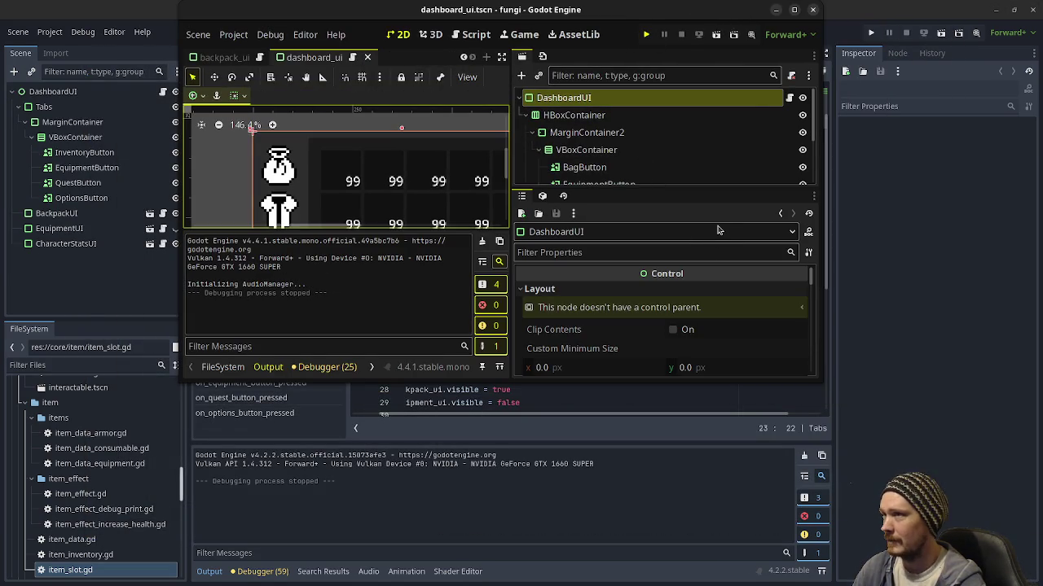
- Save and run the fungi game, walk forward, open the inventory panel, then stop it
key(ctrl+s)
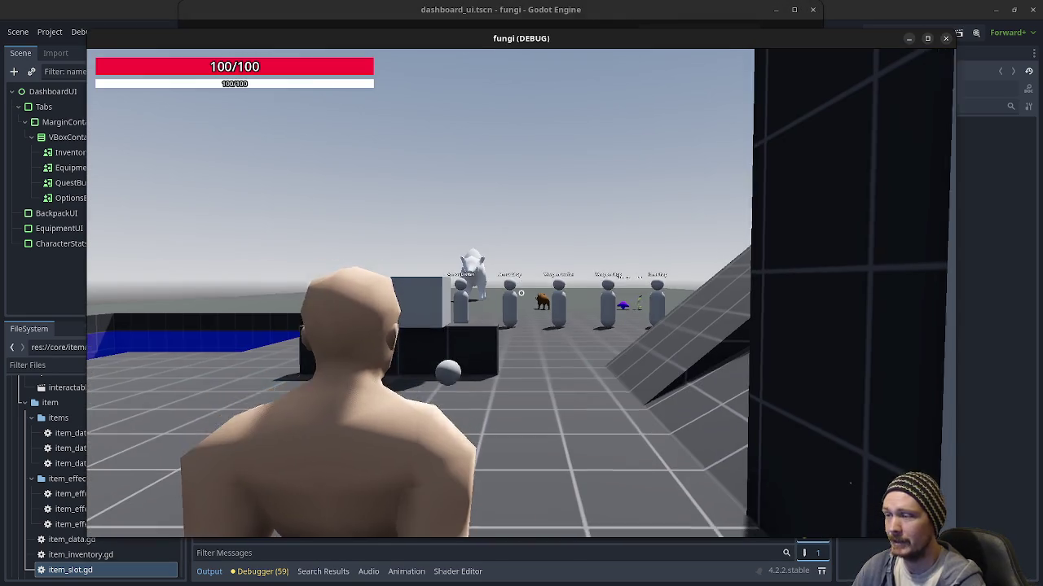
key(w)
key(w)
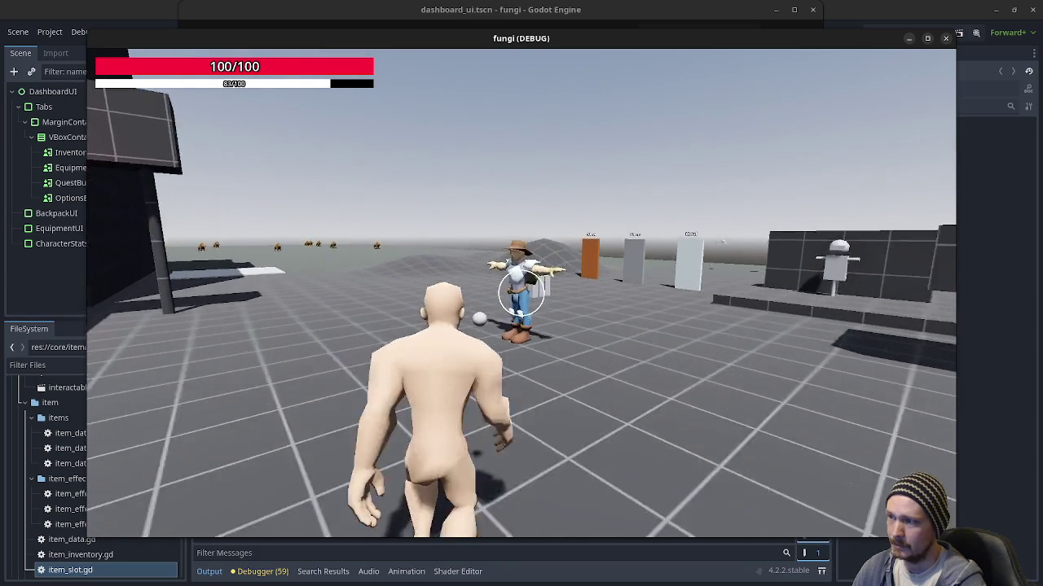
key(i)
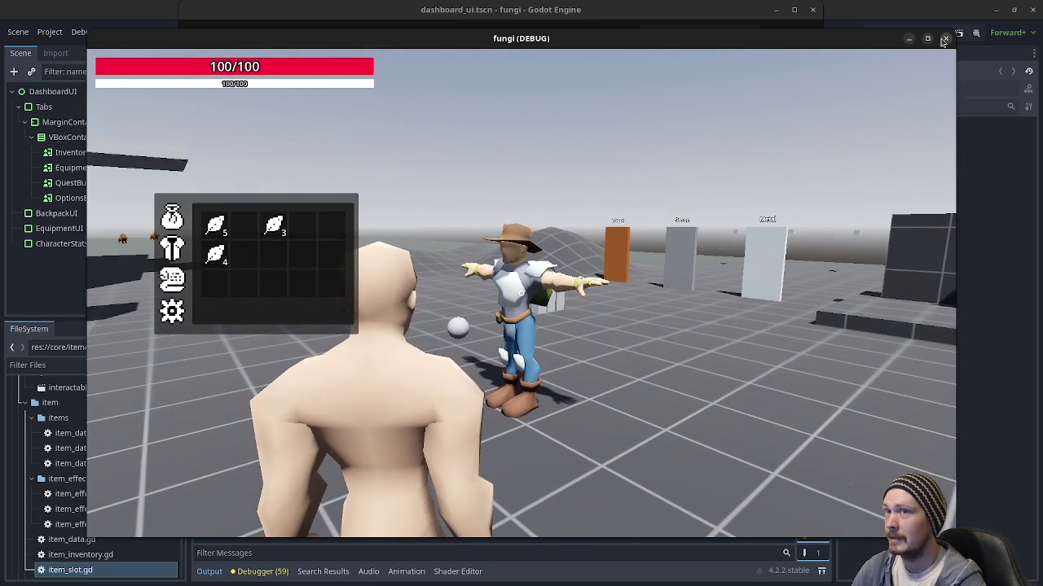
click(945, 39)
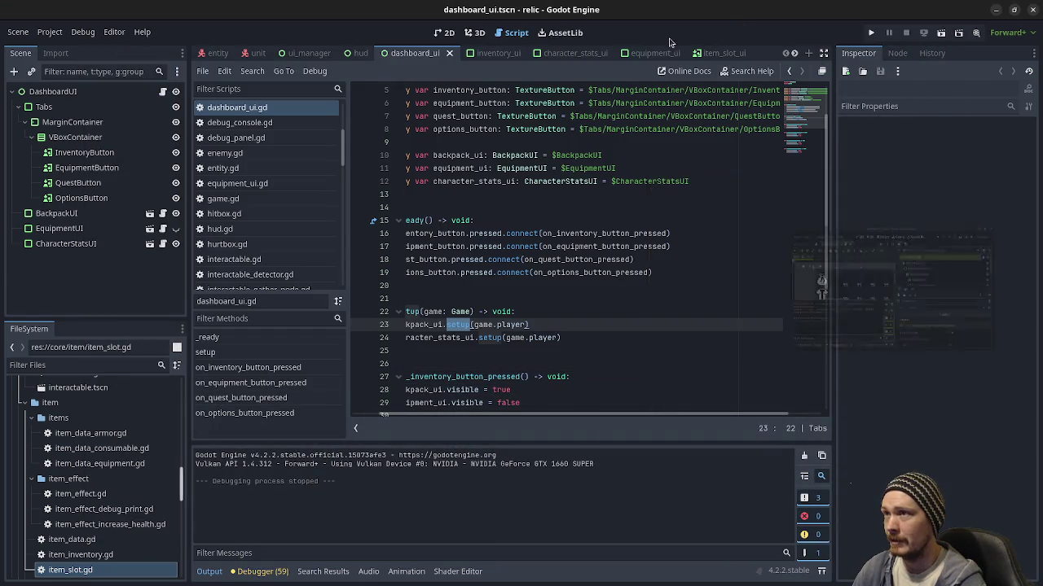
- Minimize the fungi and relic editor windows to reveal the epoch project
click(776, 10)
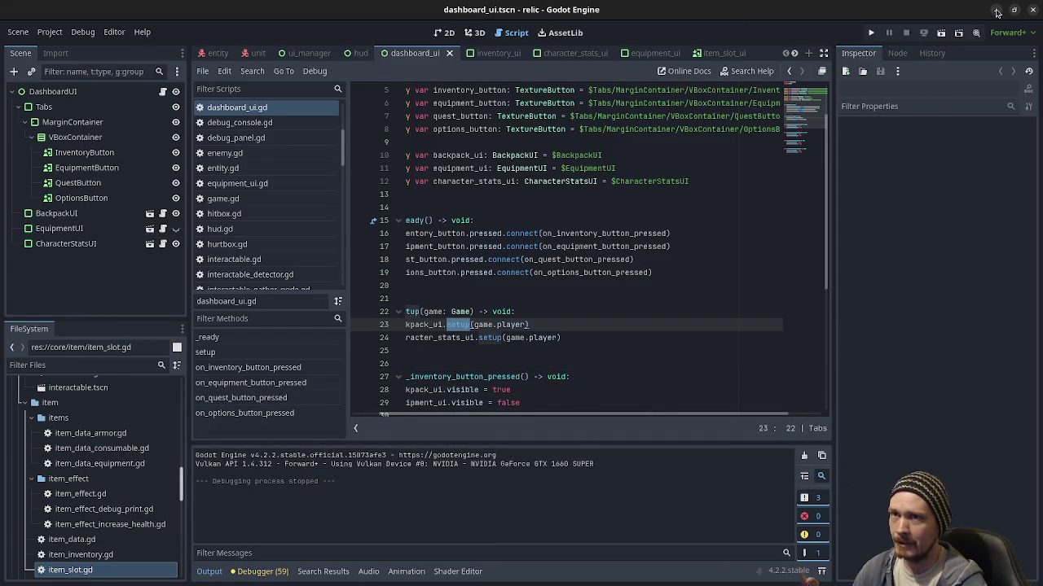
click(995, 10)
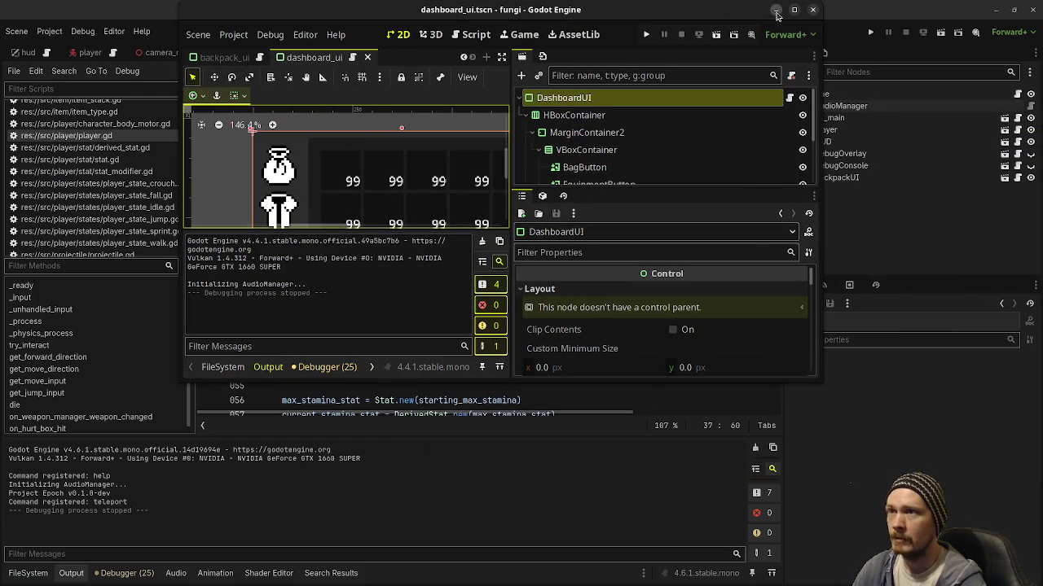
click(773, 10)
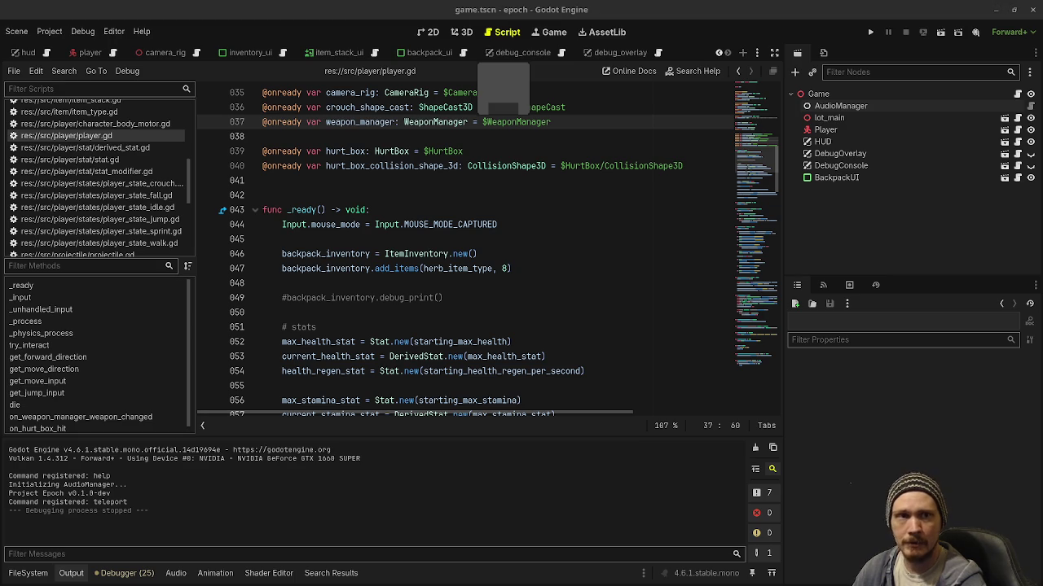
- Run the shell game, fire the gun at enemies and walk into the room collecting gems
key(alt+Tab)
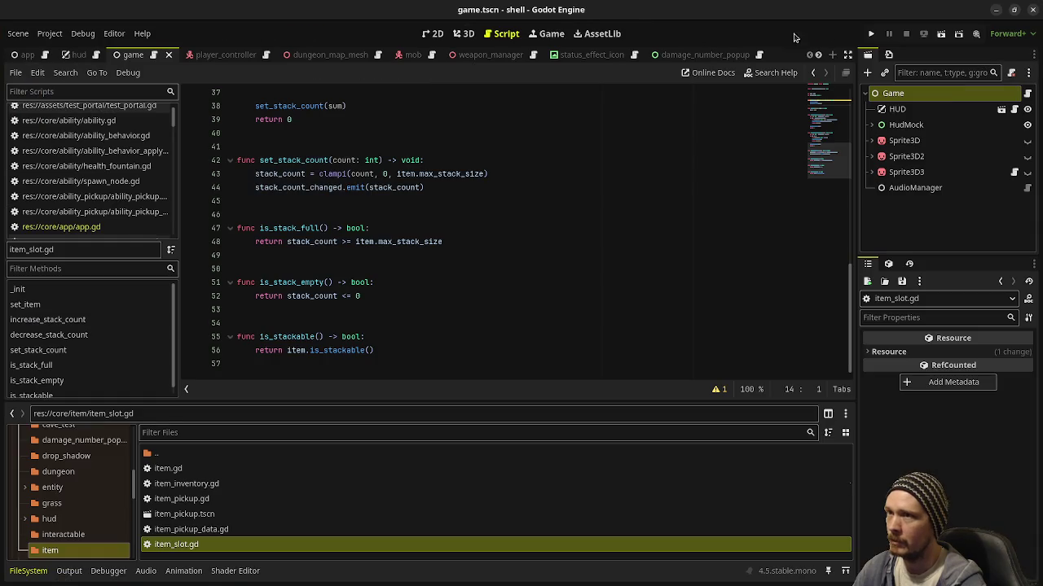
click(871, 34)
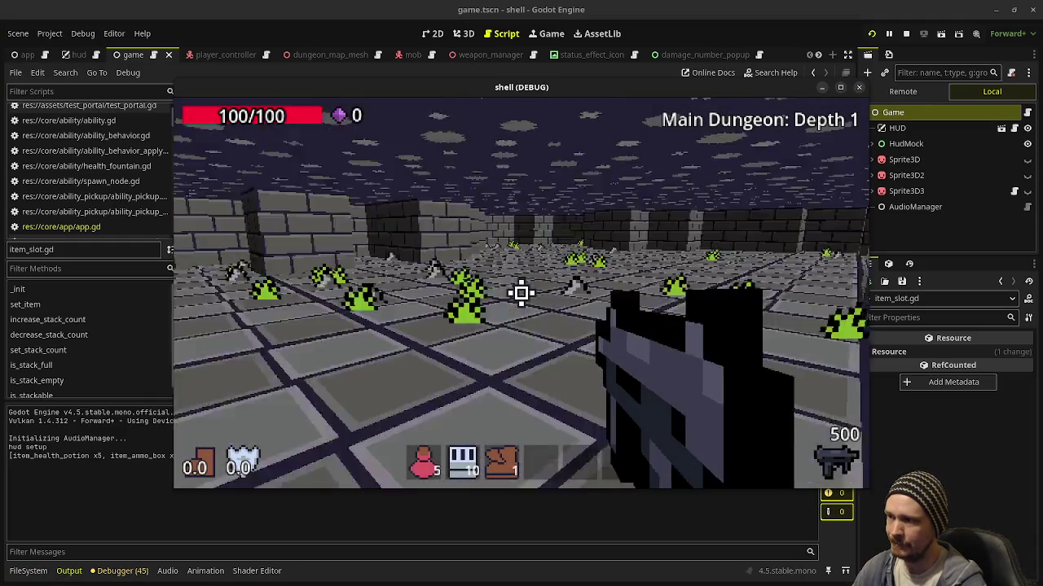
mouse_move(522, 293)
drag(522, 294, 521, 293)
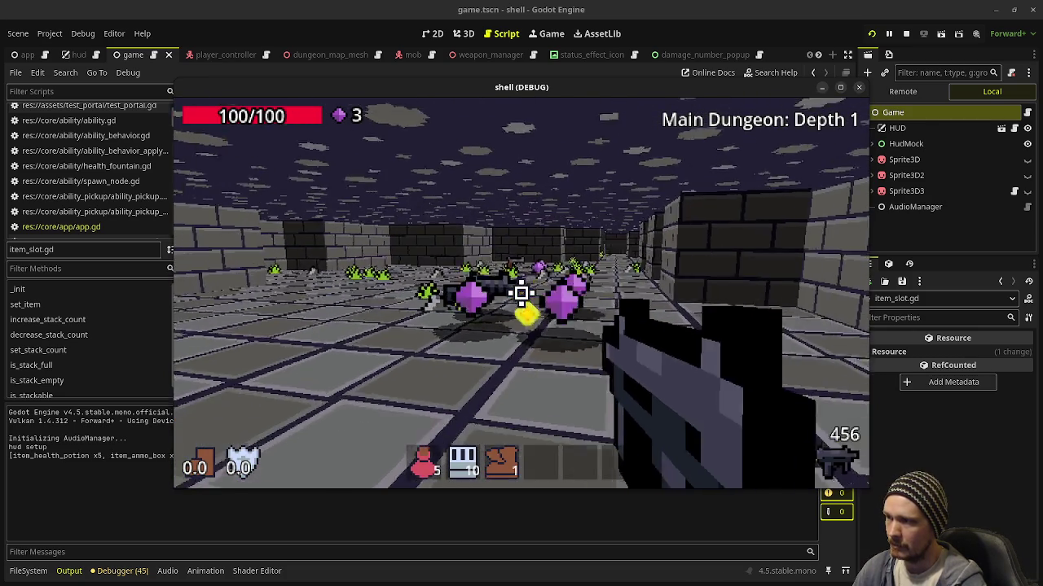
key(w)
- Fire a single shot, switch to the Assault Rifle and fire it, then stop the game
mouse_move(522, 293)
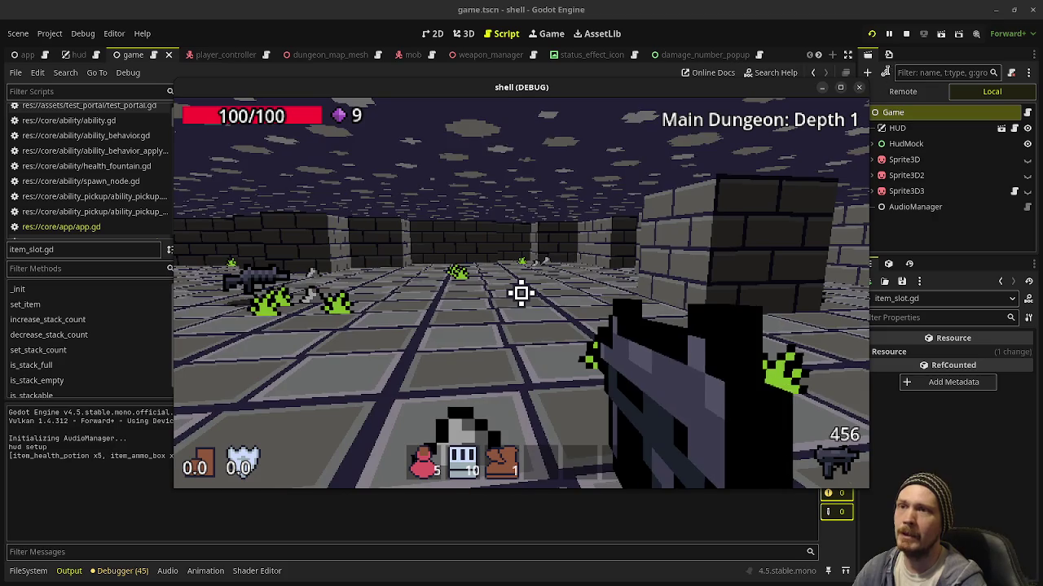
click(522, 293)
key(2)
drag(521, 293, 521, 293)
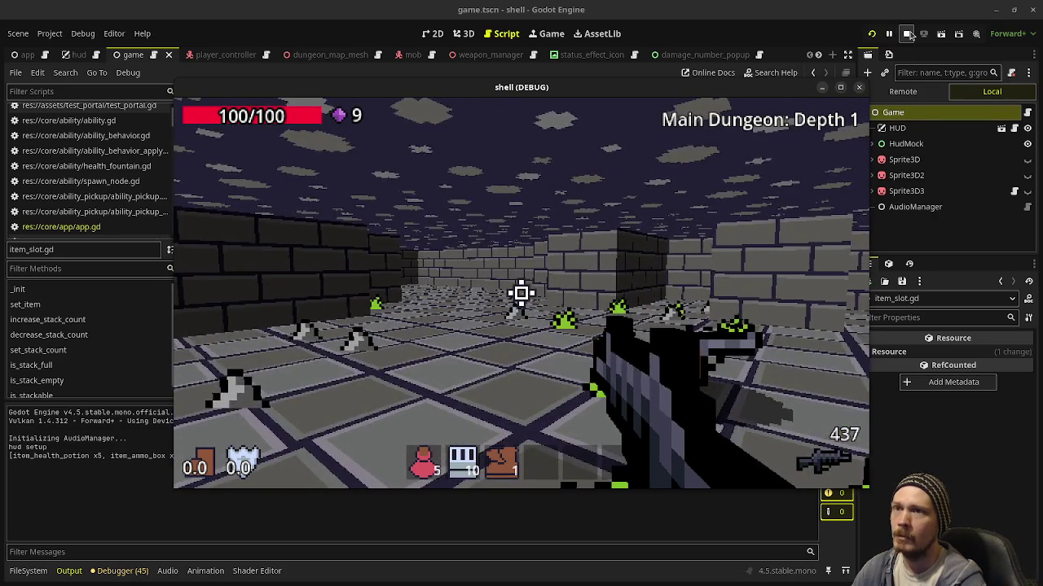
key(F8)
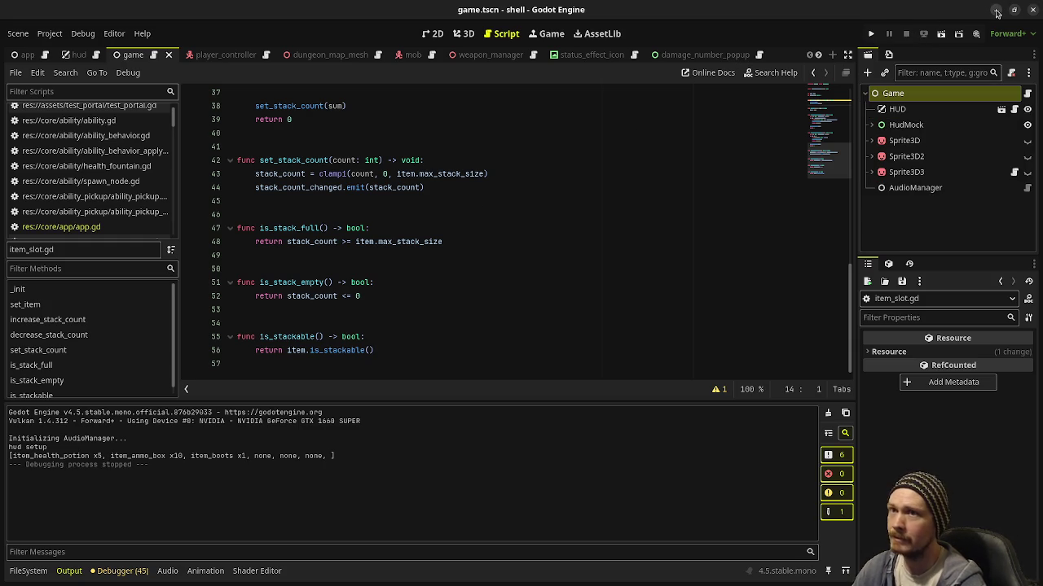
click(997, 10)
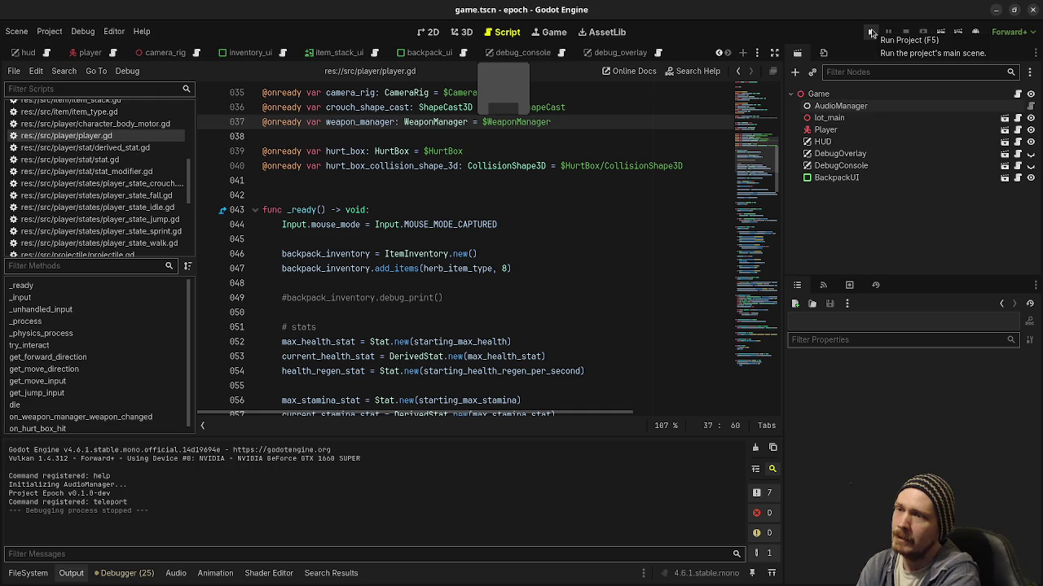
- Relaunch the shell dungeon, walk the corridor shooting an enemy, then stop the game
click(871, 32)
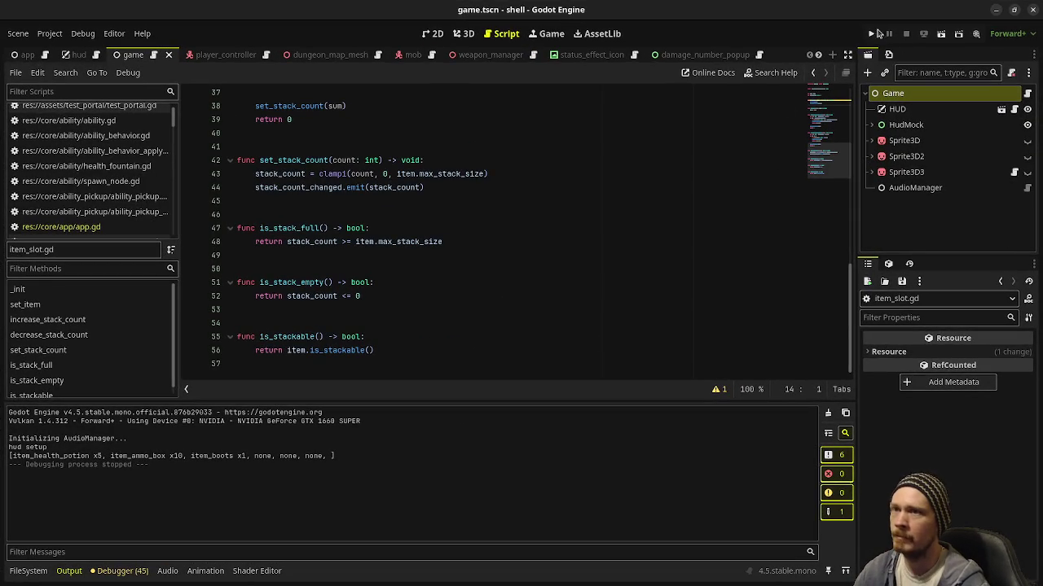
click(873, 34)
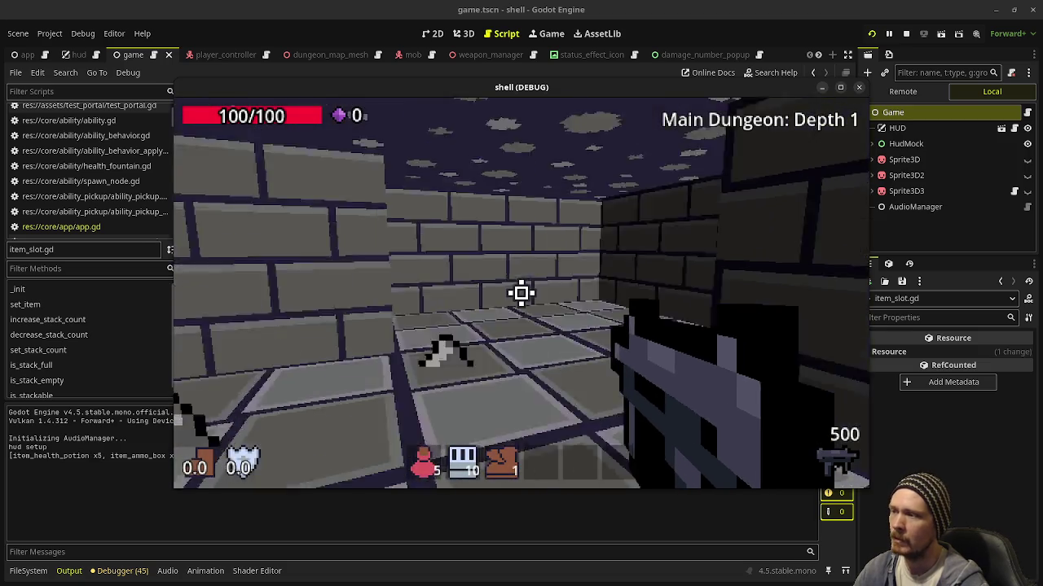
key(w)
drag(521, 293, 521, 294)
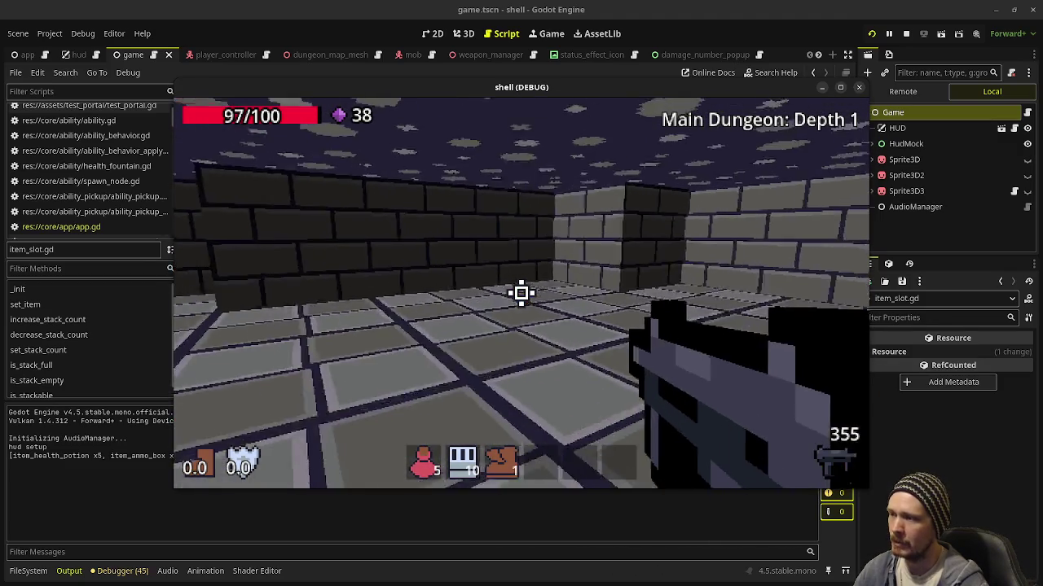
key(w)
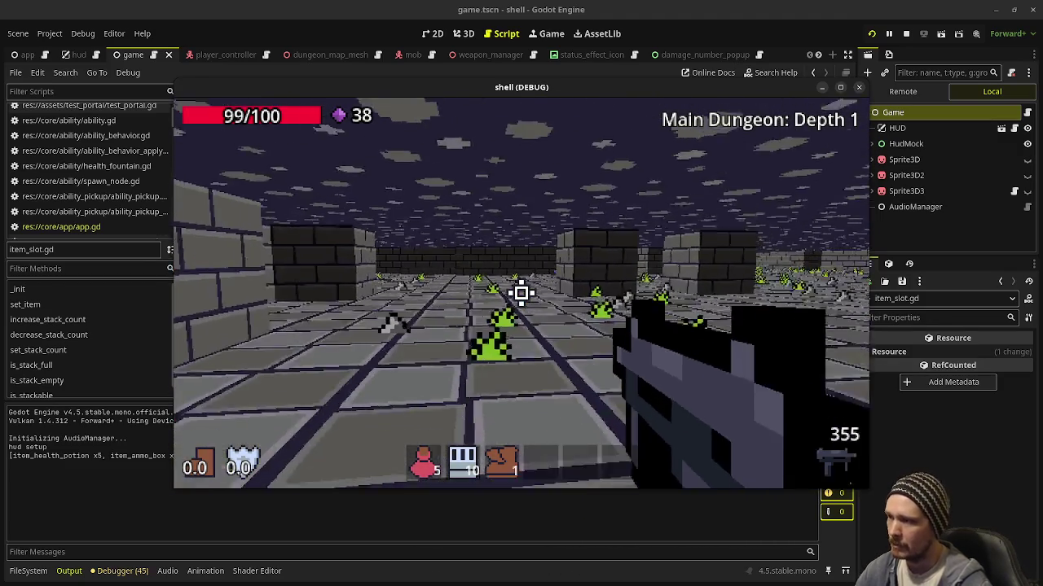
key(w)
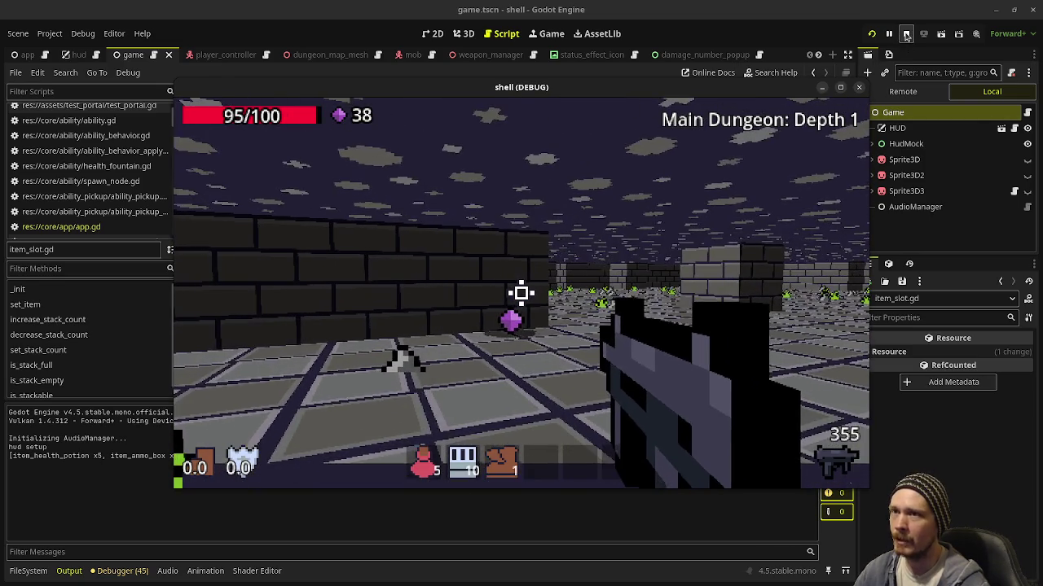
click(906, 34)
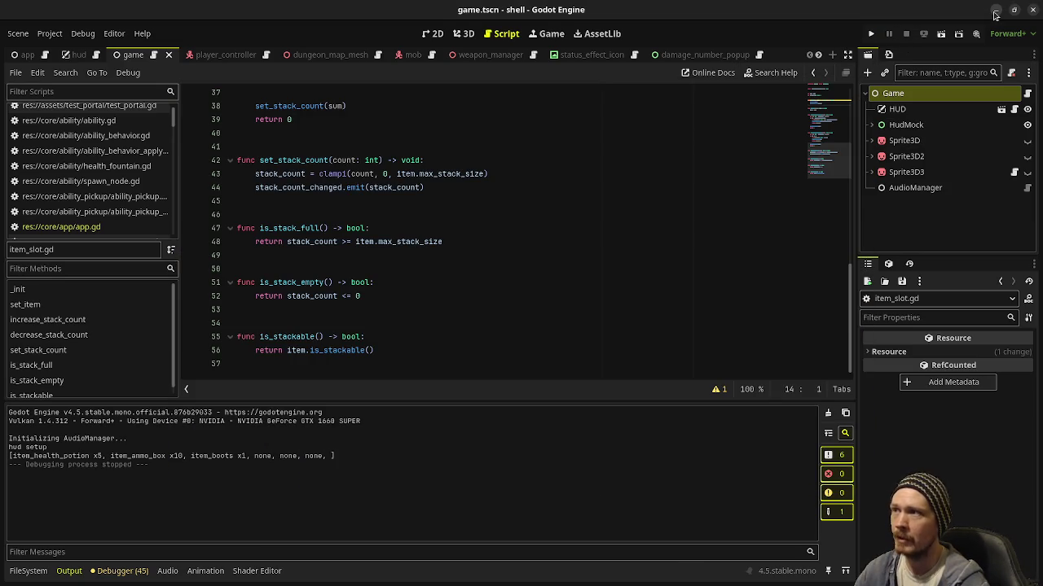
- Minimize the shell editor window to reveal epoch's player.gd script
click(995, 10)
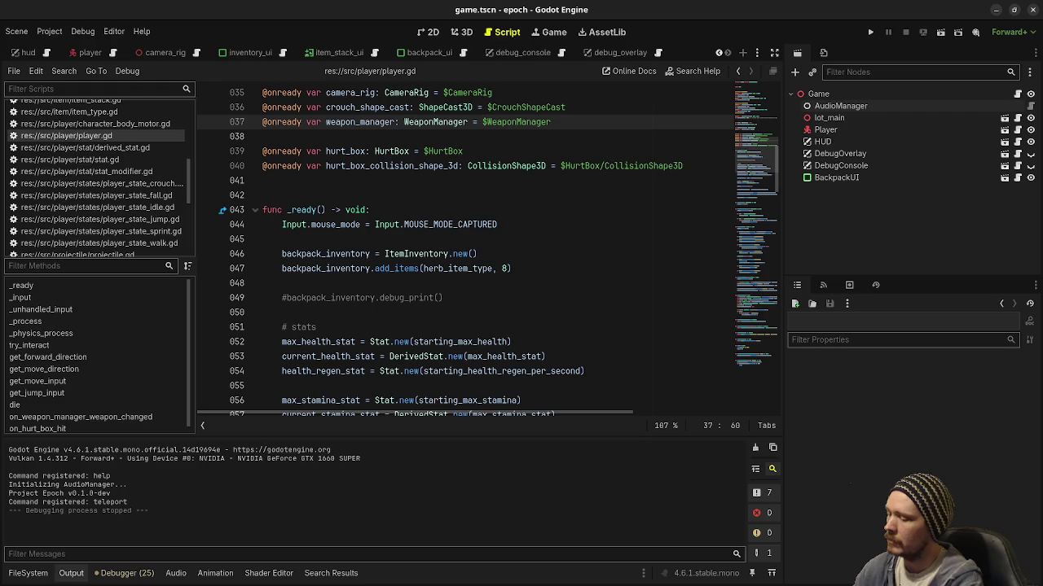
key(super)
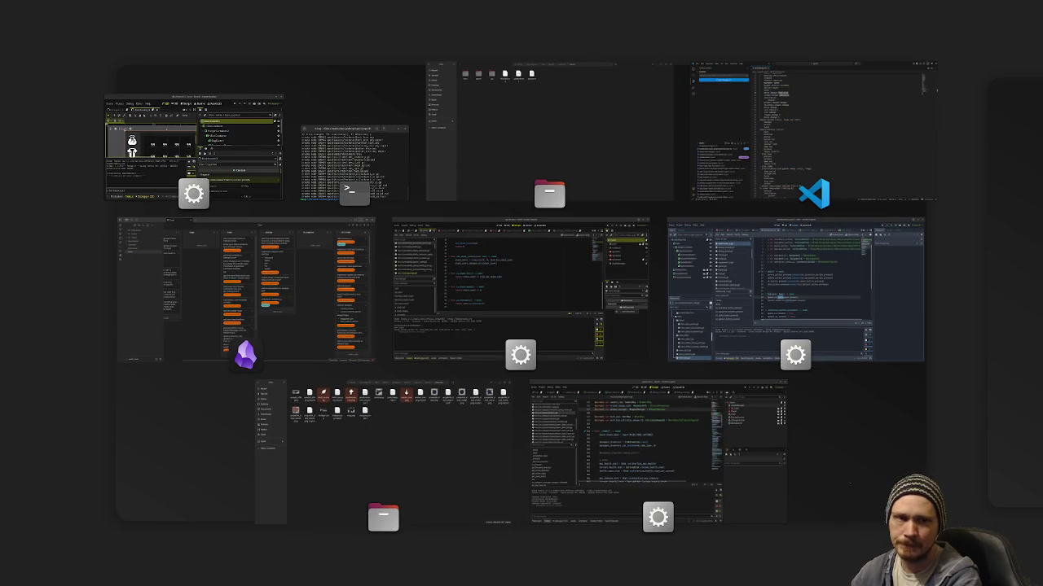
- Show the window overview, then Alt+Tab to the arcade project's editor
key(super)
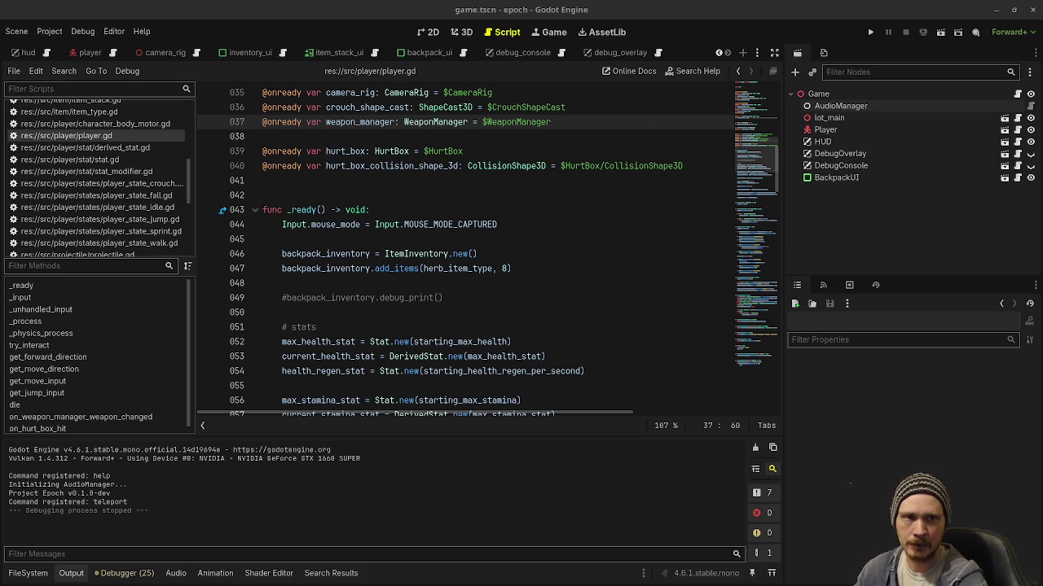
key(alt+Tab)
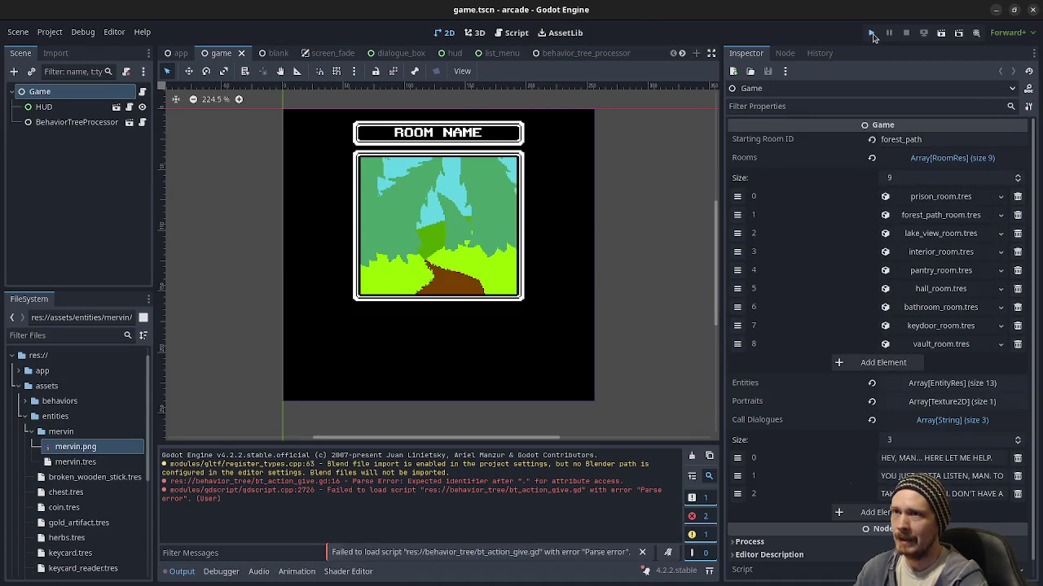
- Launch the arcade game and start it from the main menu, revealing the room actions
click(871, 33)
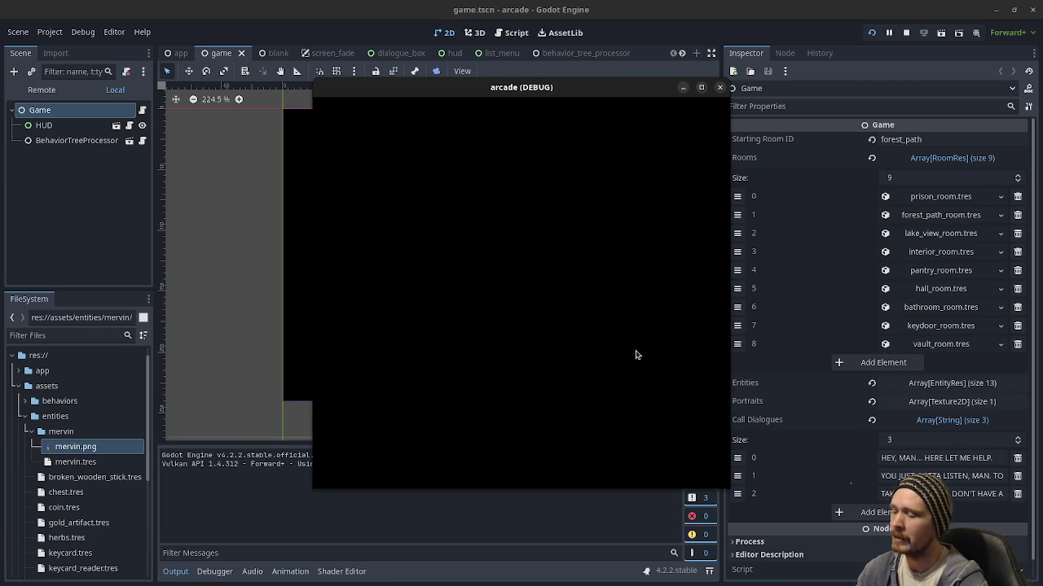
click(525, 350)
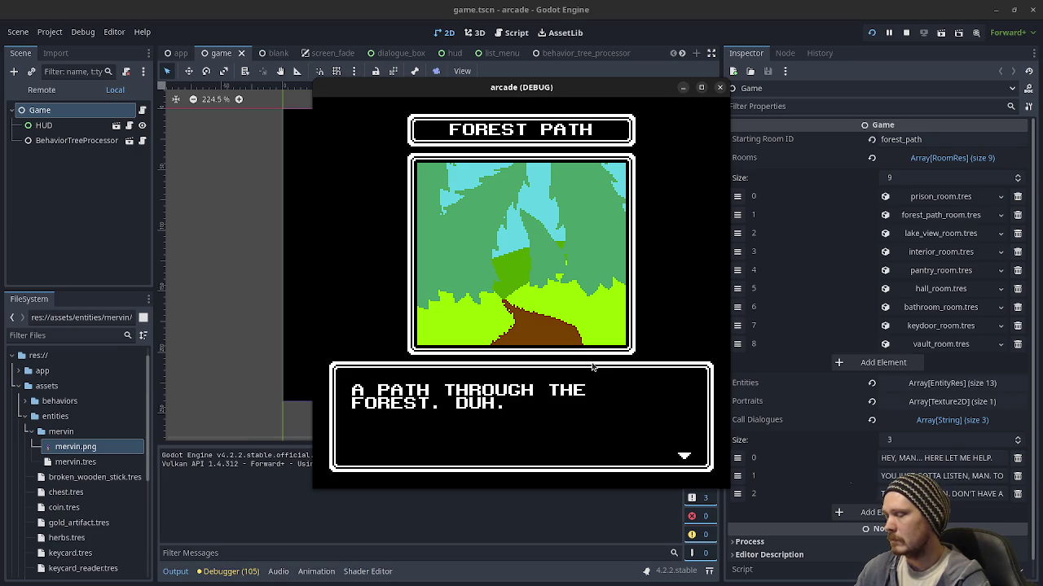
click(614, 407)
click(673, 243)
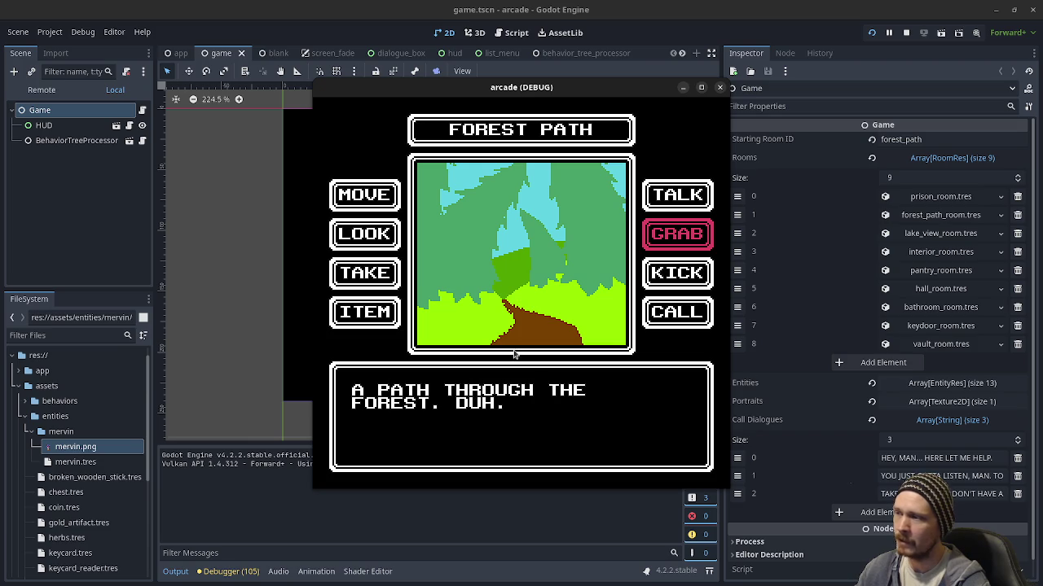
click(370, 198)
click(383, 244)
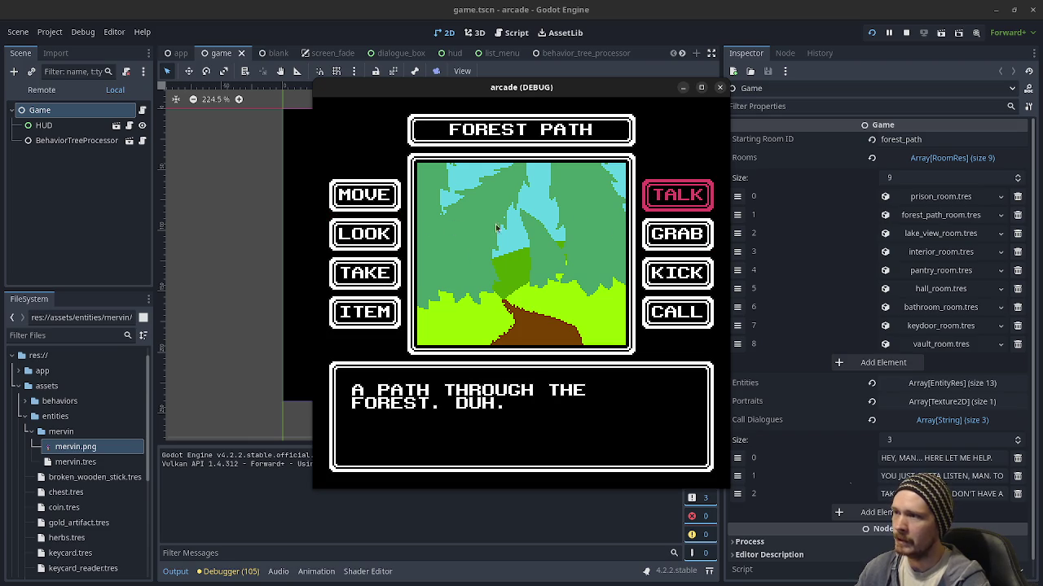
- Look at and then take the WOODEN STICK 9000 in the Forest Path
click(362, 243)
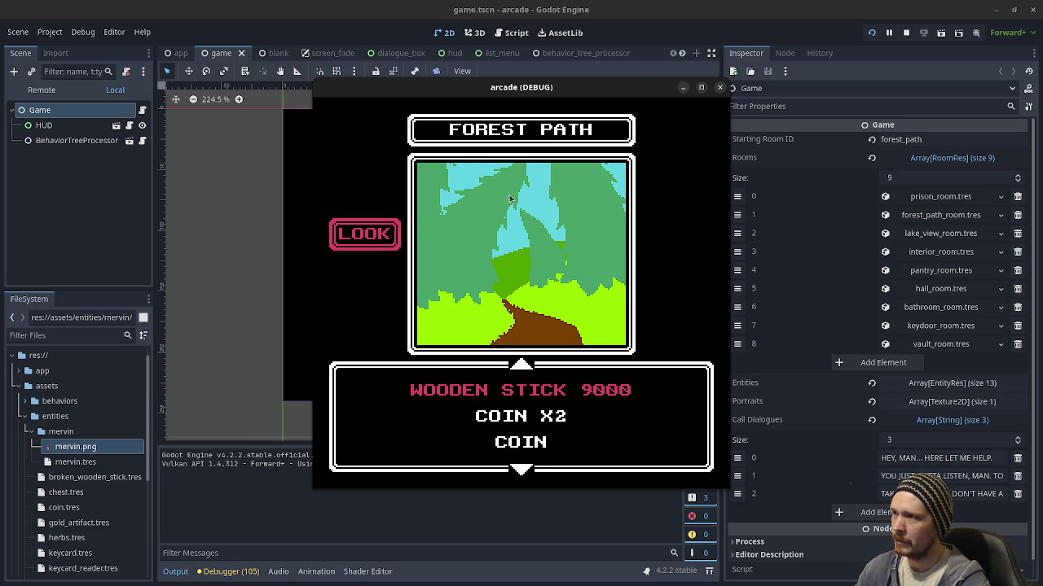
click(502, 391)
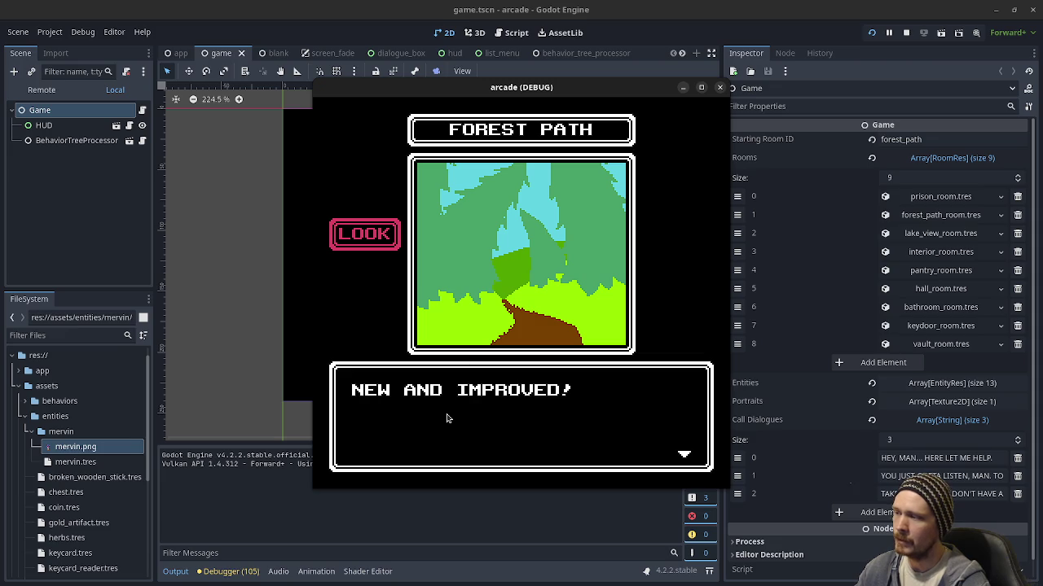
click(547, 408)
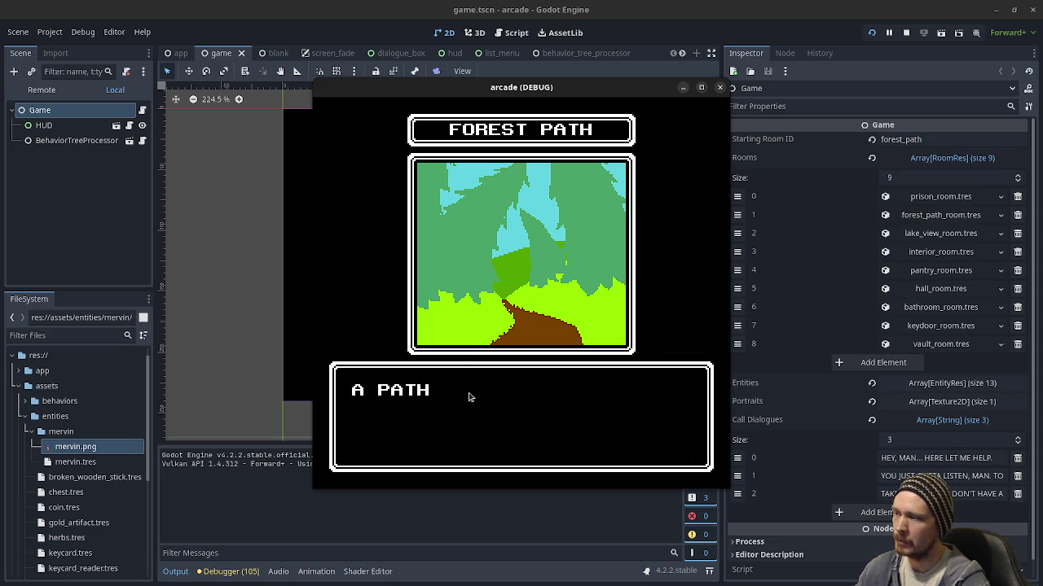
click(551, 426)
click(375, 281)
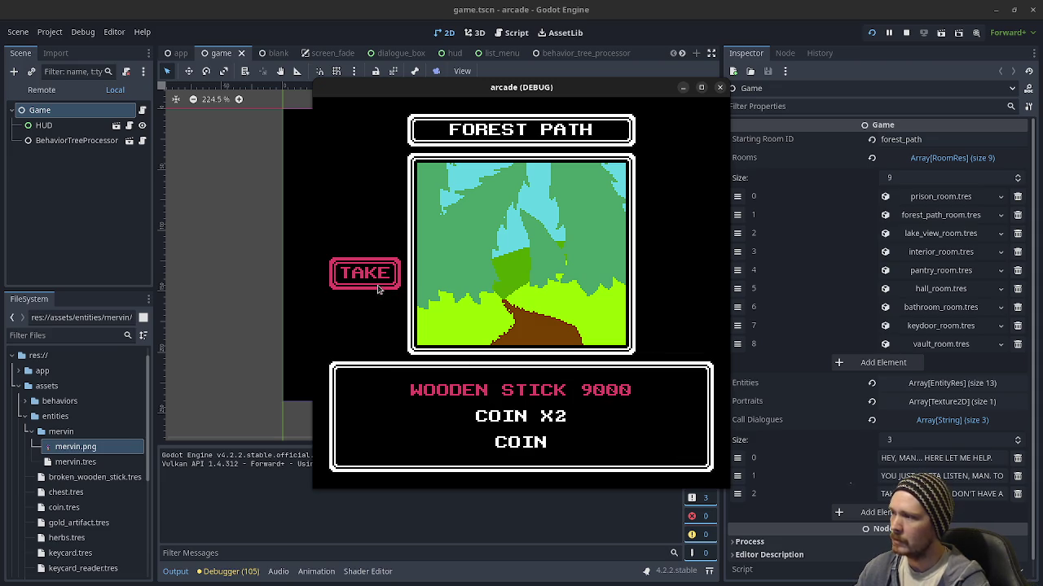
click(511, 389)
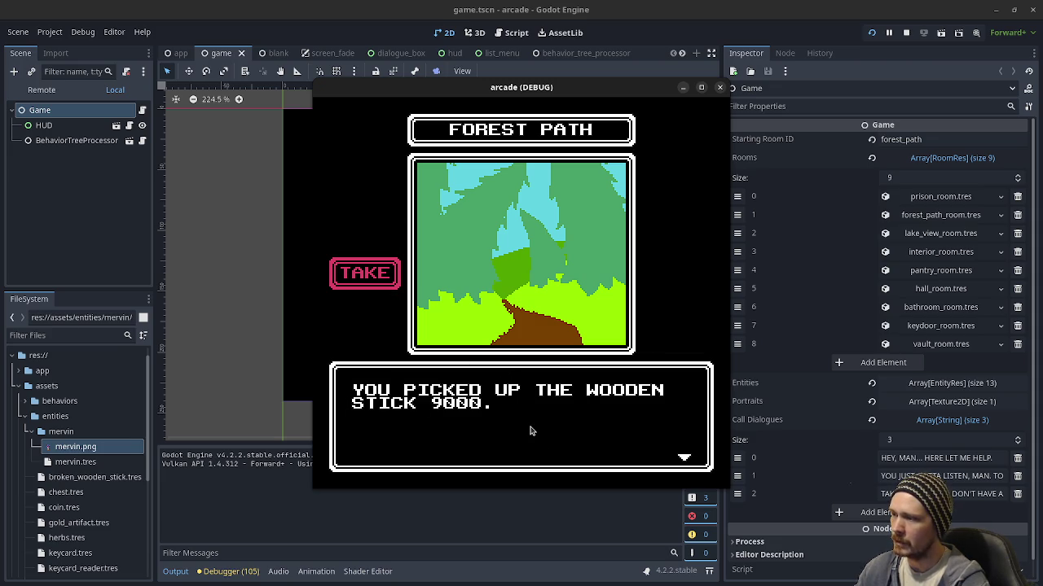
click(530, 428)
- Use the WOODEN STICK 9000 from the inventory and advance the dialogue until it breaks
click(398, 311)
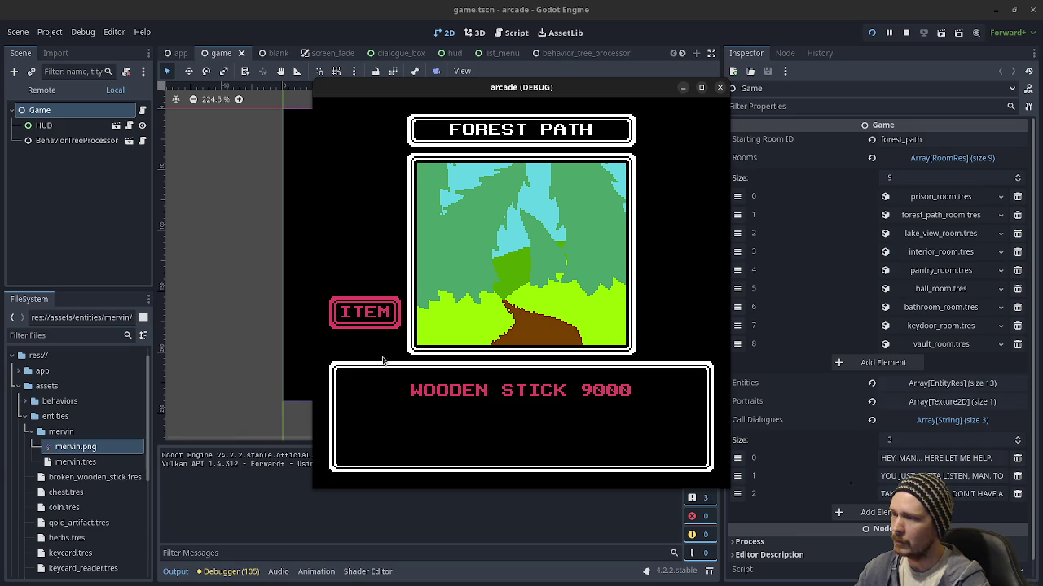
click(532, 398)
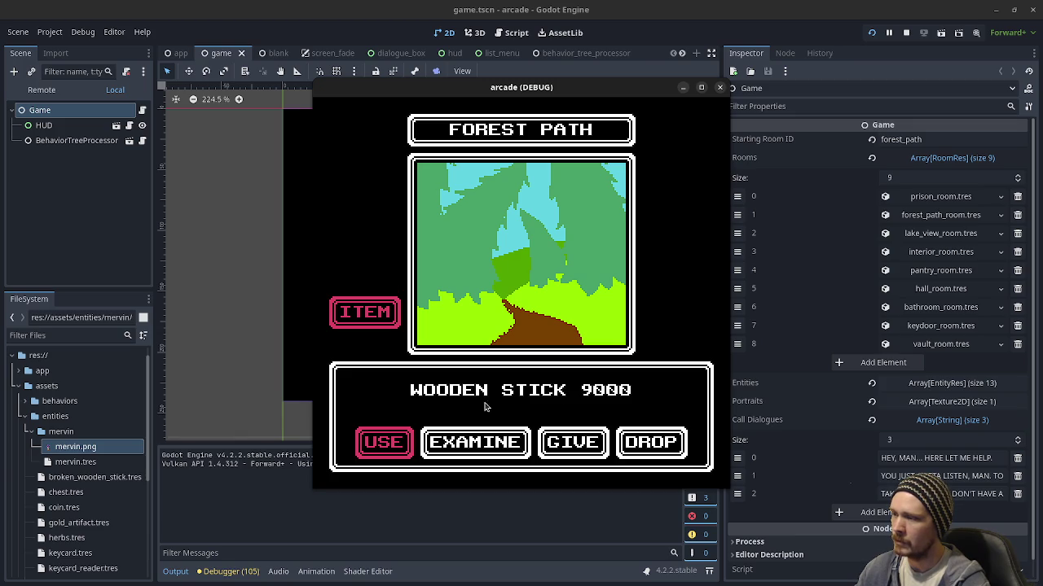
click(376, 444)
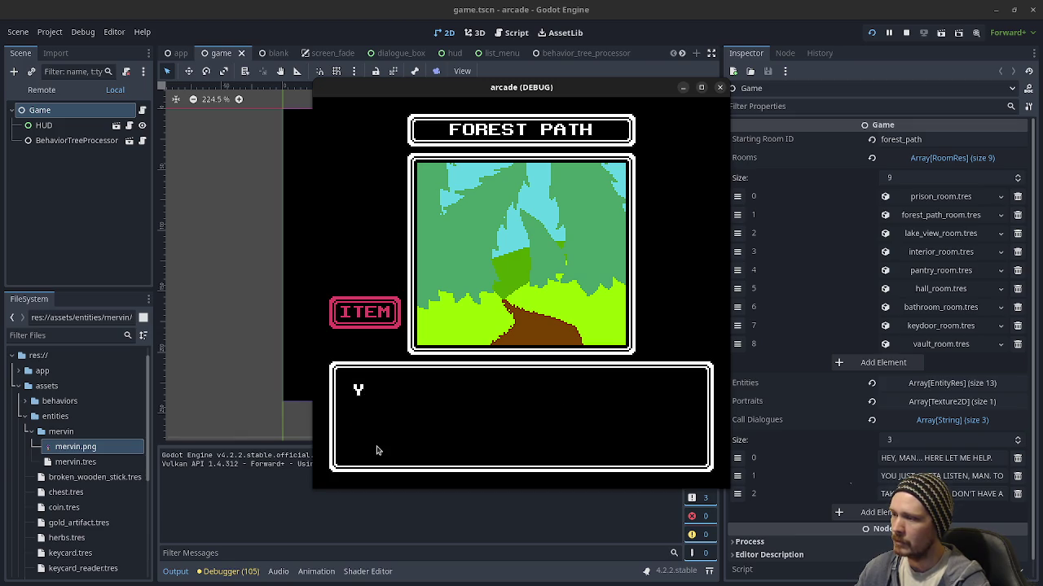
click(533, 429)
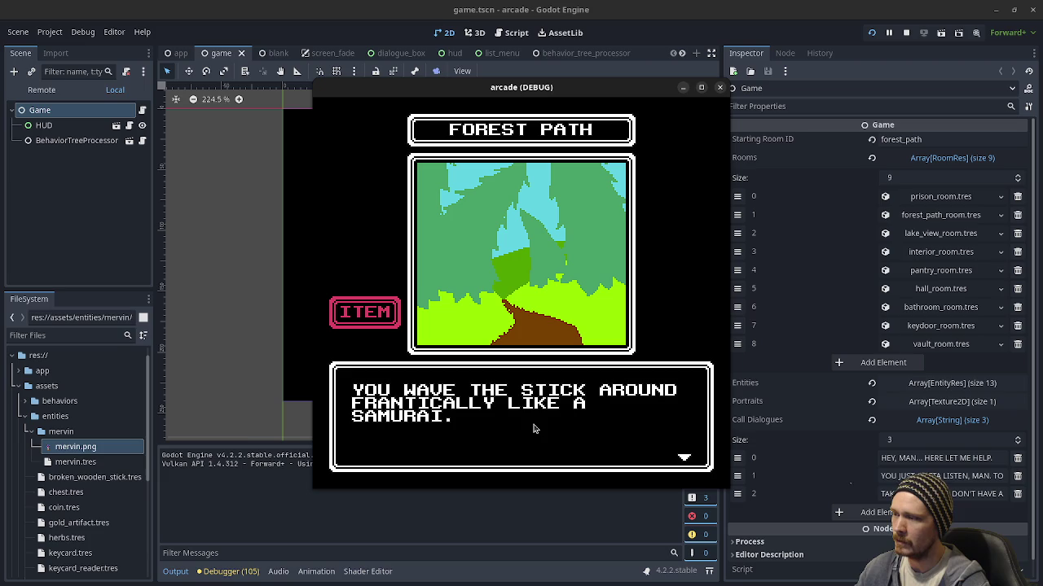
click(533, 429)
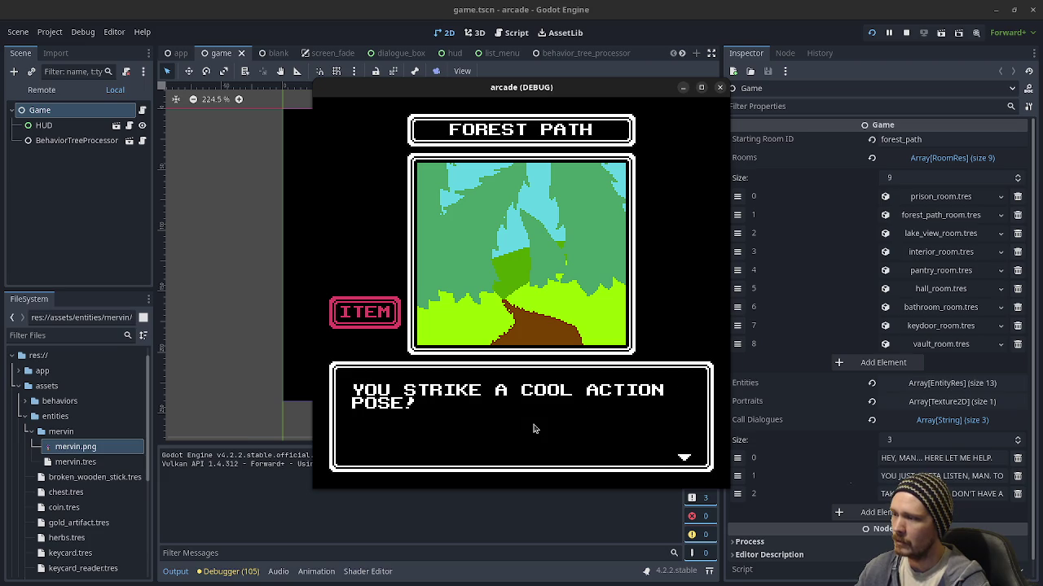
click(534, 428)
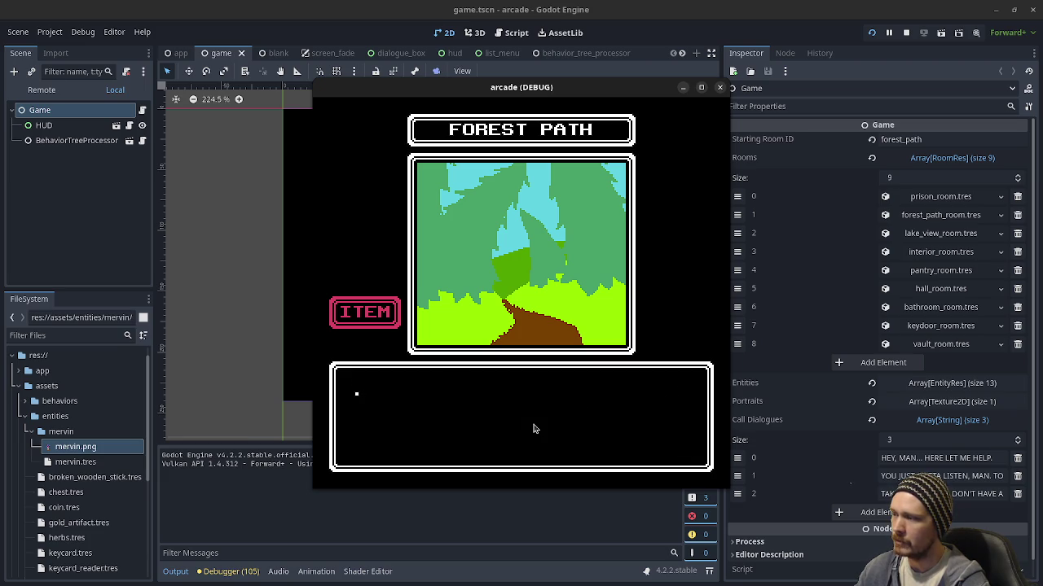
click(533, 428)
click(534, 428)
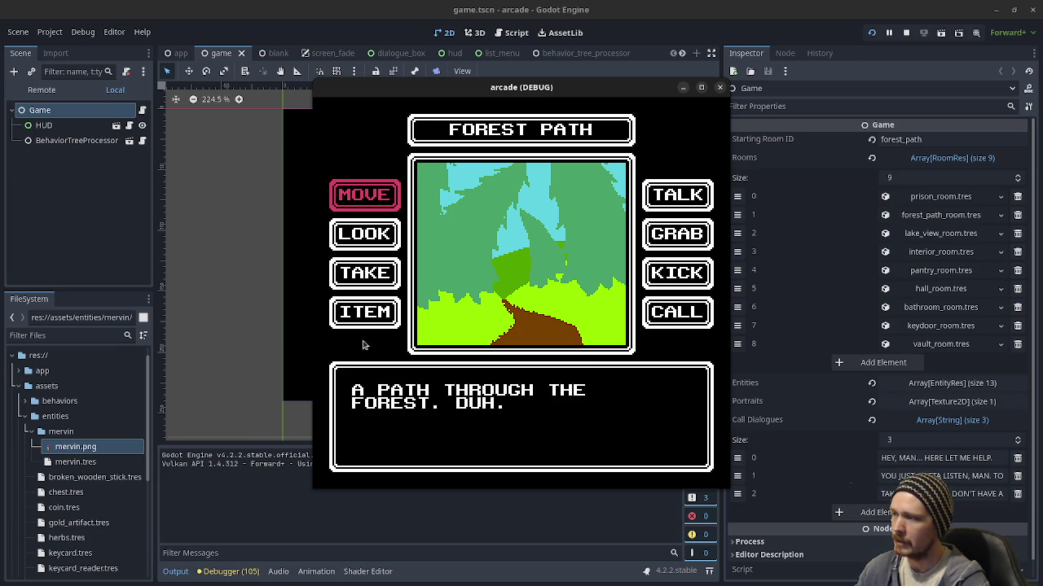
- Confirm the stick shows as broken in the inventory, then travel to LAKE VIEW
click(361, 321)
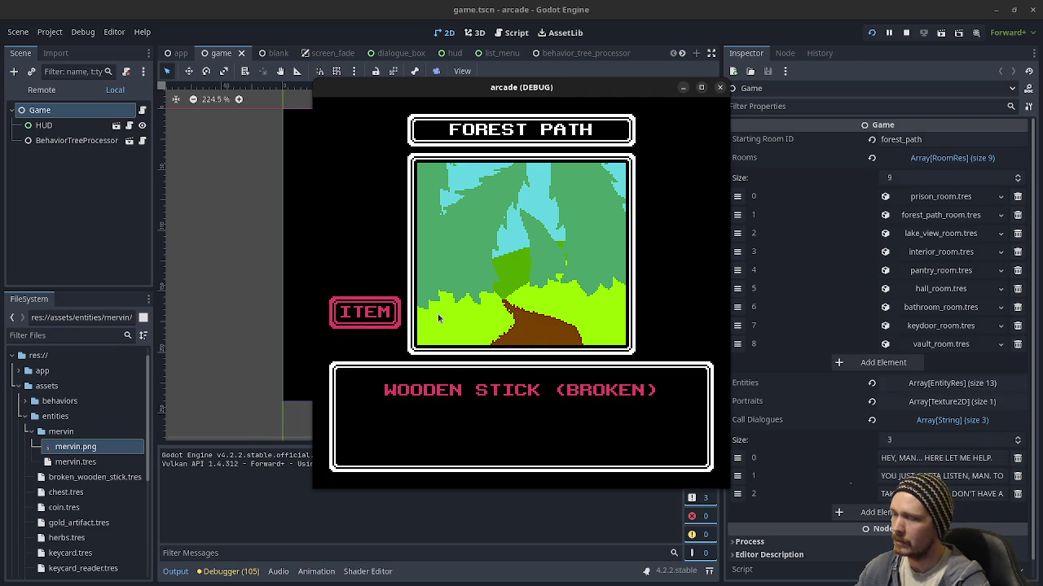
click(535, 346)
click(535, 345)
click(378, 196)
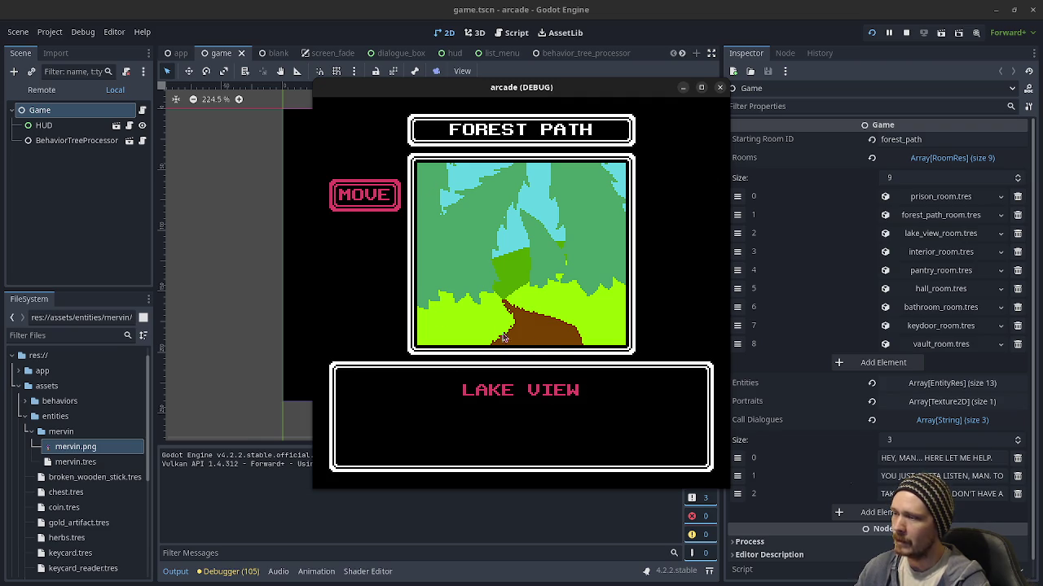
click(521, 391)
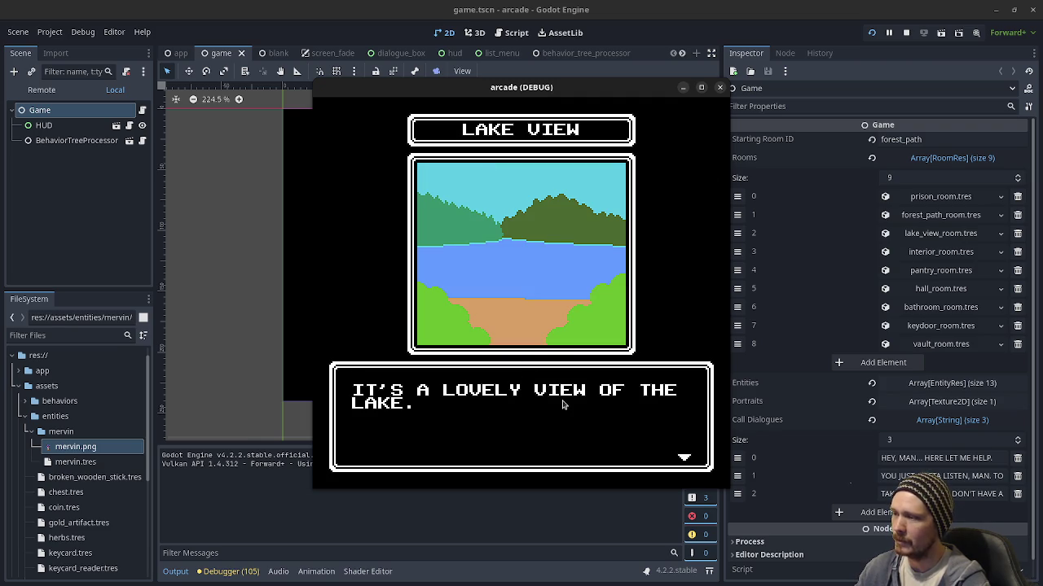
- Talk to MERVIN and try buying the $2 HERBS, which fails for lack of money
click(682, 202)
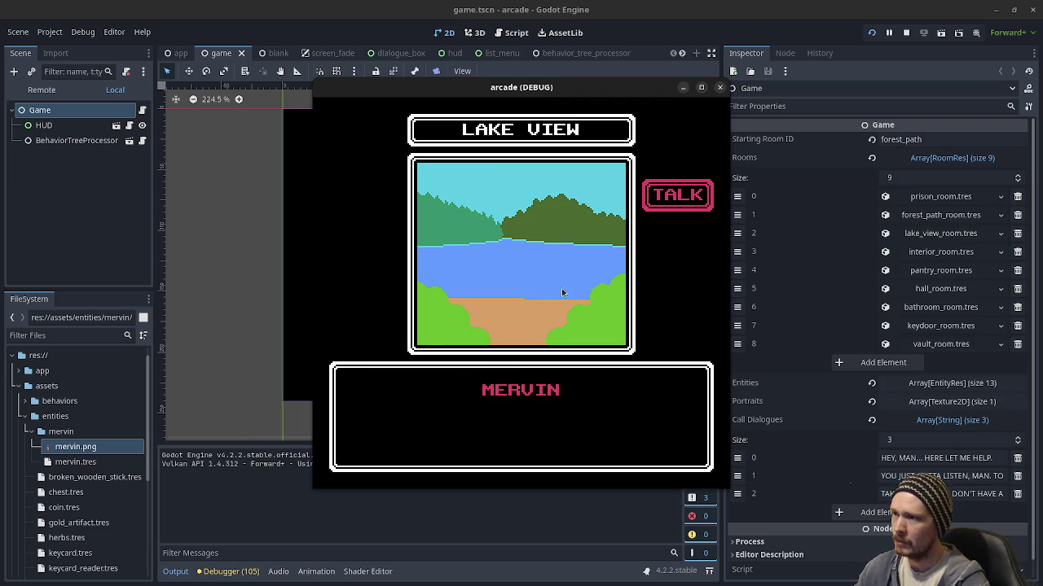
click(536, 391)
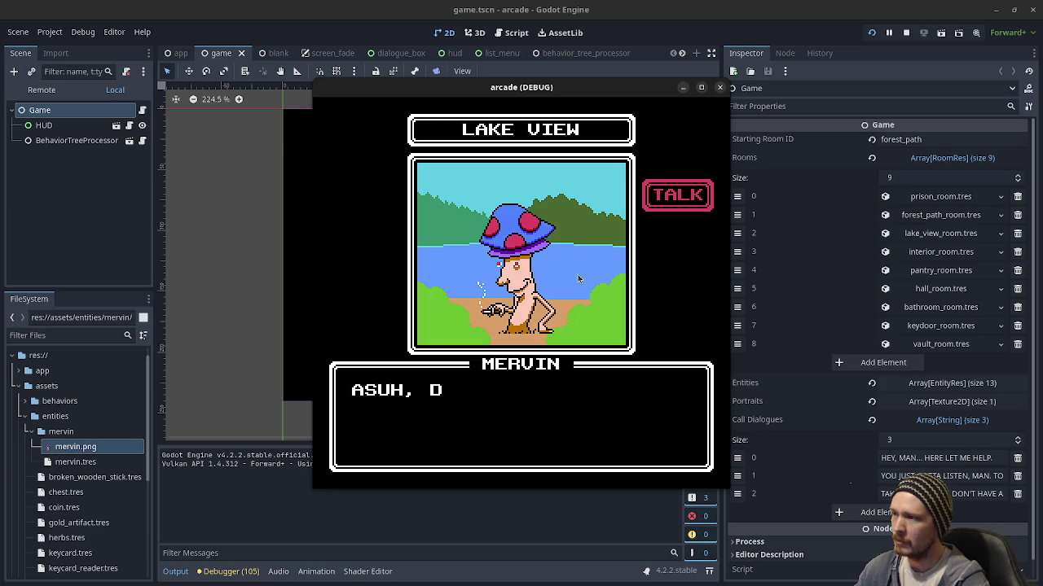
click(549, 417)
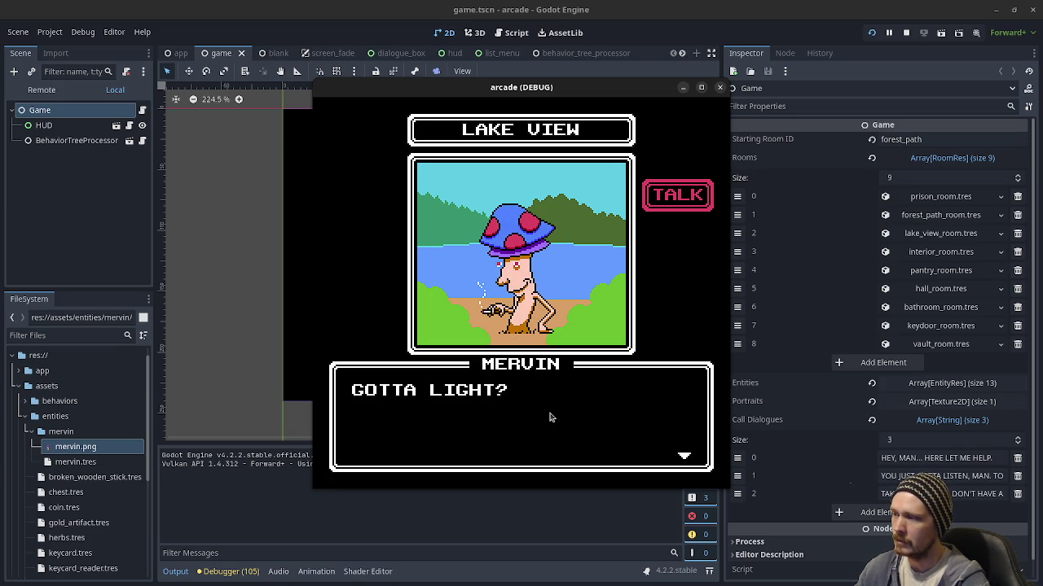
click(549, 417)
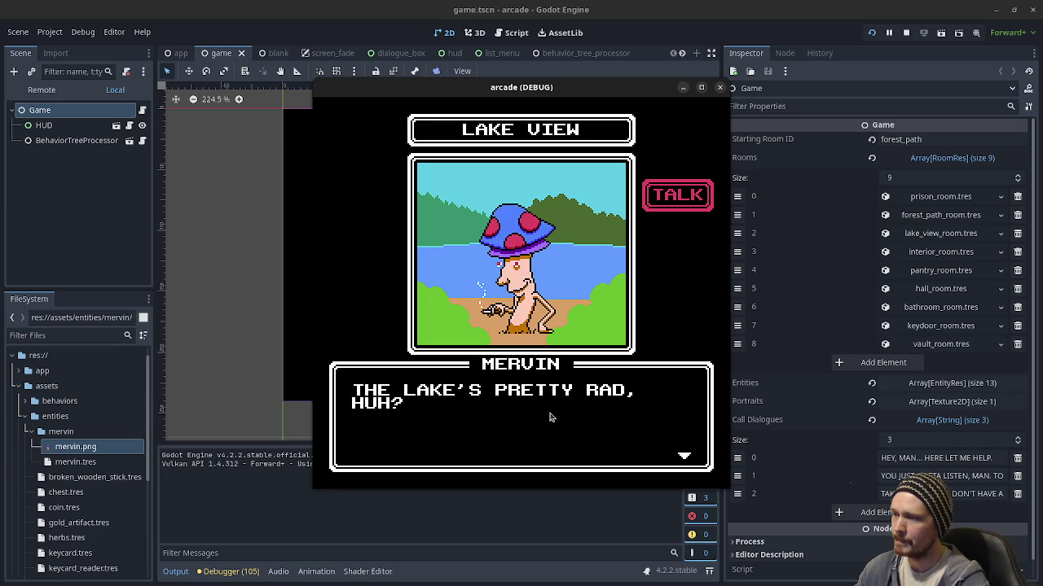
click(550, 417)
click(549, 417)
click(549, 417)
click(522, 391)
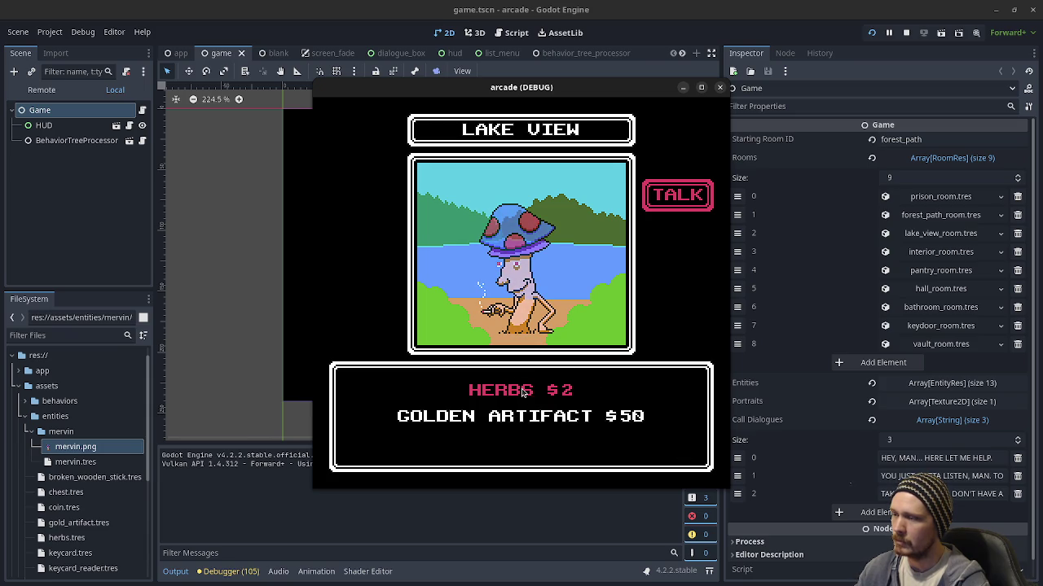
click(522, 391)
click(531, 409)
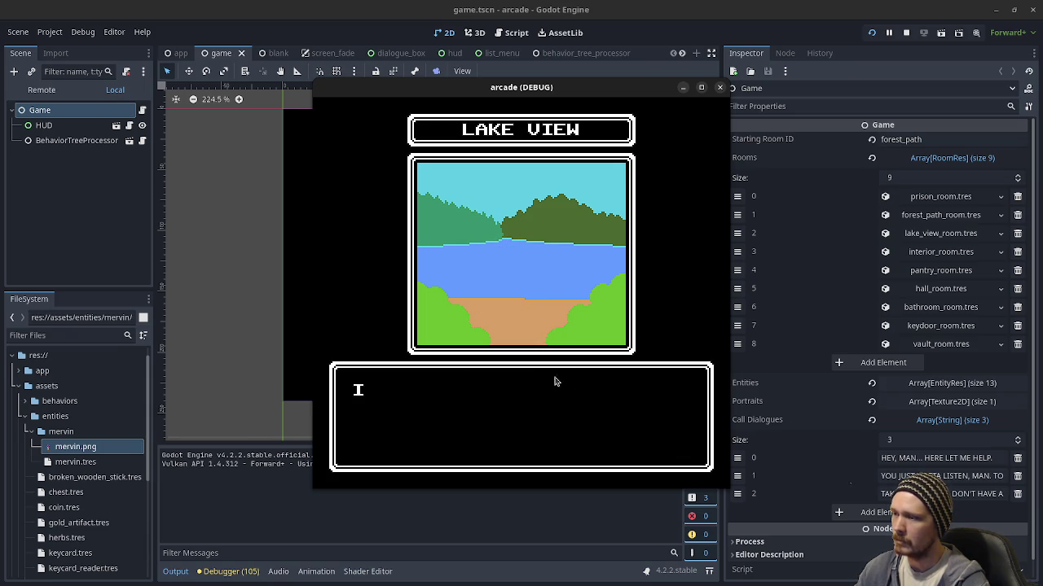
- Travel to the FOREST PATH and pick up all three COINs
click(376, 201)
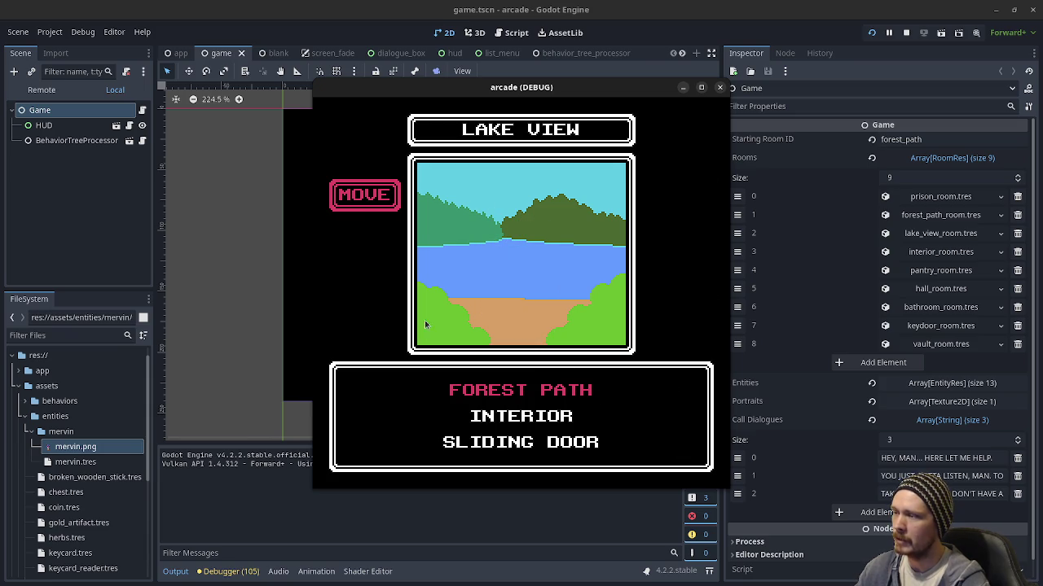
click(512, 395)
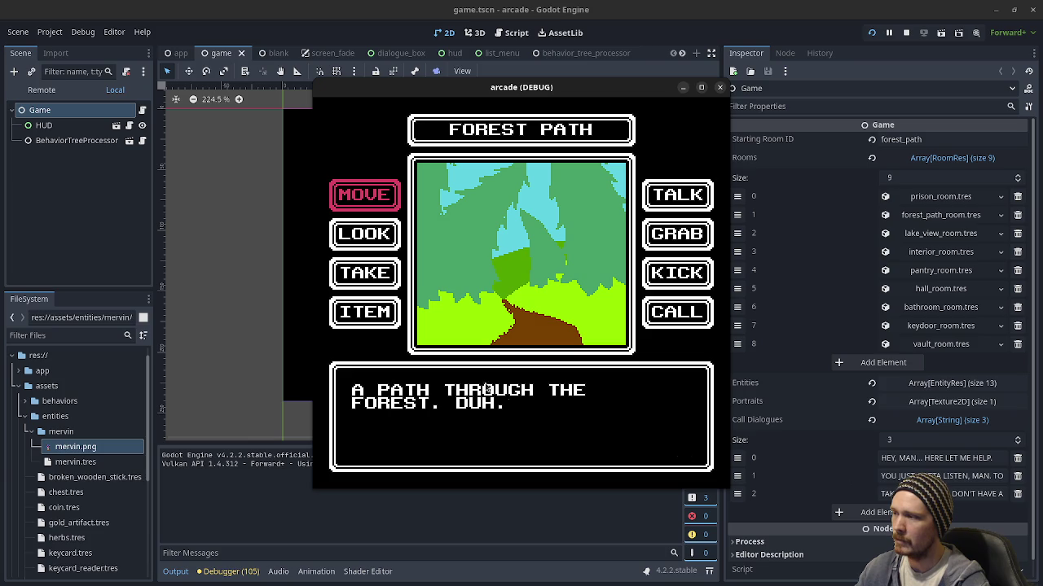
click(359, 274)
click(538, 394)
click(536, 394)
click(365, 271)
click(531, 397)
click(531, 396)
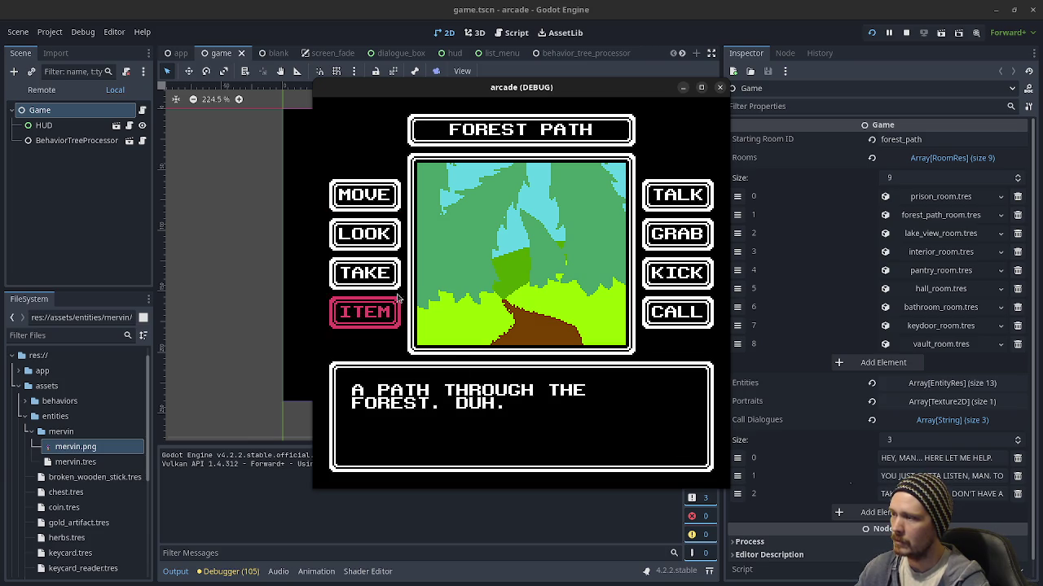
click(365, 272)
click(513, 389)
click(527, 411)
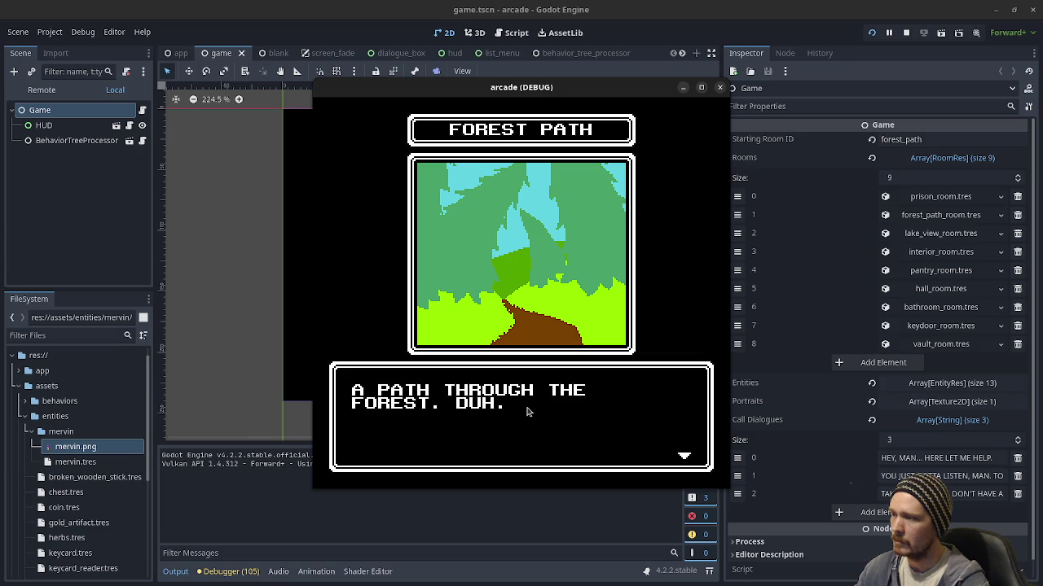
- Return to LAKE VIEW and buy the HERBS for $2 from MERVIN
click(367, 199)
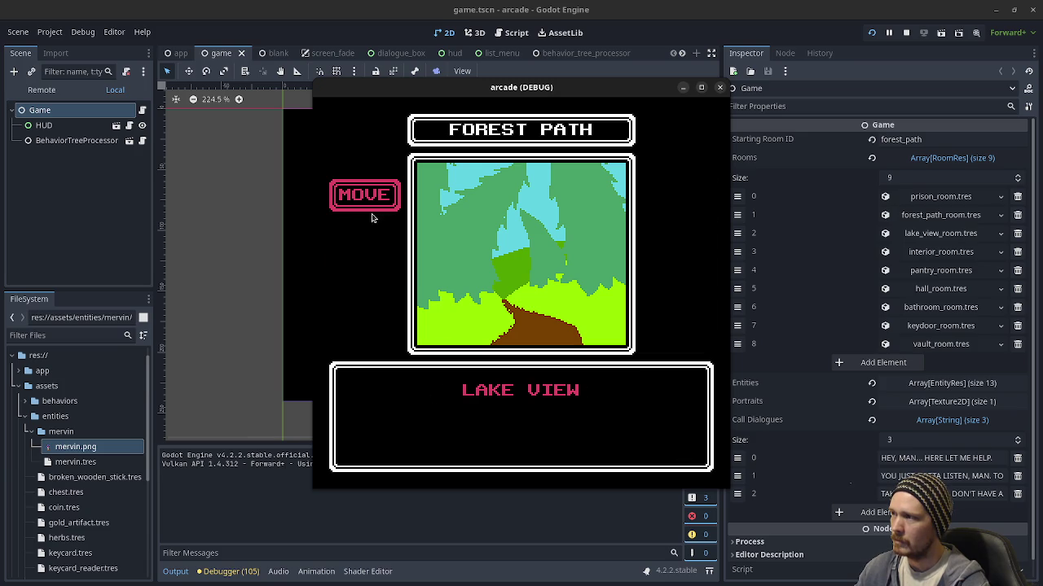
click(516, 394)
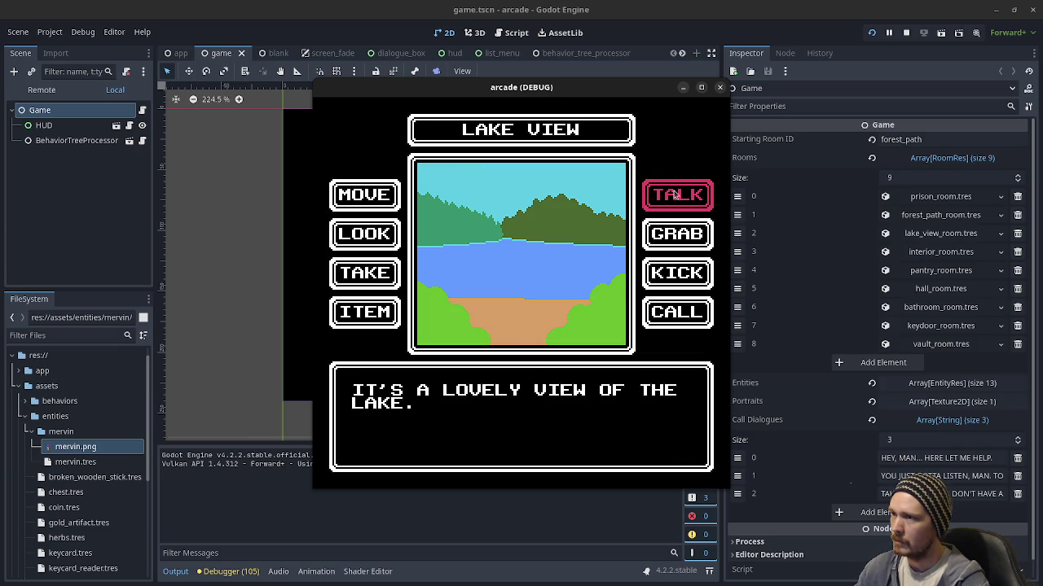
click(676, 194)
click(513, 389)
click(513, 394)
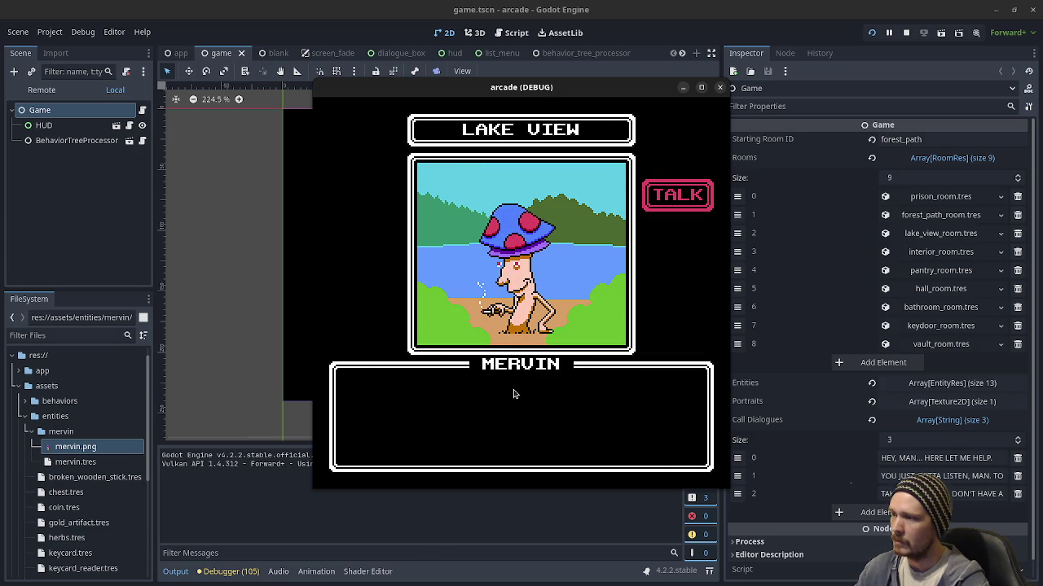
click(514, 395)
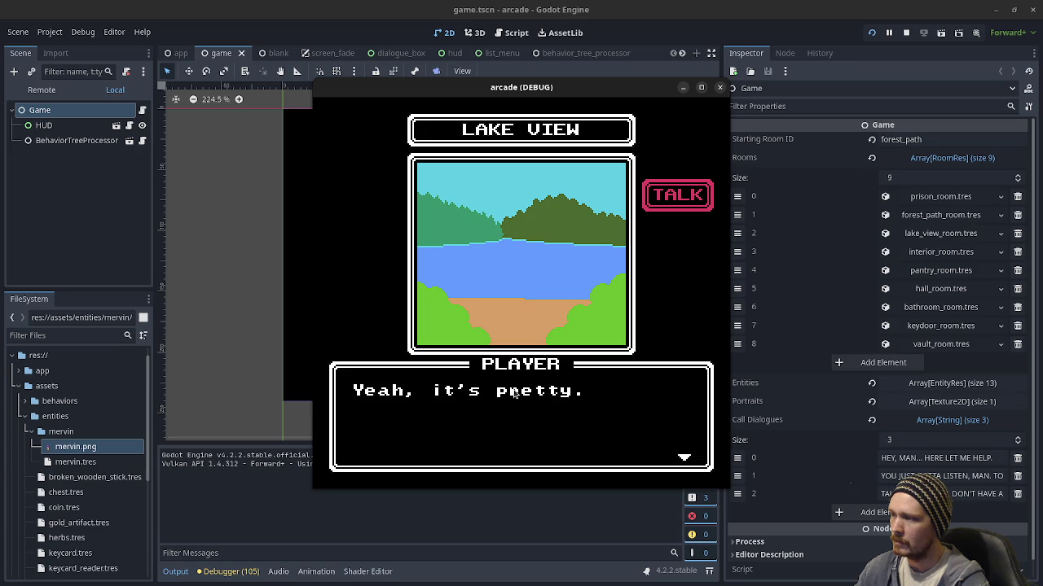
click(513, 393)
click(514, 392)
click(515, 393)
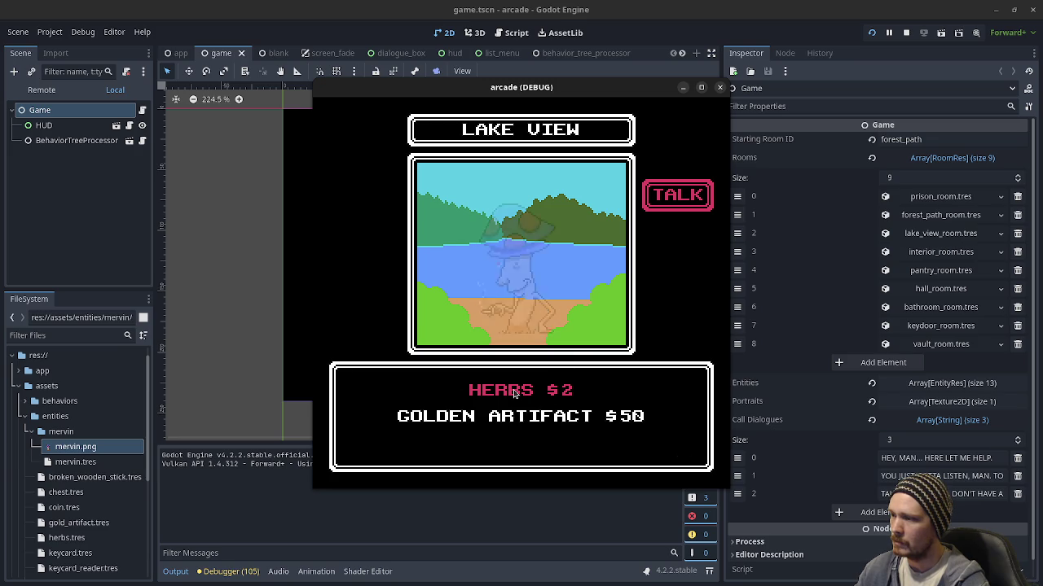
click(514, 392)
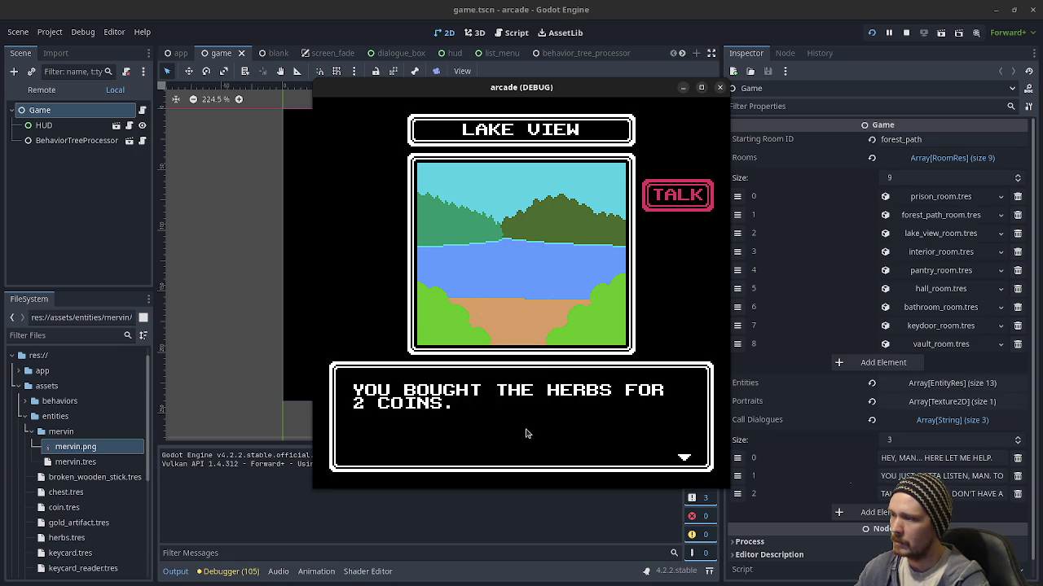
click(526, 433)
click(525, 433)
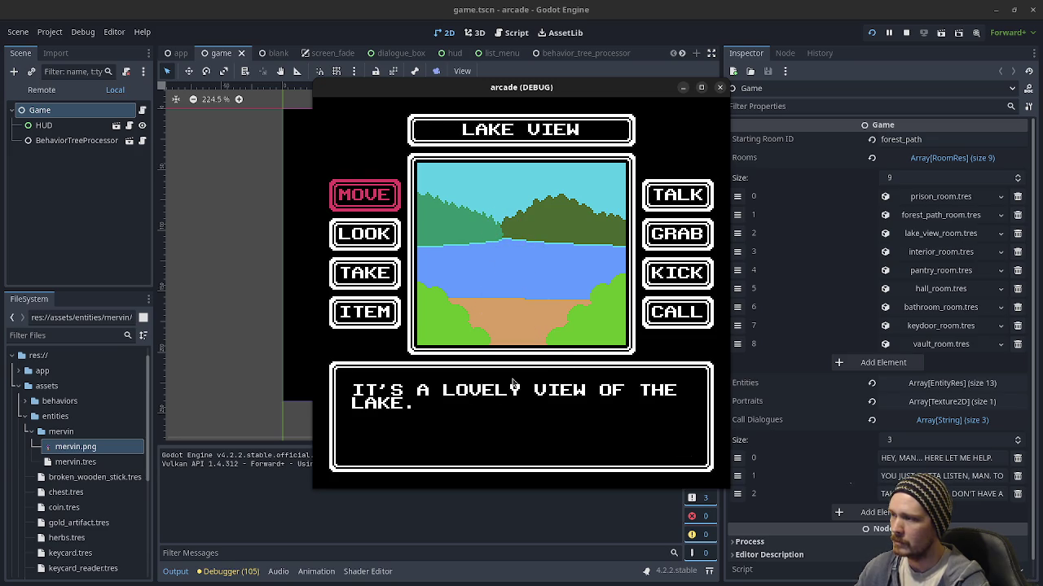
- Check the HERBS in the inventory, then stop the game with F8
click(388, 315)
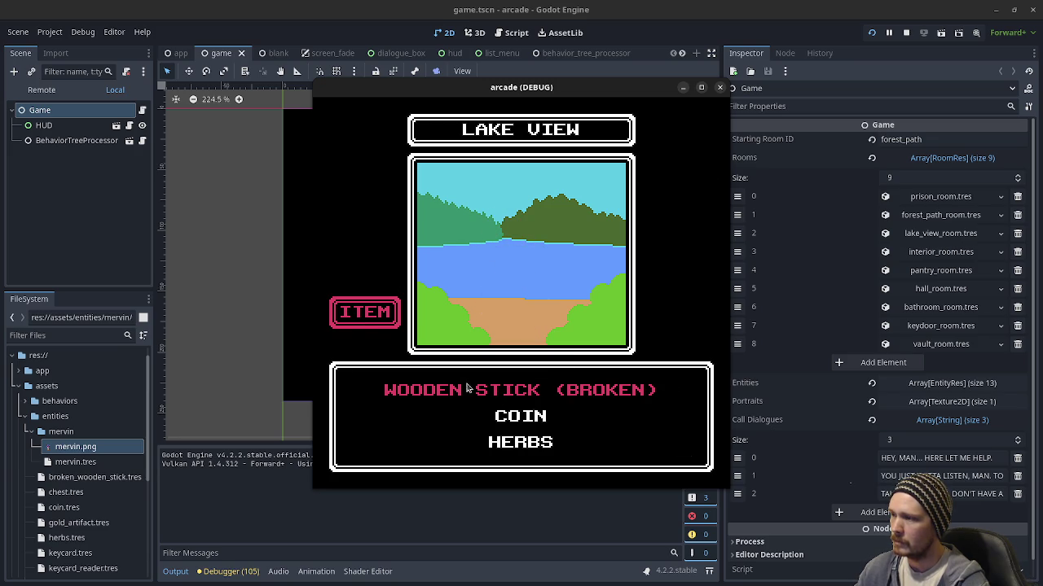
click(535, 443)
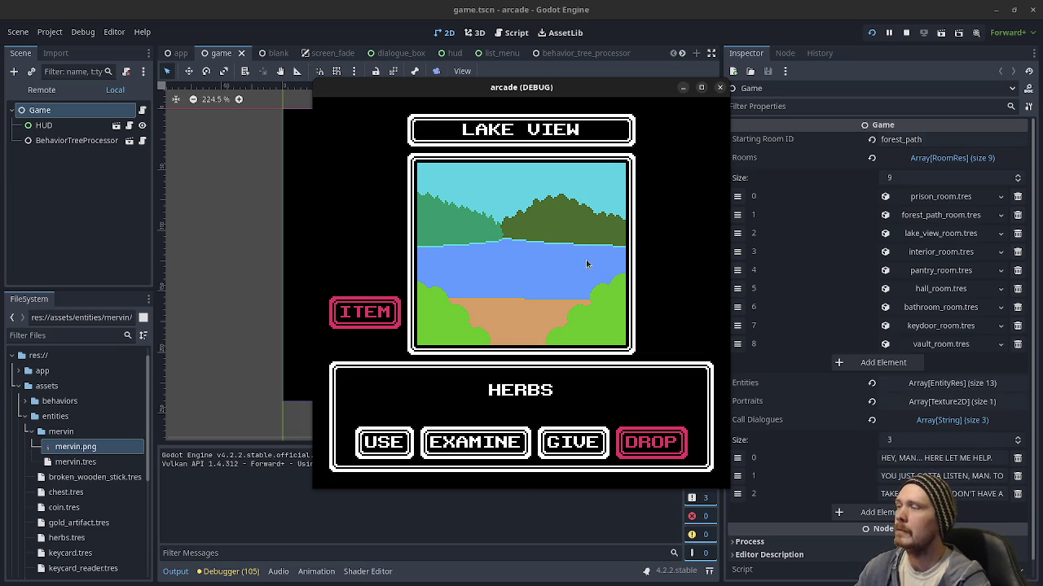
click(596, 308)
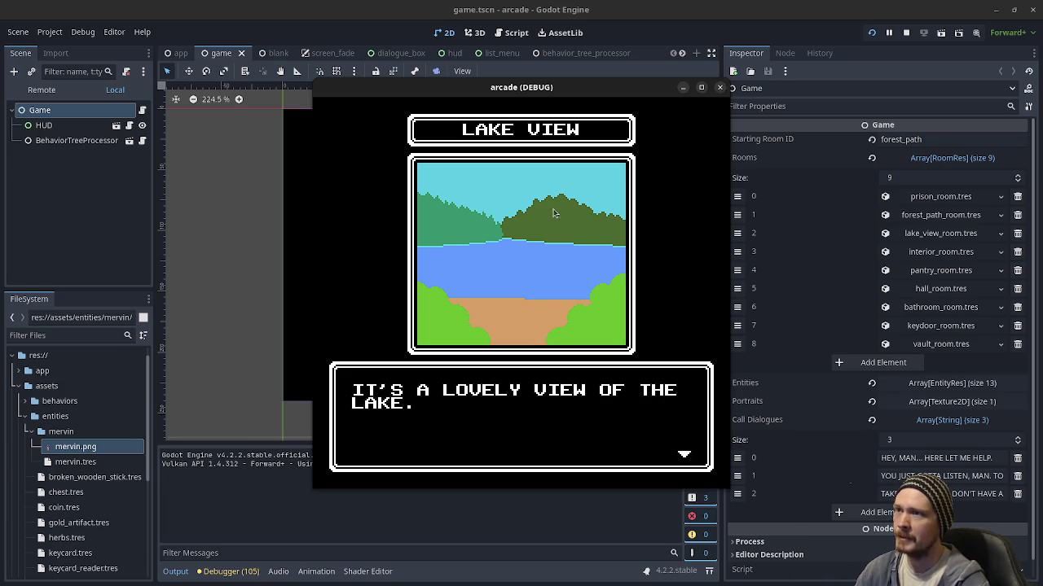
key(F8)
key(super)
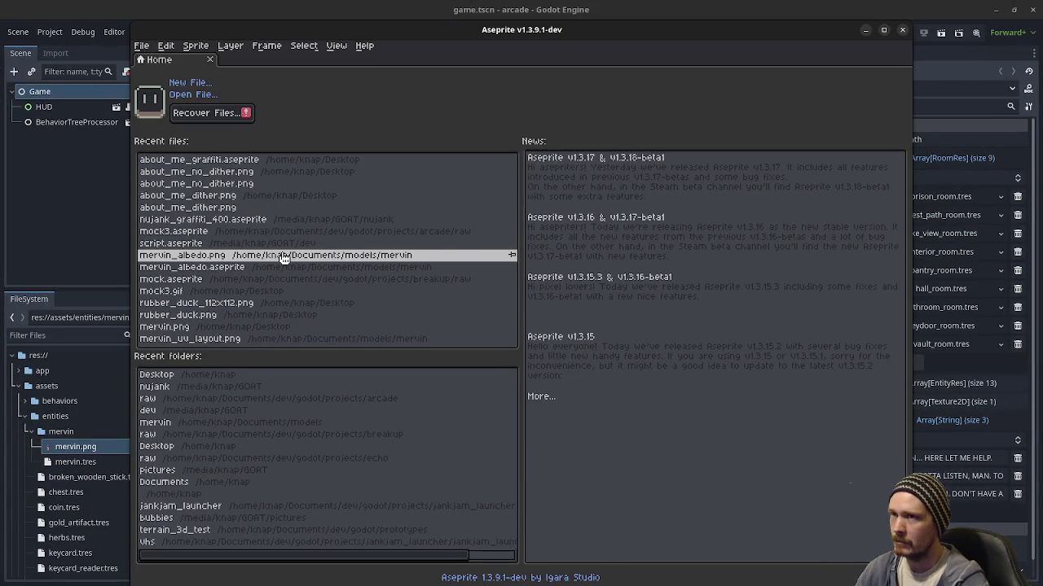
- Open mock3.aseprite from recent files, play its animation, then close Aseprite
click(258, 236)
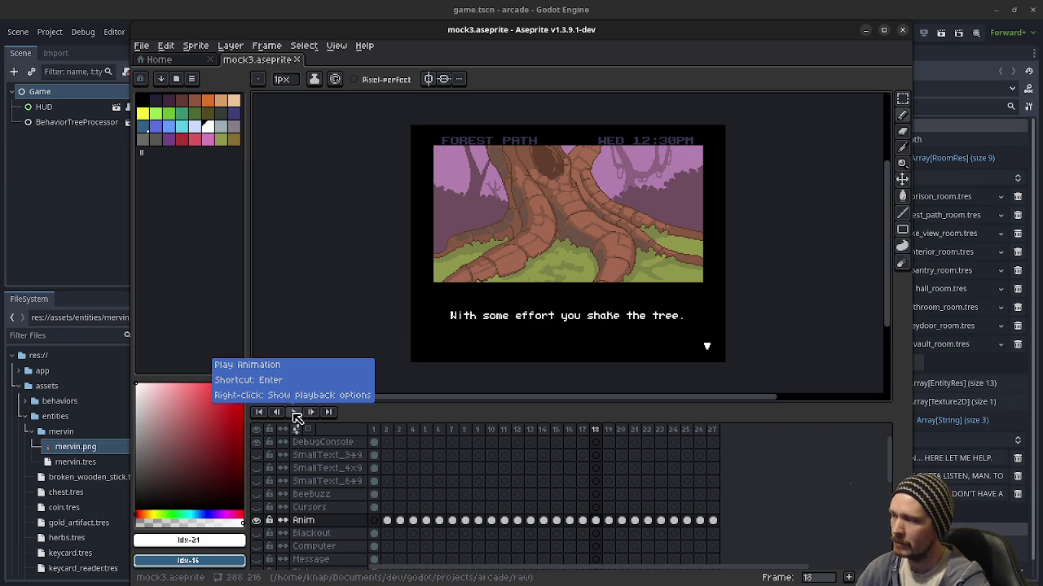
click(295, 414)
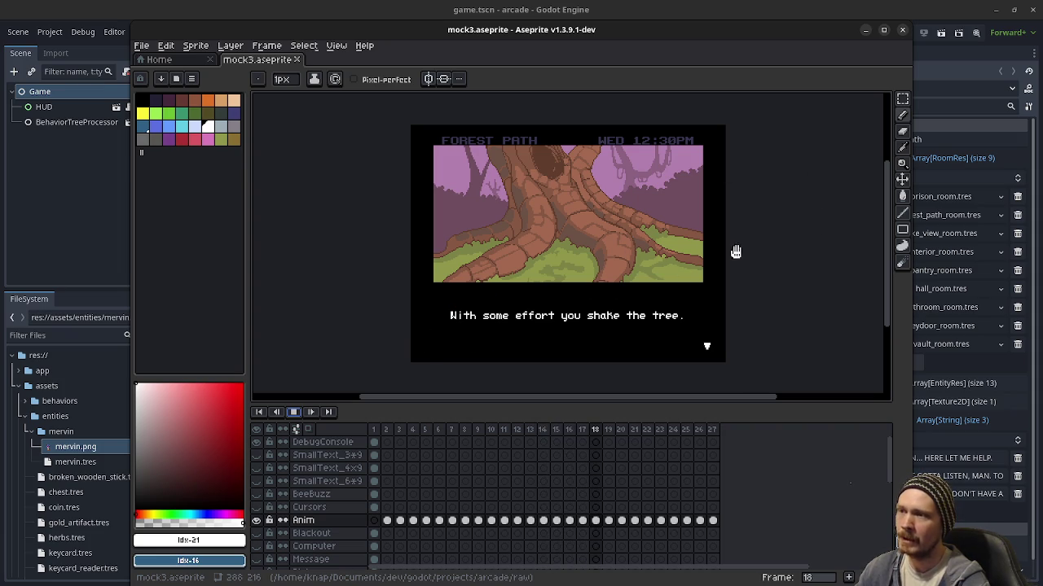
click(902, 31)
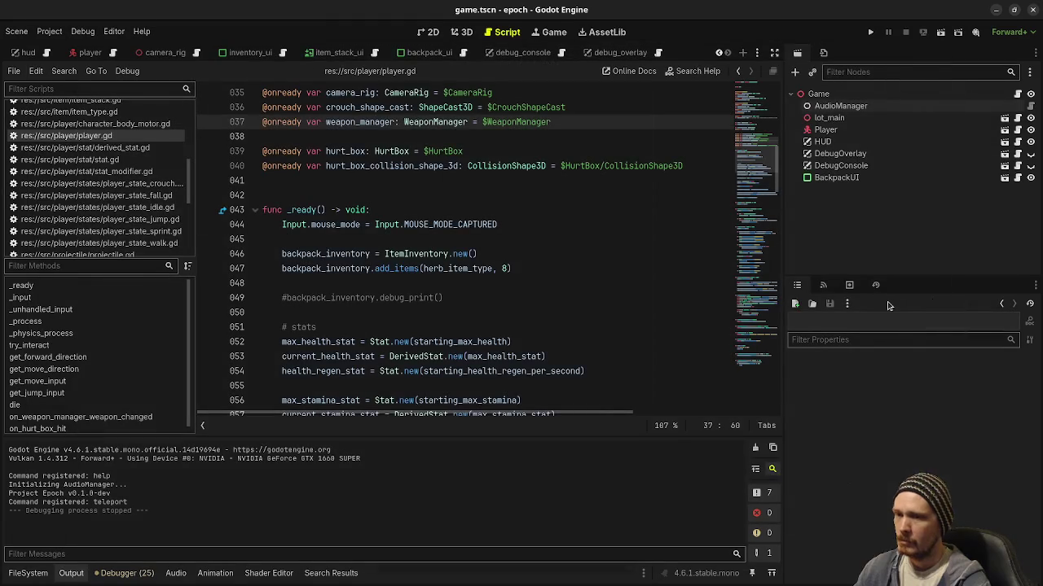
- Run the epoch project and walk along the Jump Distance strip to the Wood/Stone/Metal targets
key(F5)
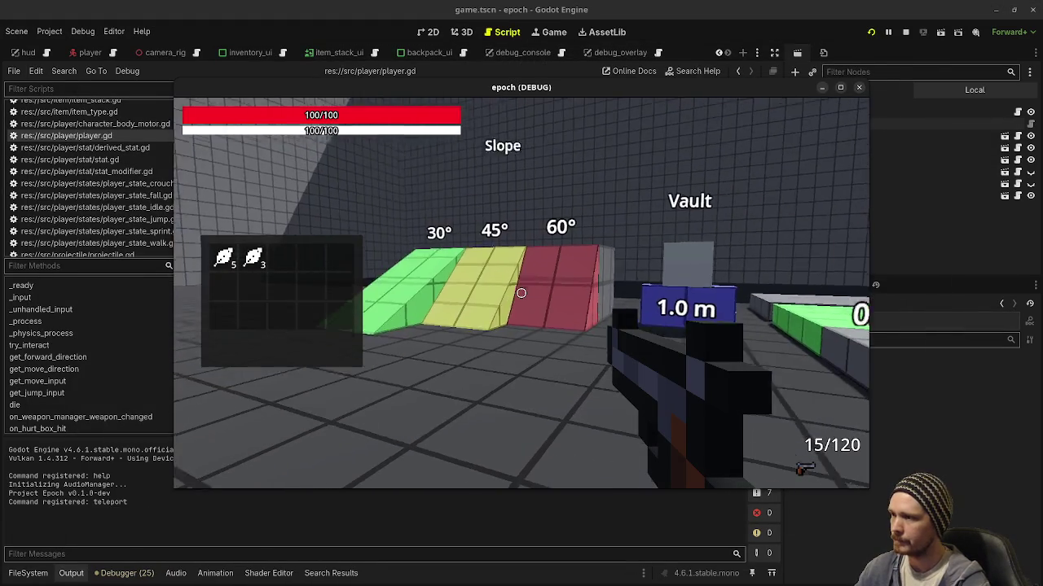
key(shift+w)
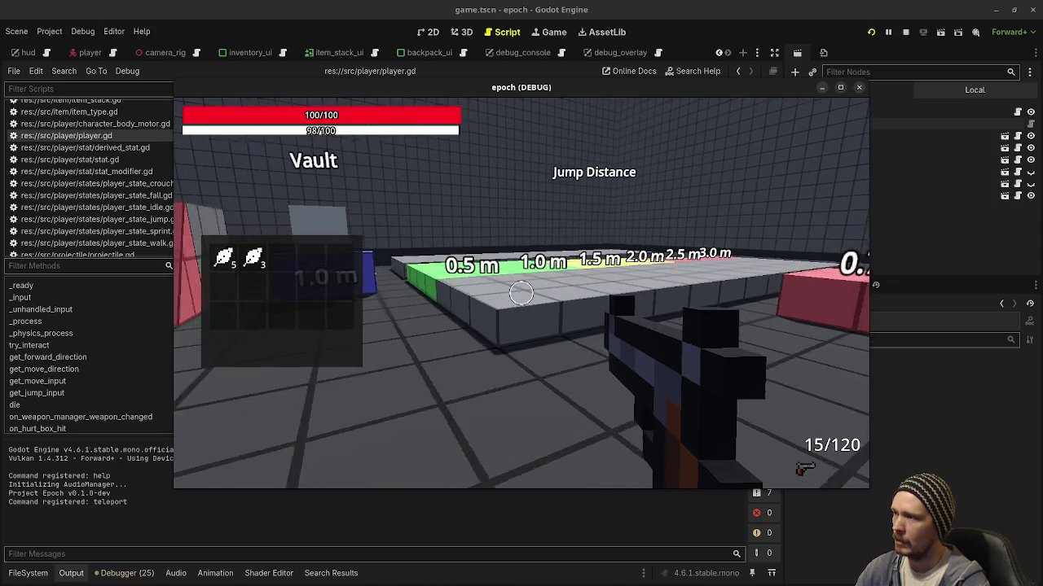
key(w)
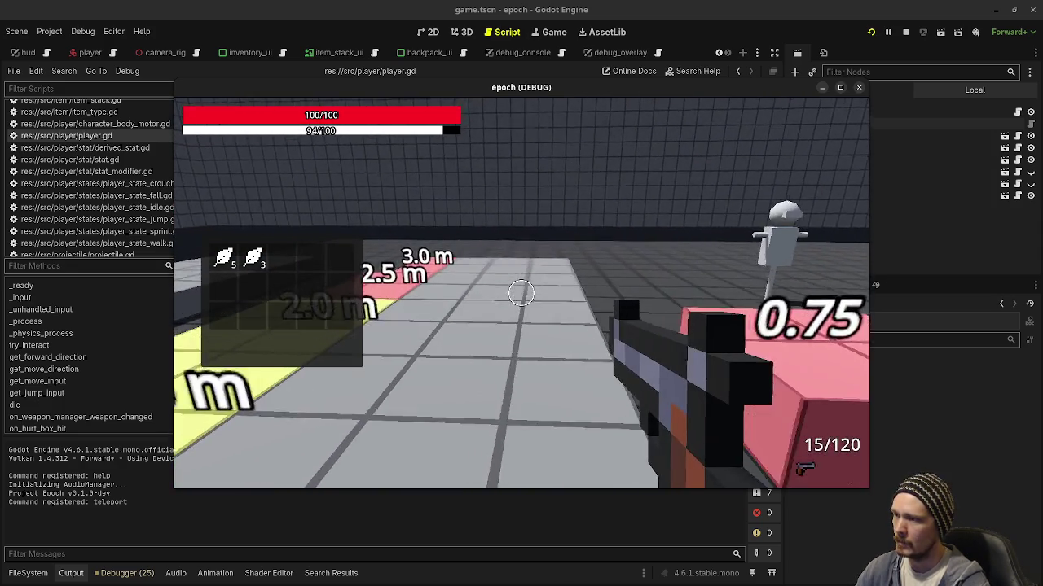
key(w)
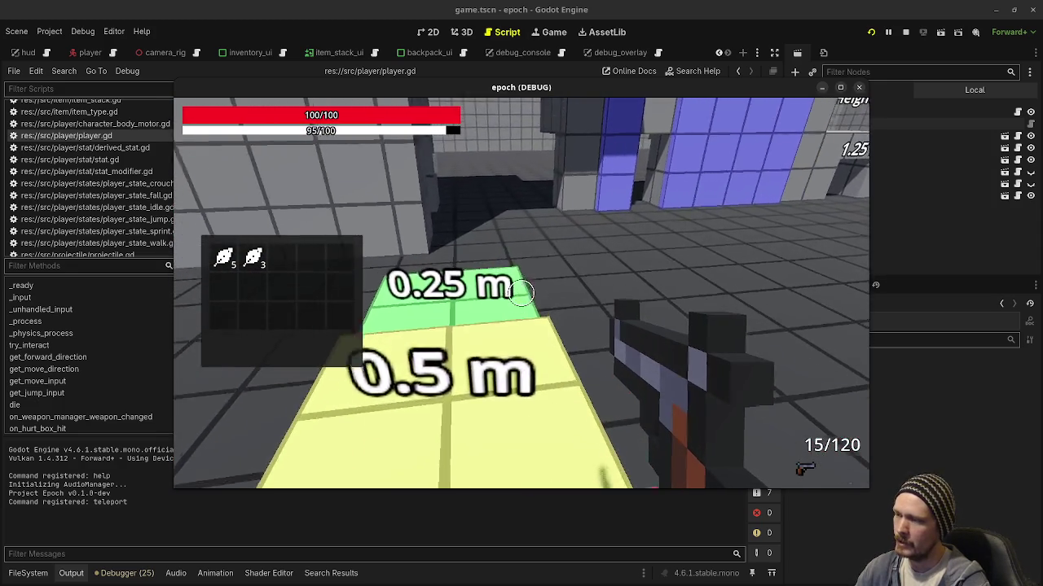
key(w)
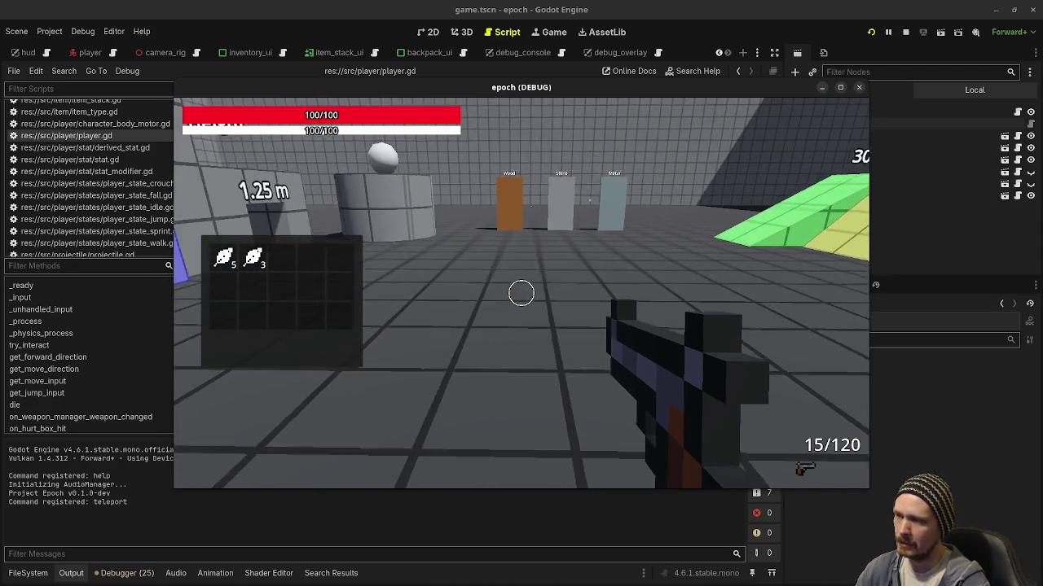
key(w)
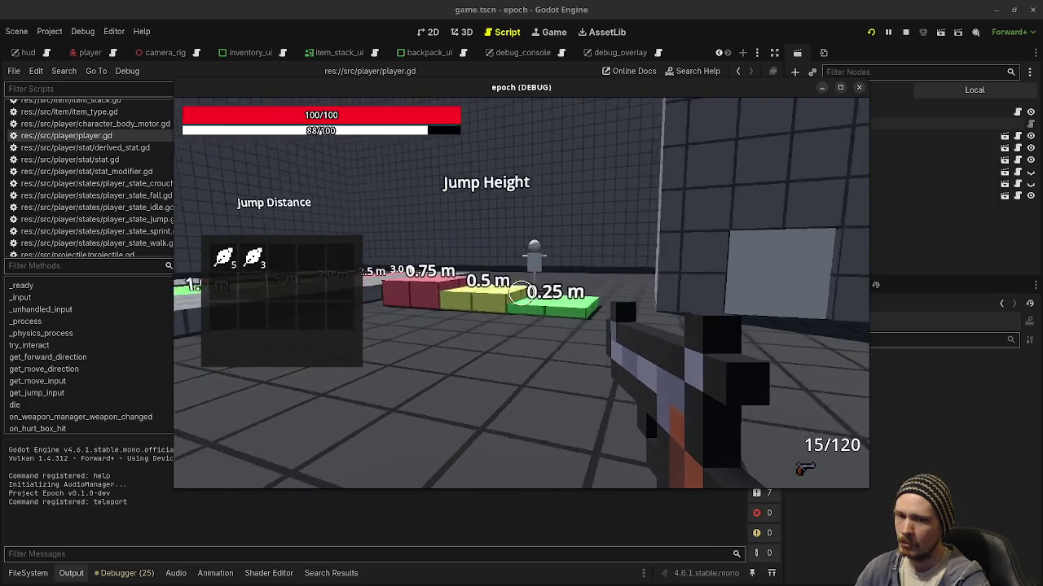
key(w)
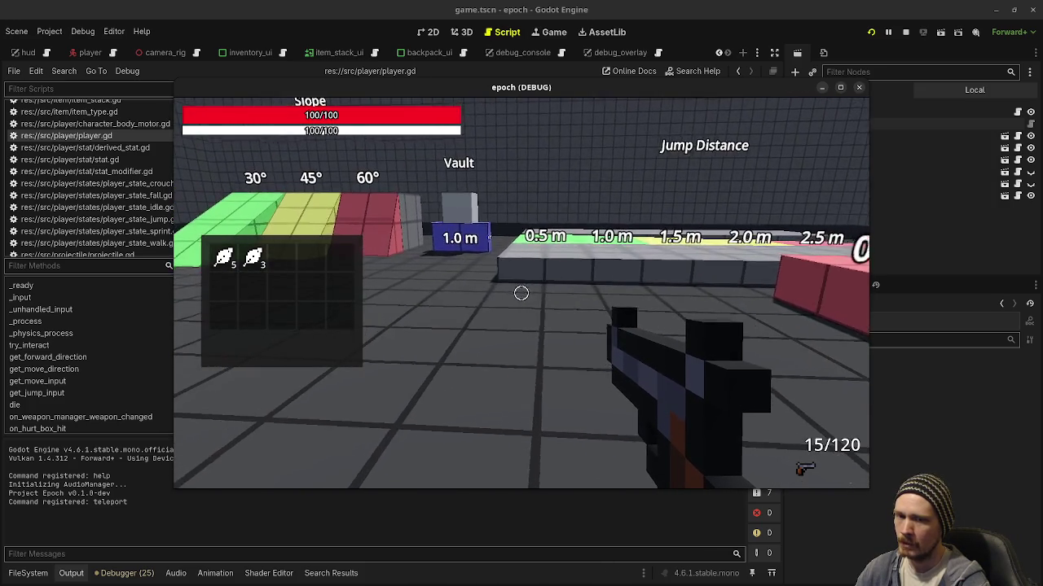
key(w)
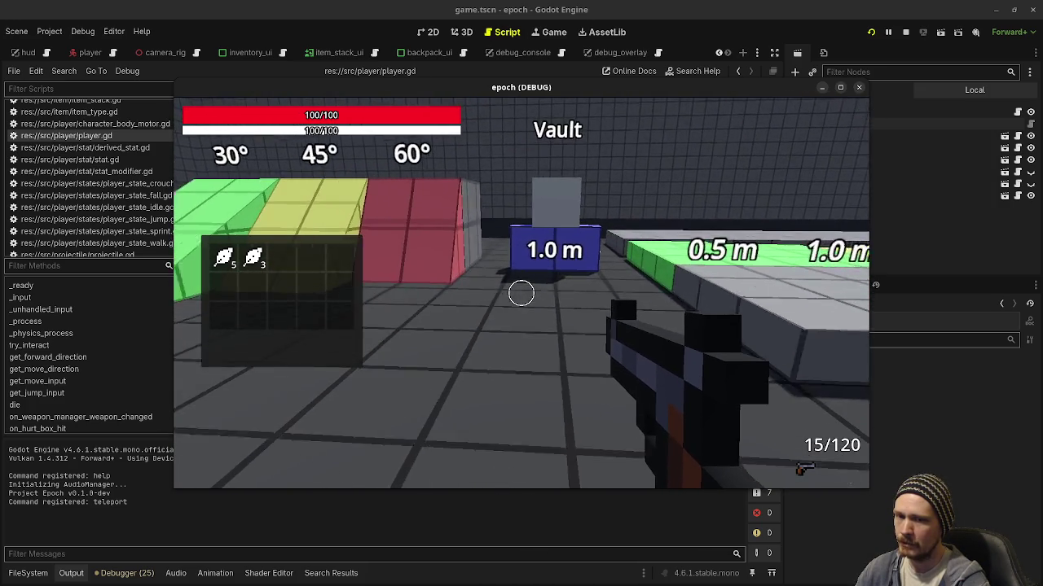
- Sprint past the jump pads to the material pillars and Crouch Height area, then stop the game
key(w)
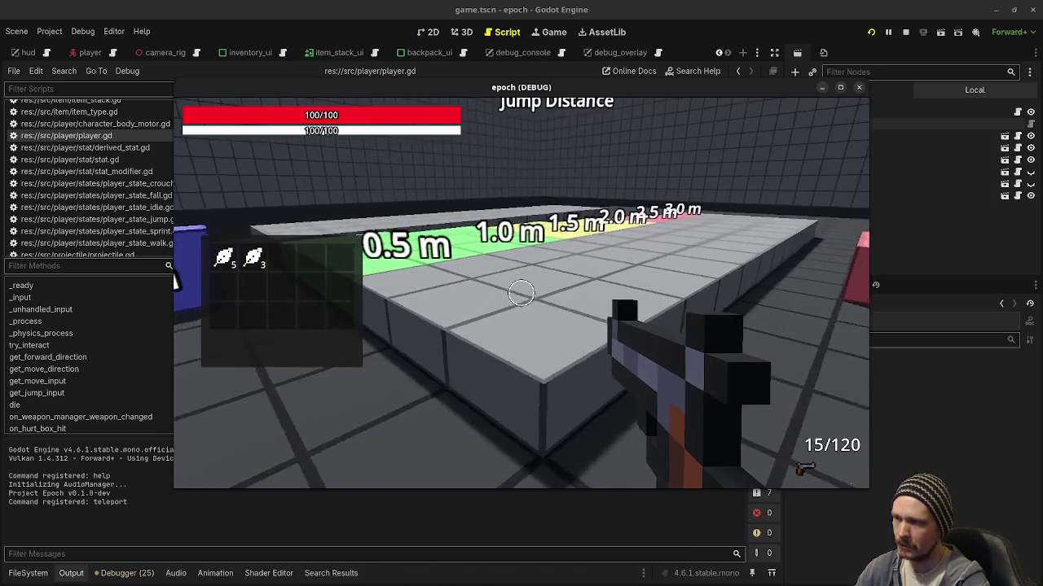
key(shift+w)
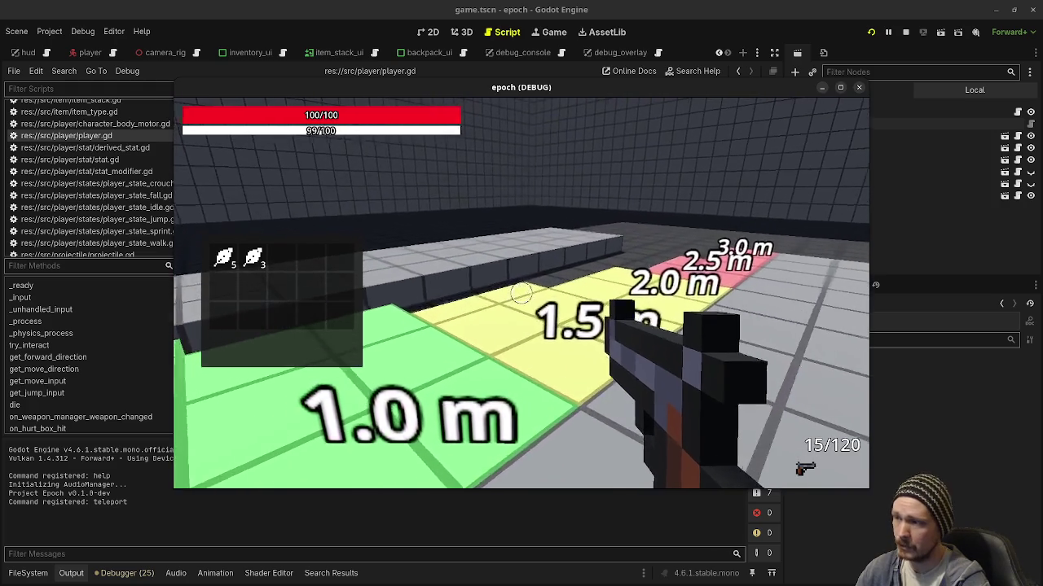
key(w)
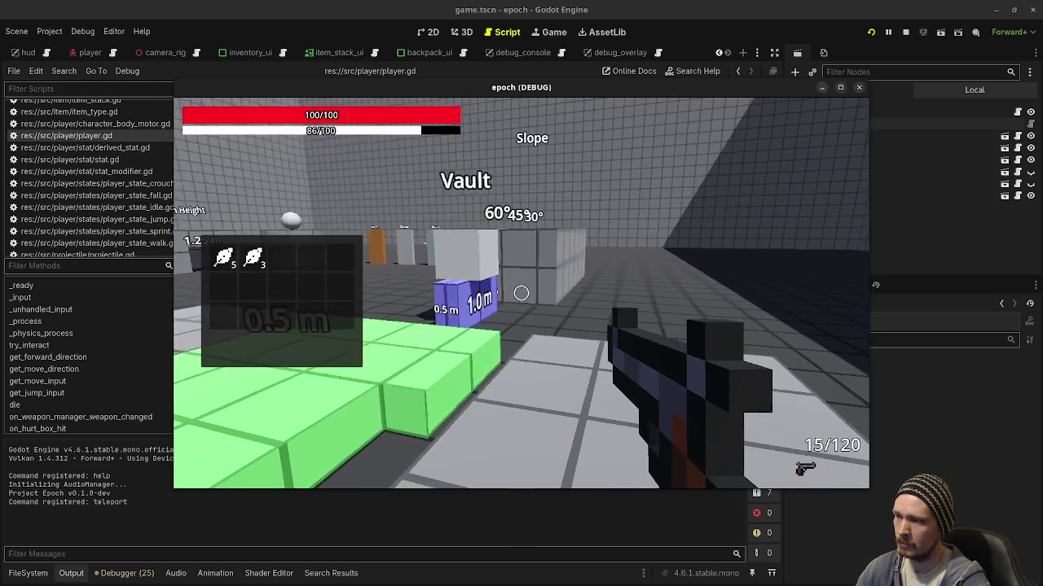
key(shift+w)
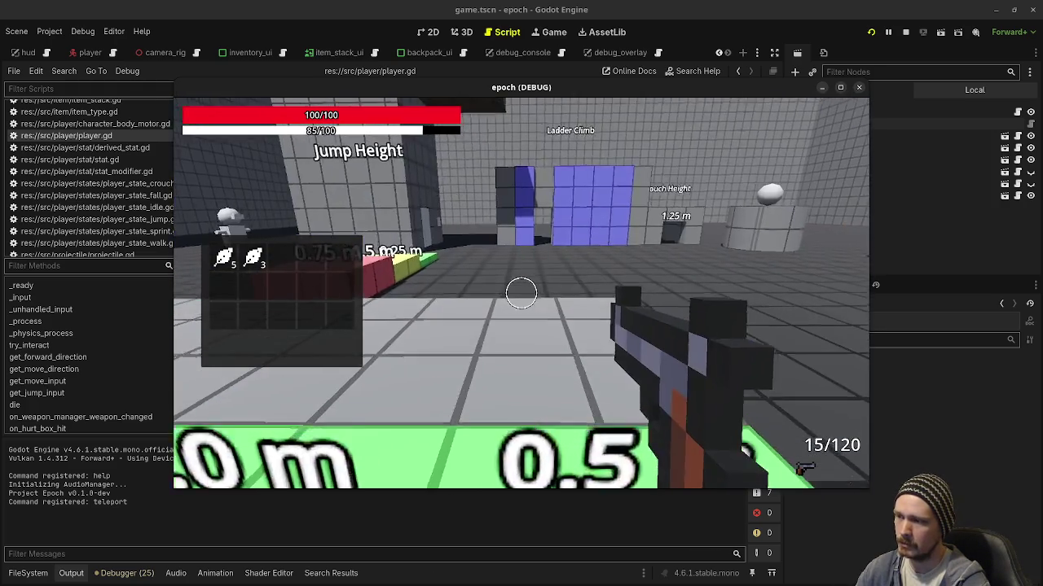
key(w)
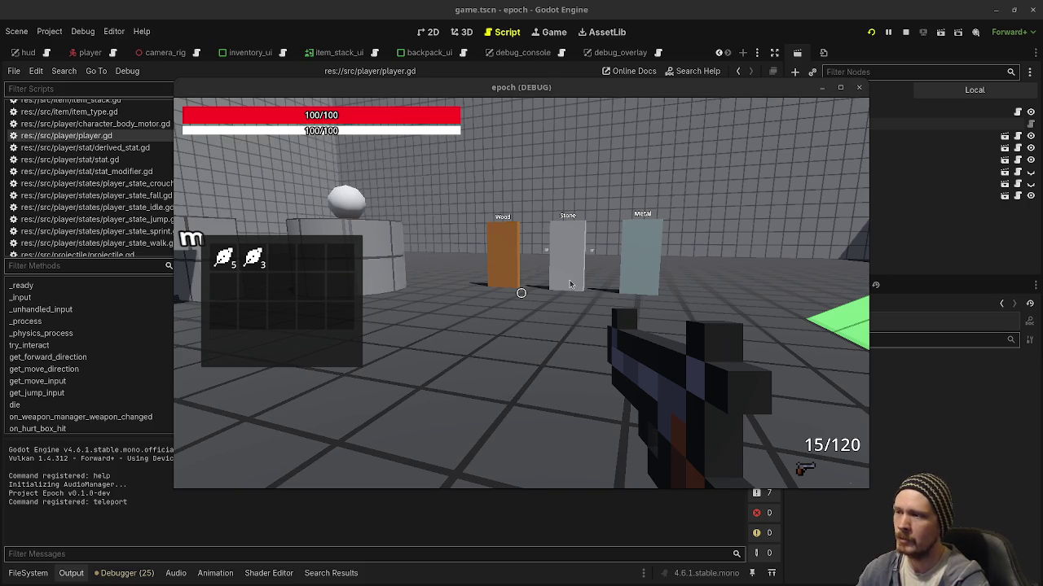
key(shift+w)
key(shift+w)
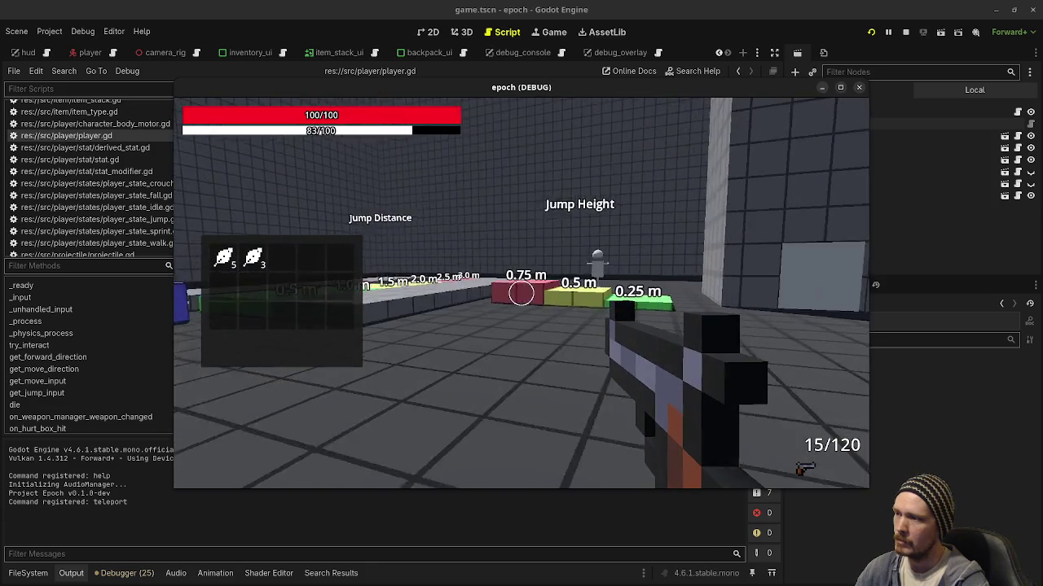
key(Escape)
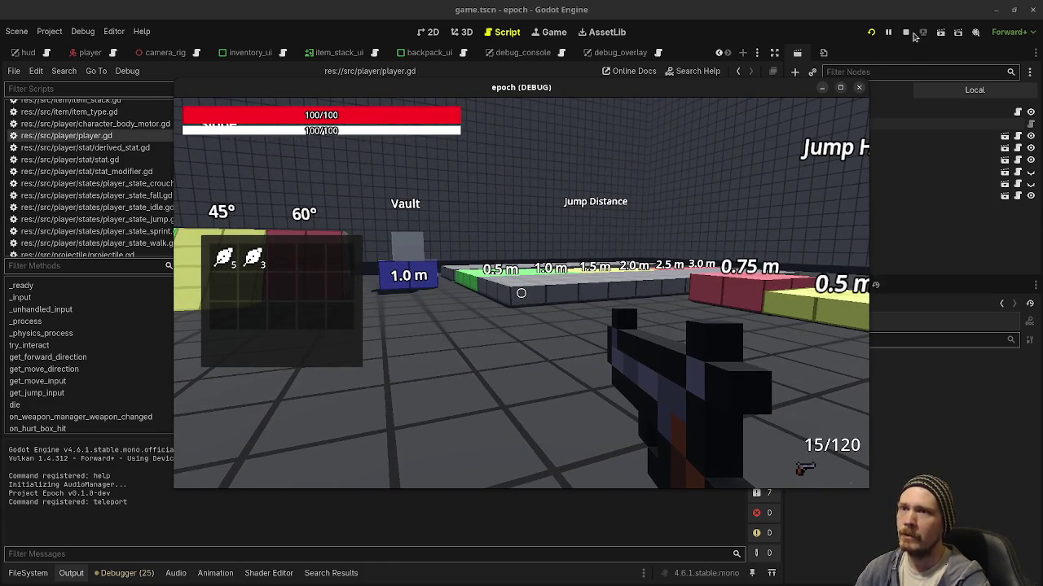
click(905, 32)
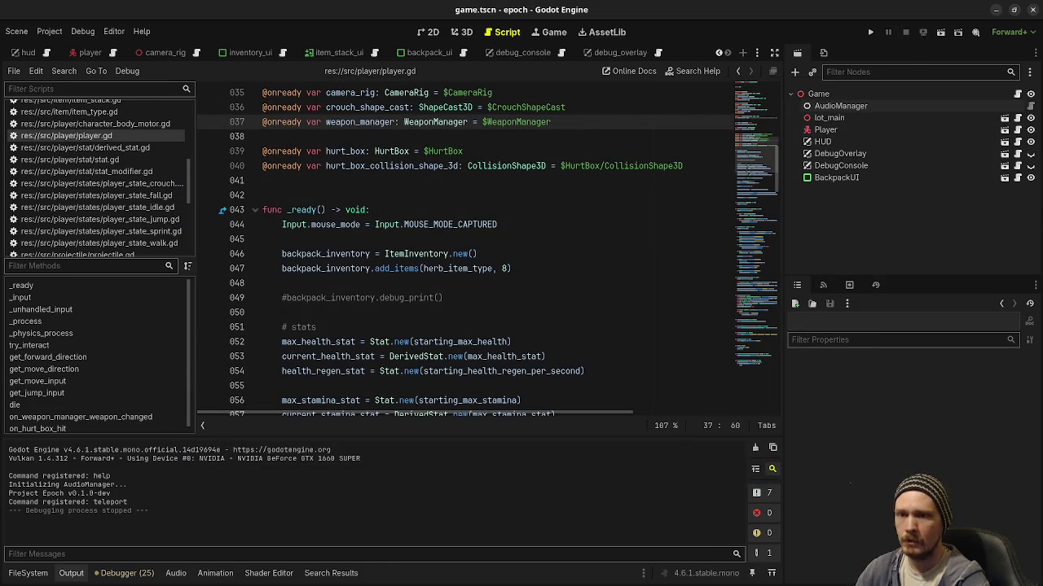
key(alt+Tab)
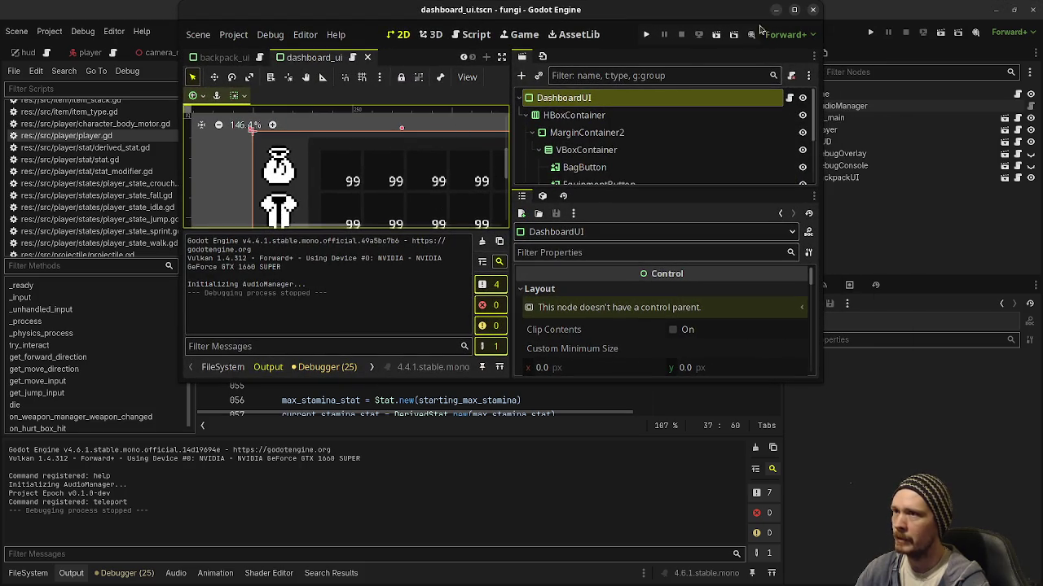
click(794, 9)
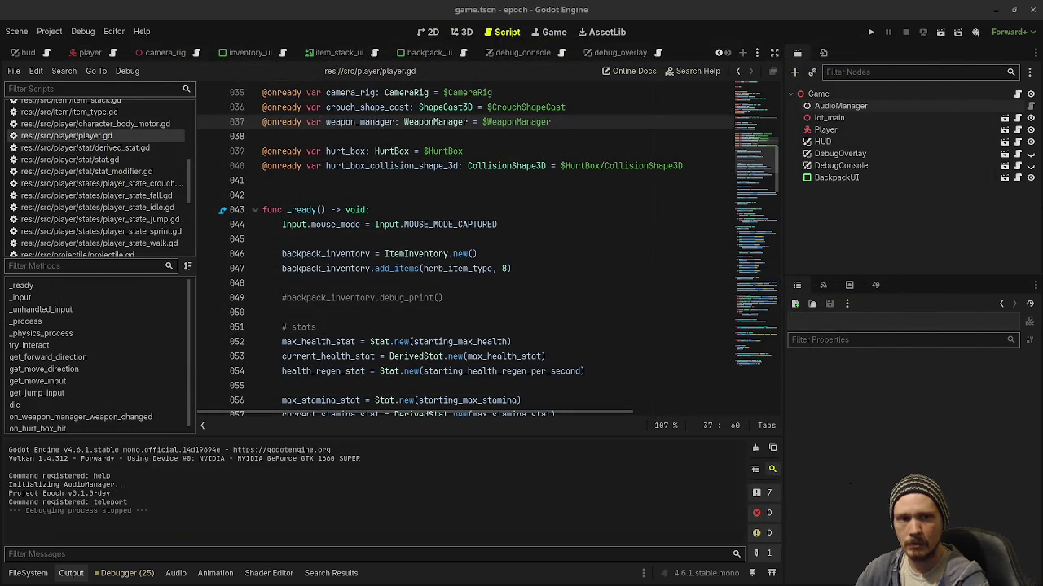
click(595, 54)
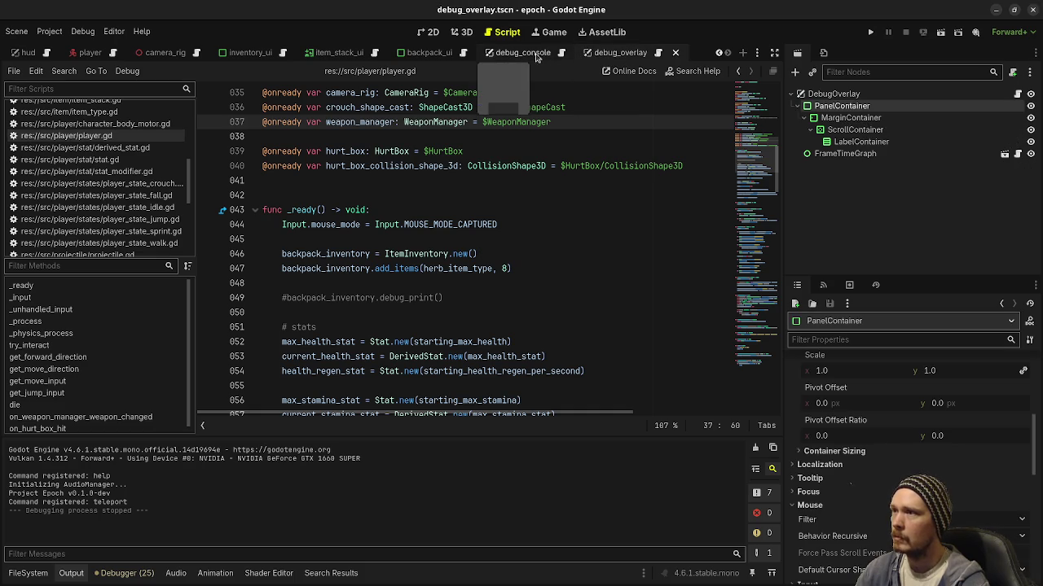
- Close the debug_overlay, debug_console, backpack_ui, item_stack_ui and inventory_ui scene tabs
click(675, 54)
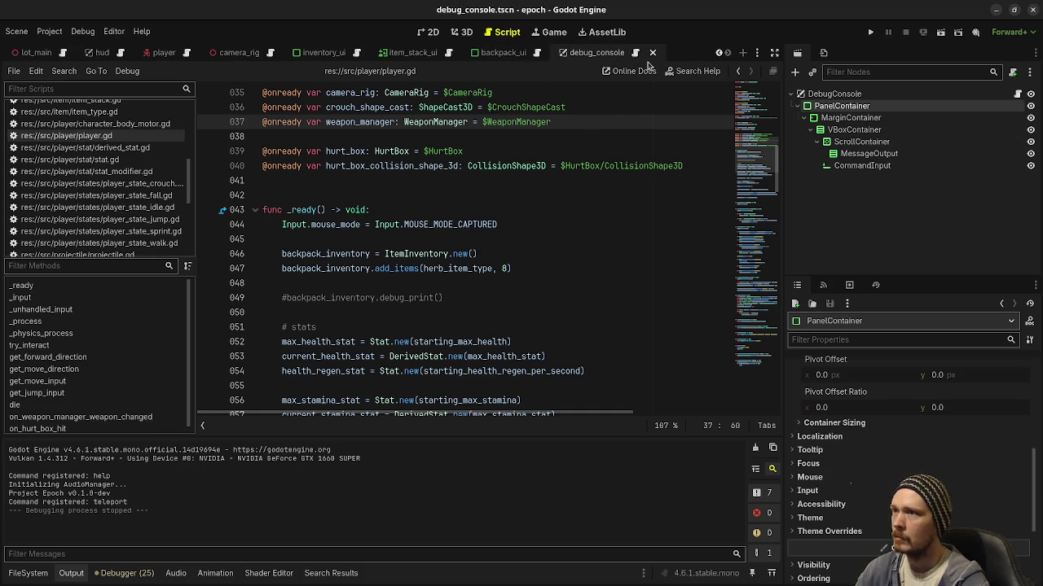
click(650, 55)
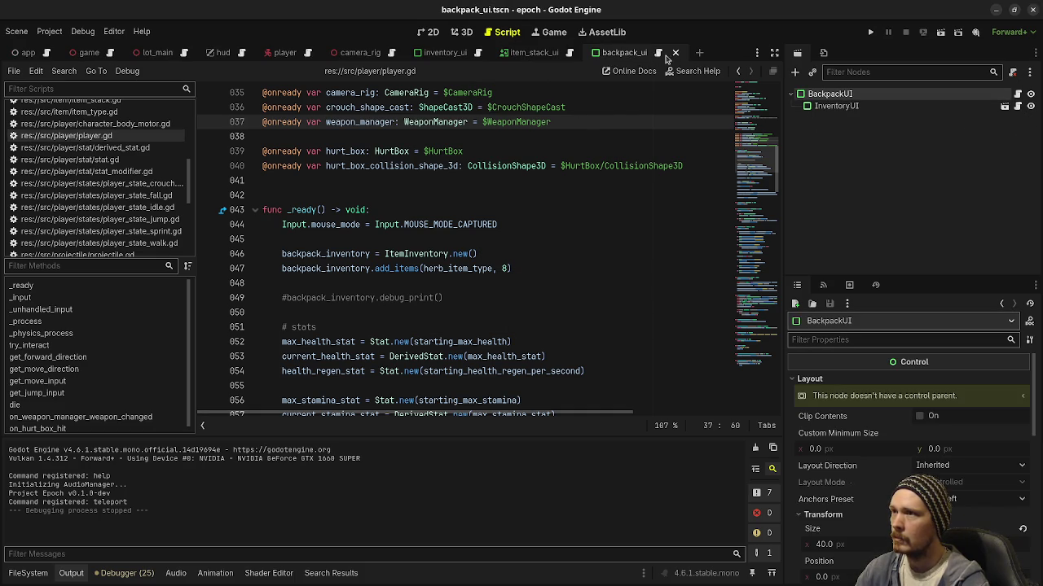
click(676, 54)
click(586, 53)
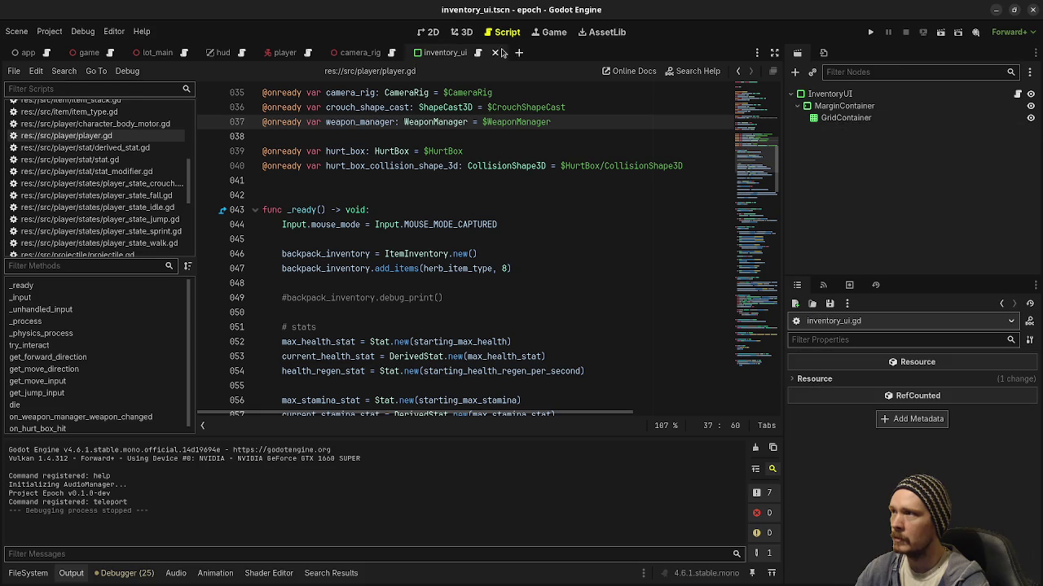
click(496, 54)
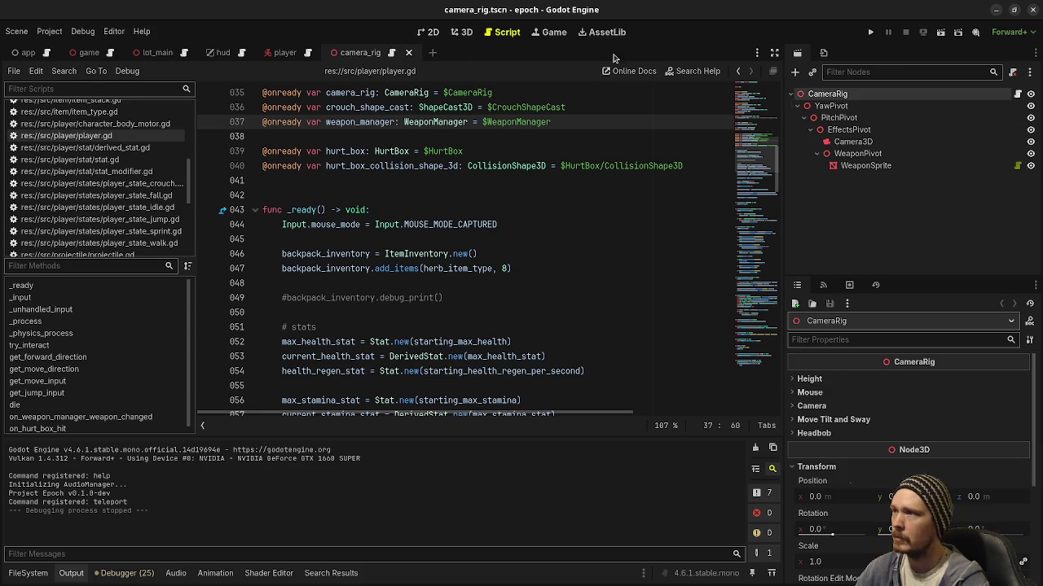
- Create a new scene with a PanelContainer root node named DashboardUI
click(436, 54)
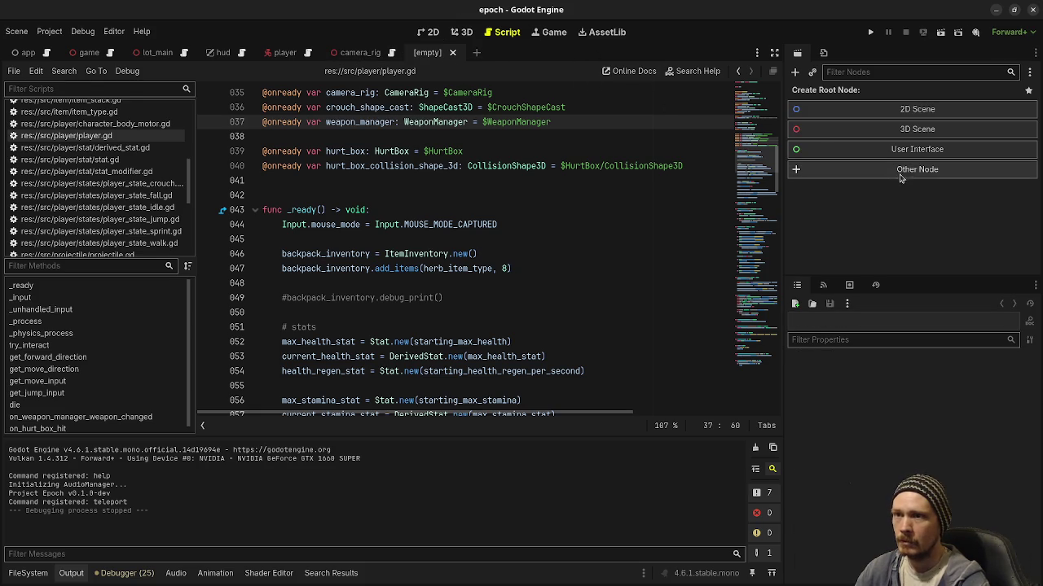
click(908, 174)
text(panelcon)
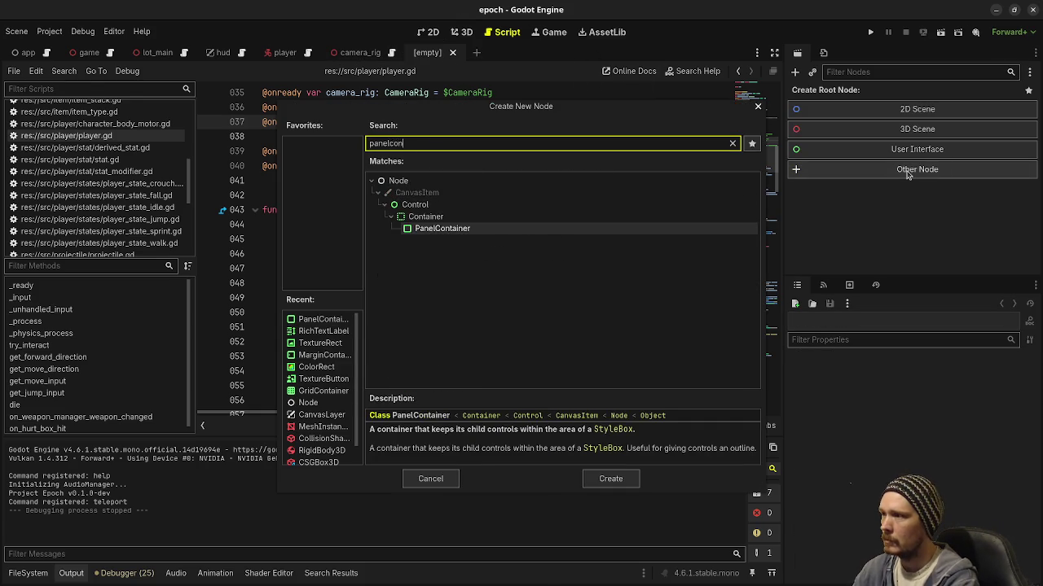
key(Return)
key(F2)
text(DashboardUI)
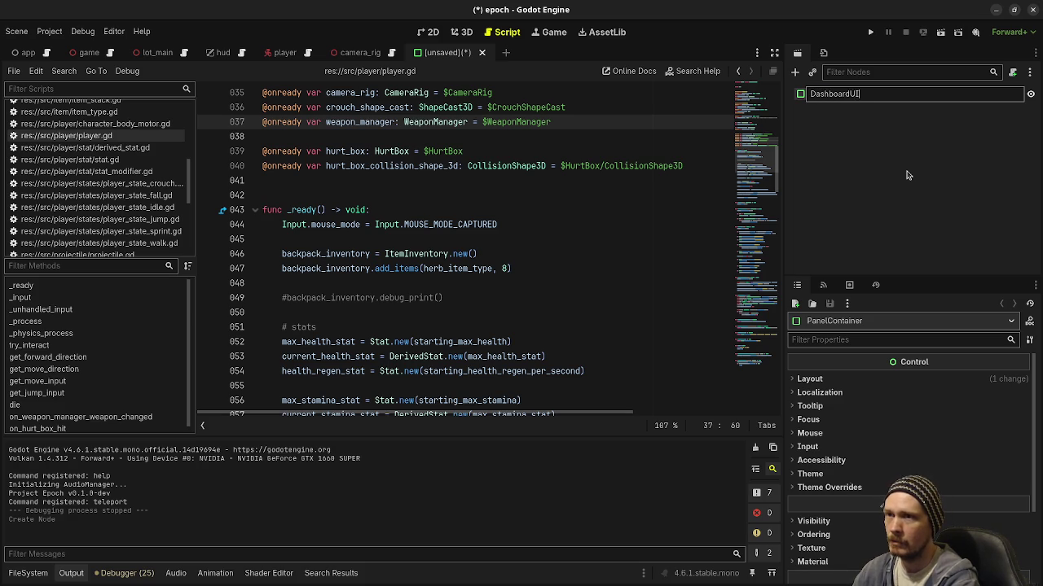
key(Return)
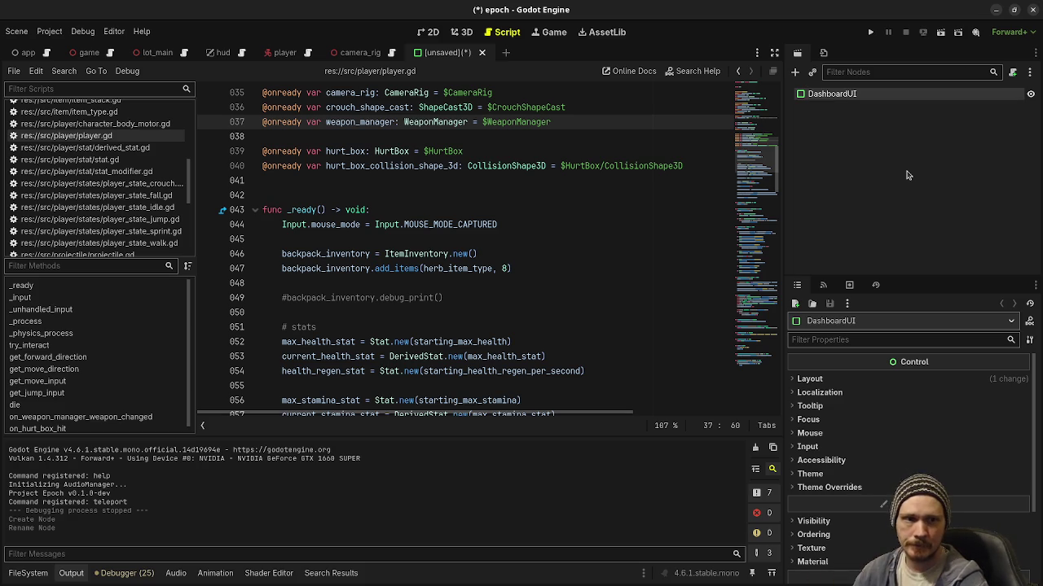
- Save the scene as dashboard_ui.tscn in a new src/ui/dashboard_ui folder
key(ctrl+s)
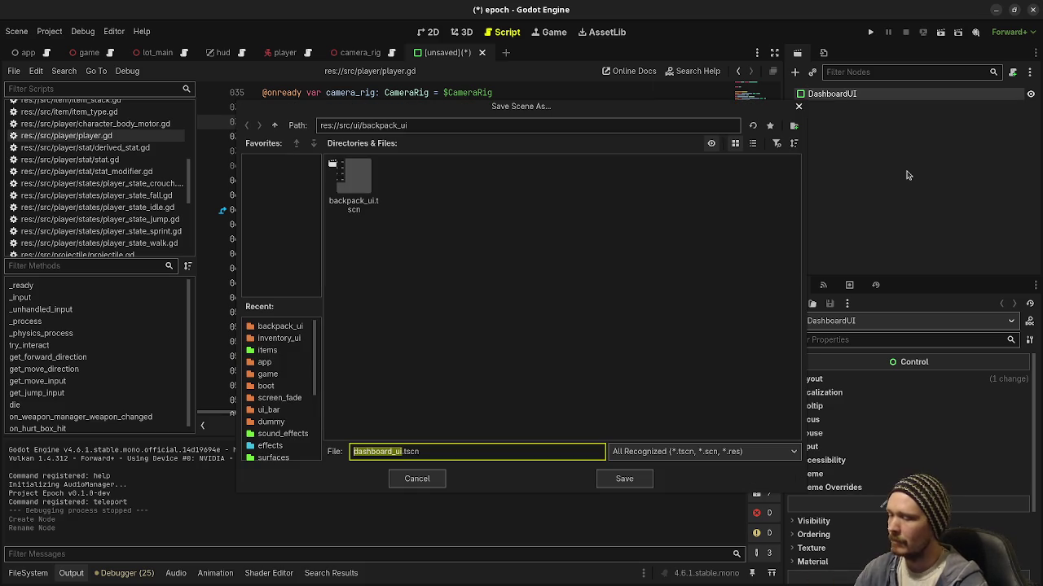
click(274, 125)
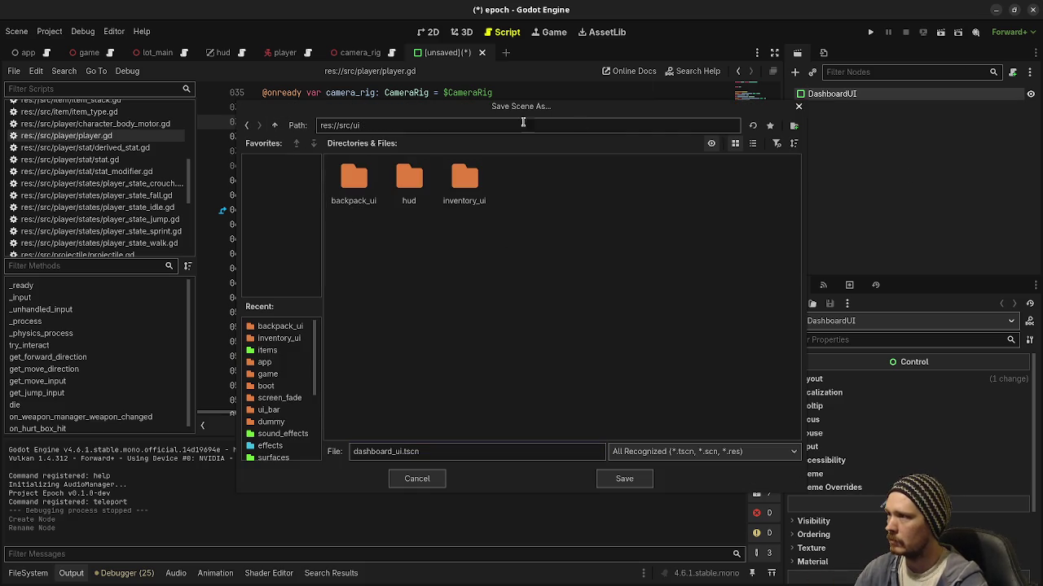
click(793, 125)
text(da)
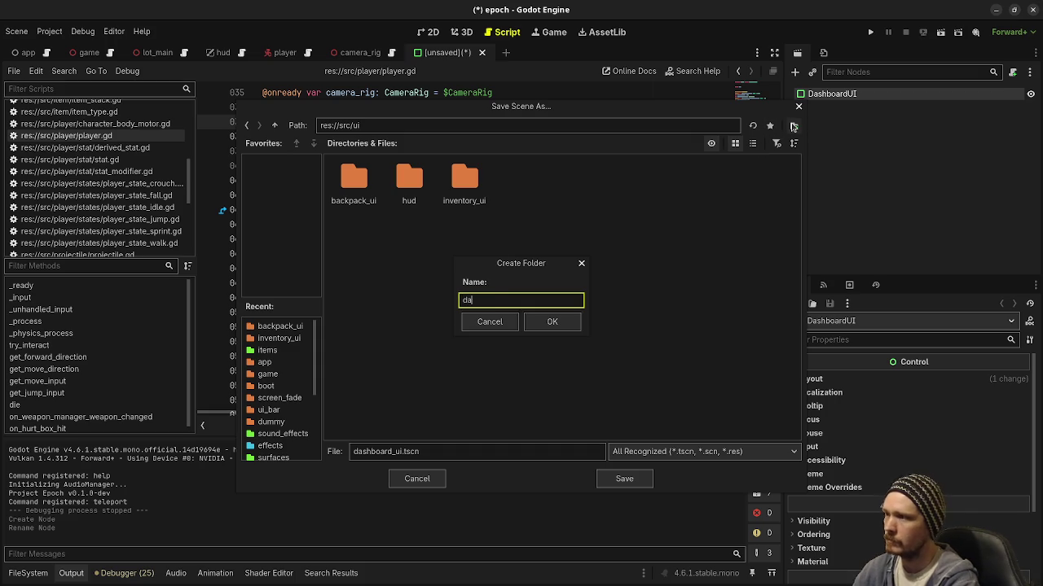
text(shboard_uii)
key(Return)
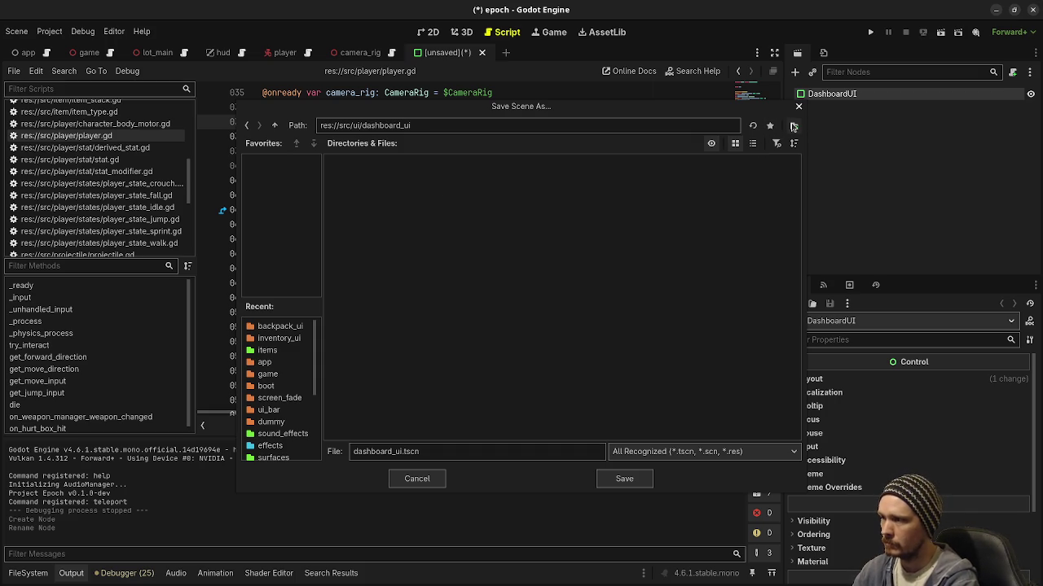
click(639, 474)
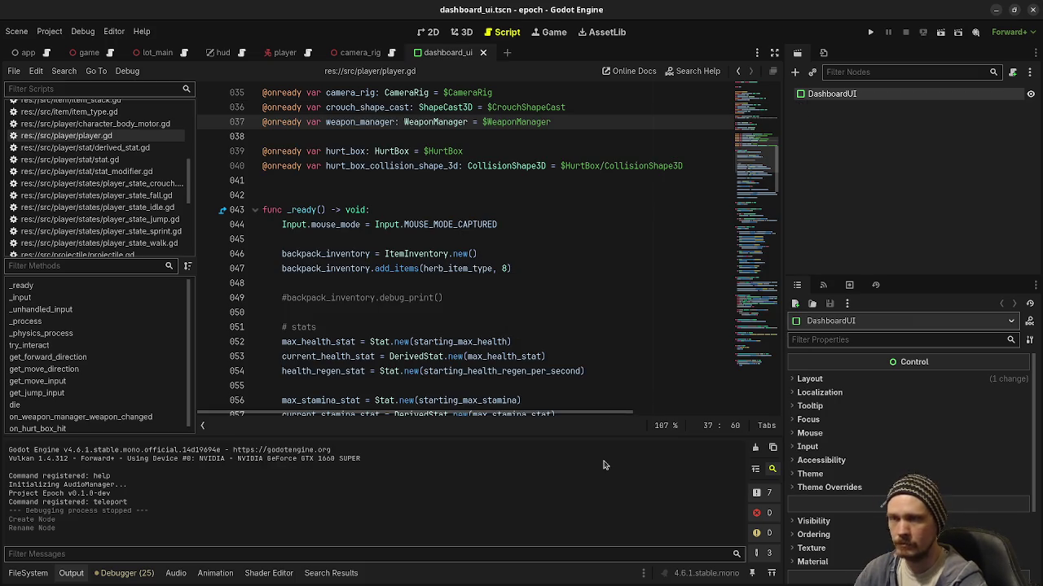
- Give DashboardUI a new dashboard_ui.gd script and an HBoxContainer child, then view in 2D
click(1012, 72)
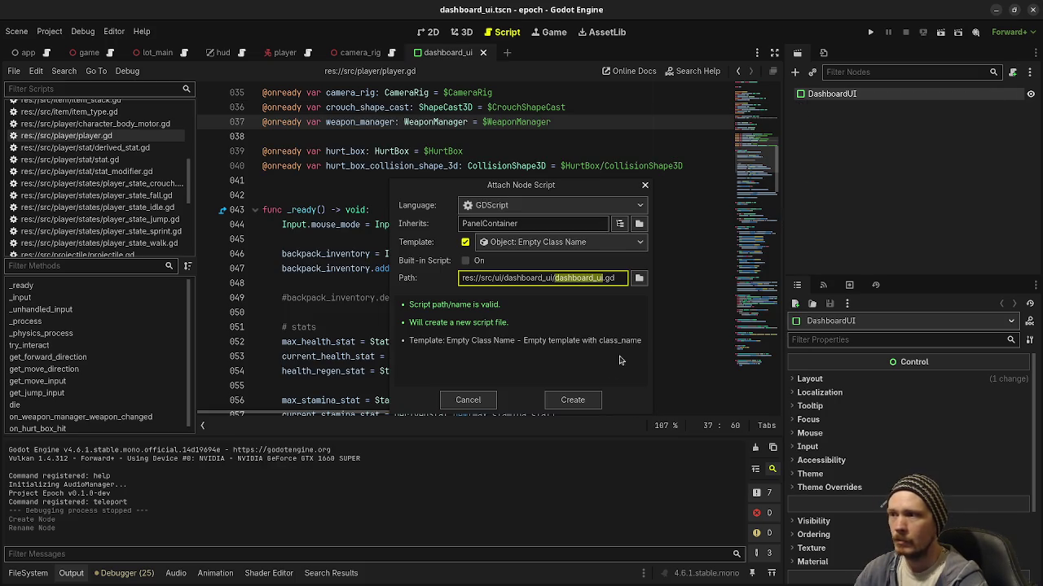
click(578, 402)
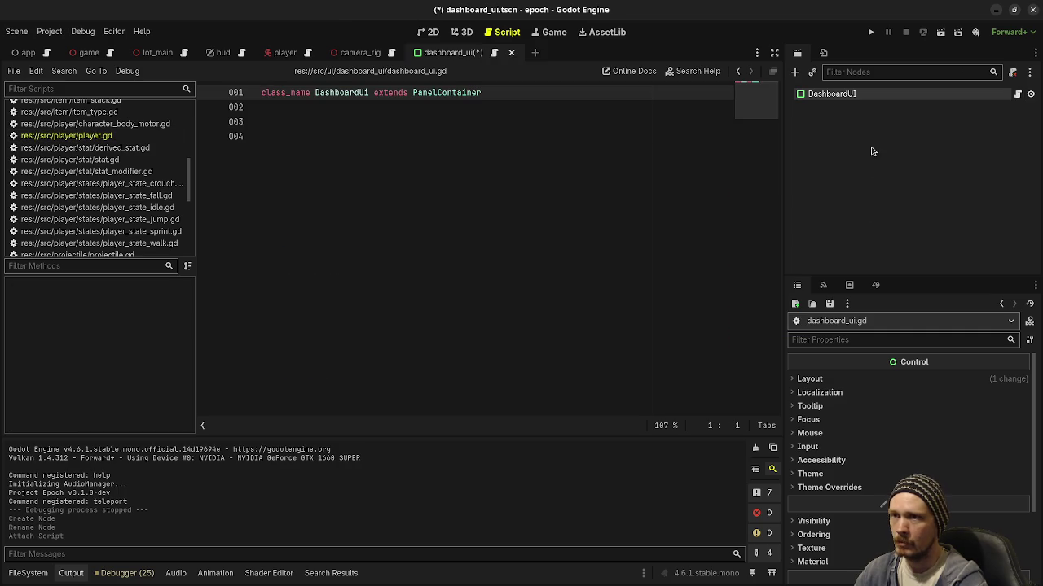
key(ctrl+a)
text(hbox)
key(Return)
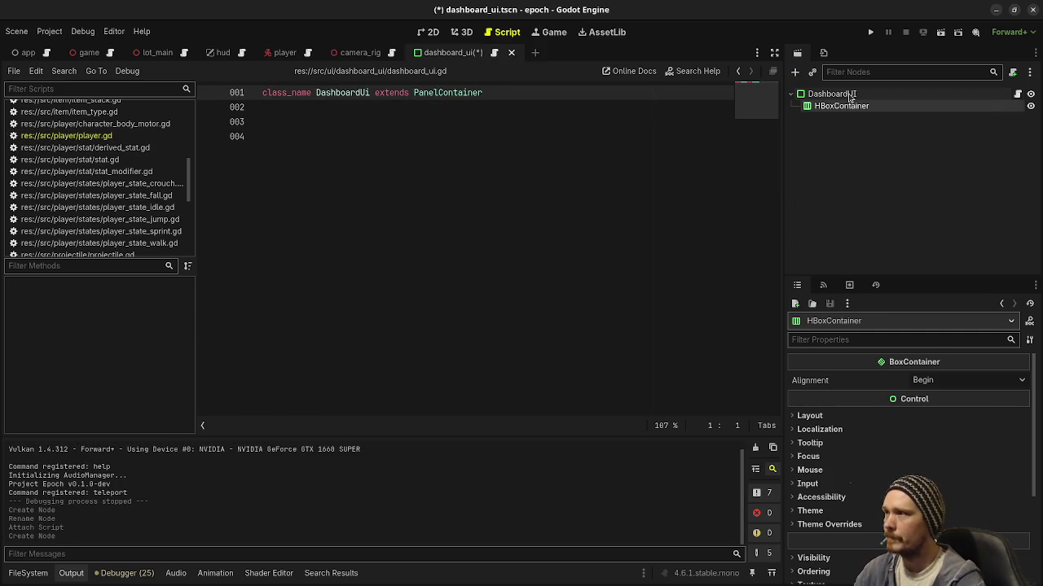
click(427, 32)
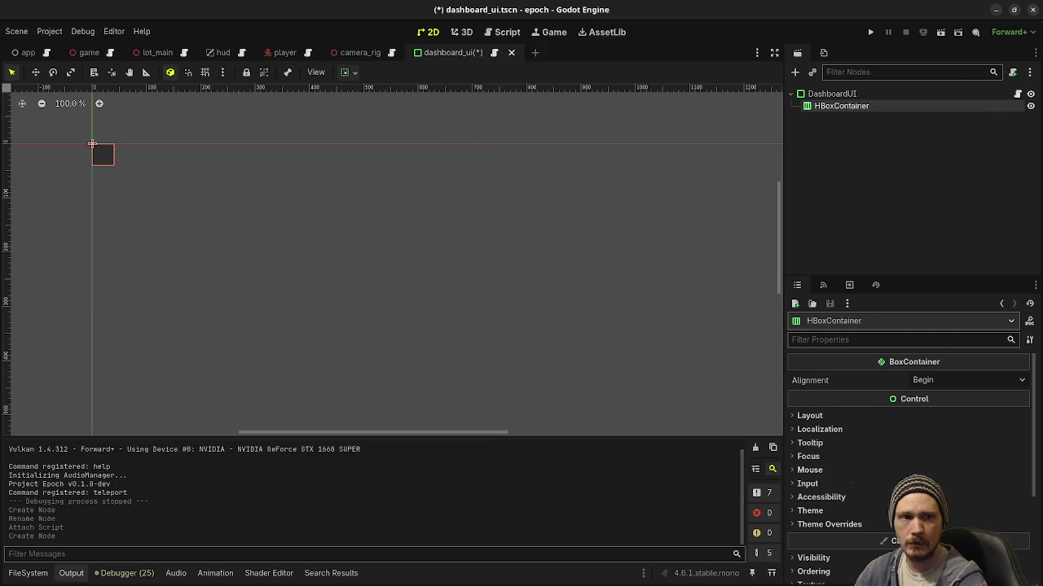
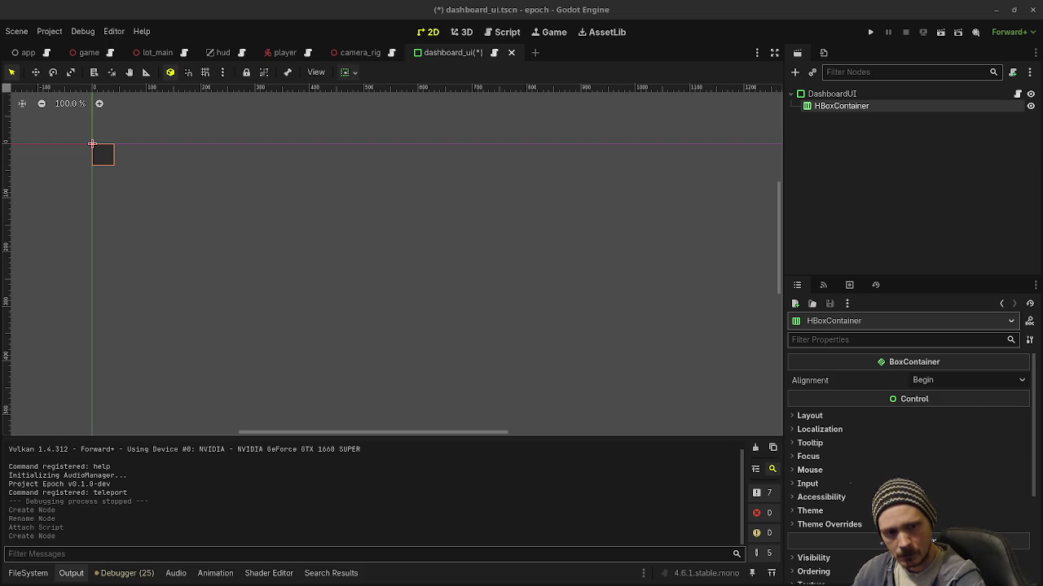
- Inspect the HBoxContainer's Layout > Transform size values, then collapse them
click(821, 417)
scroll(822, 538, down, 1)
scroll(821, 537, down, 2)
click(822, 449)
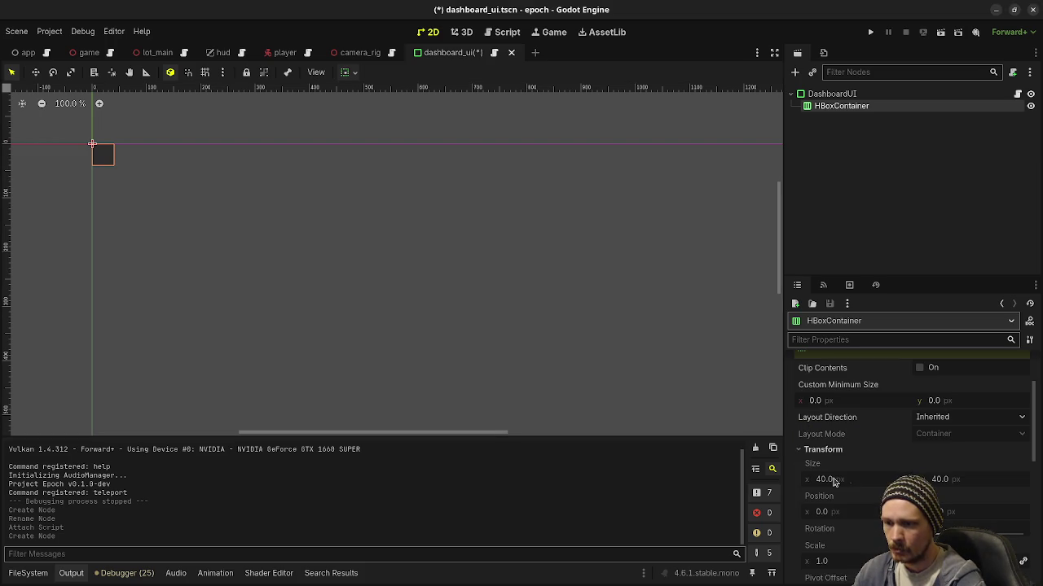
click(827, 450)
- Resize the DashboardUI root control to 376 px wide and a larger height
click(847, 96)
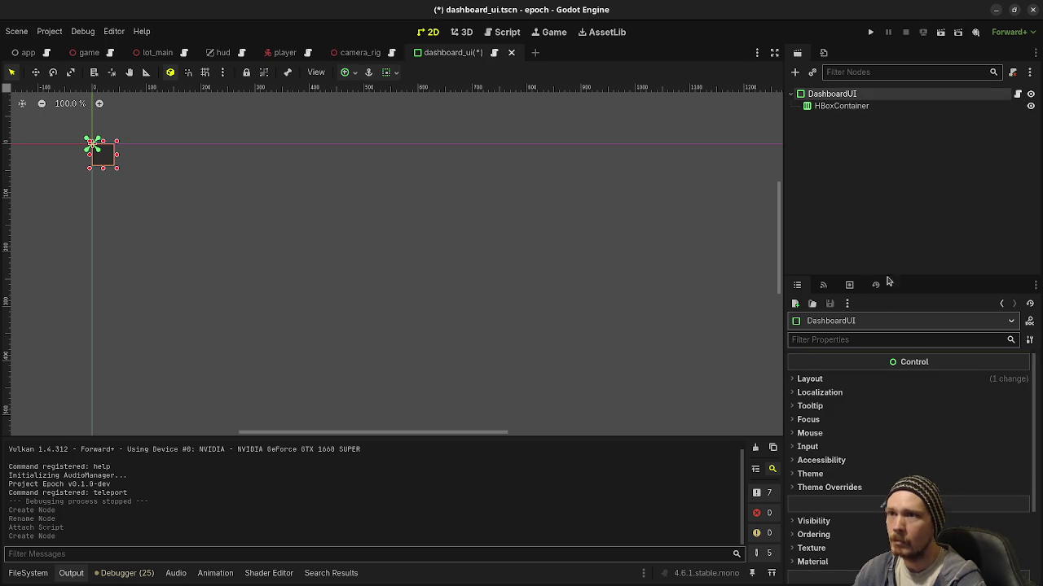
click(811, 380)
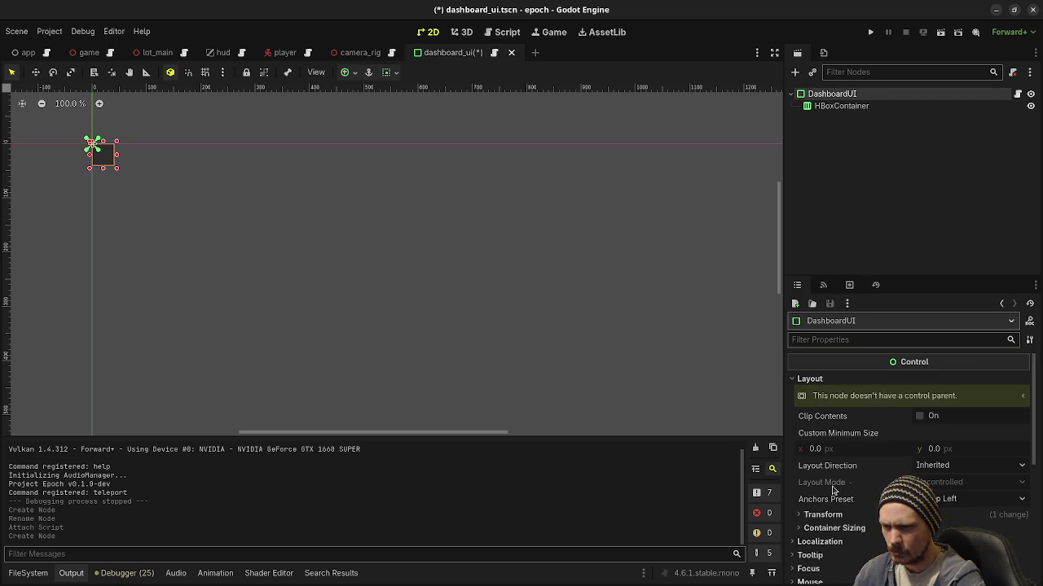
click(825, 515)
click(824, 544)
text(376)
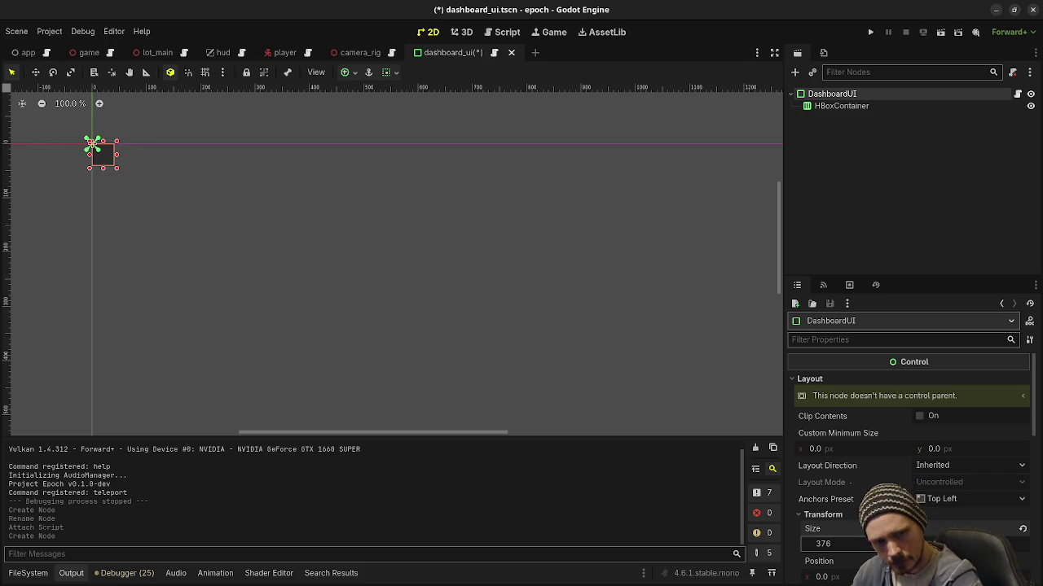
key(Return)
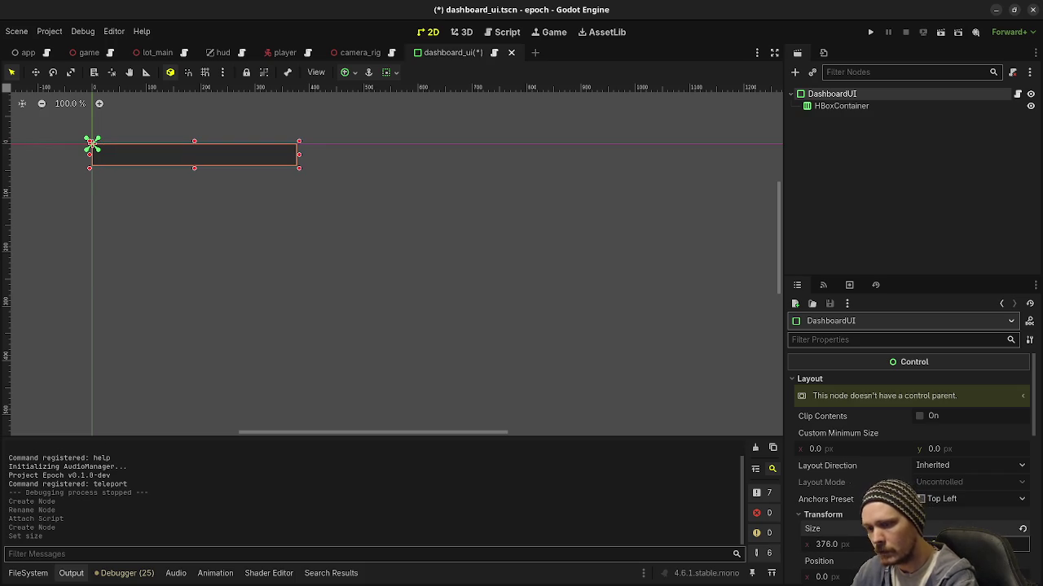
key(Return)
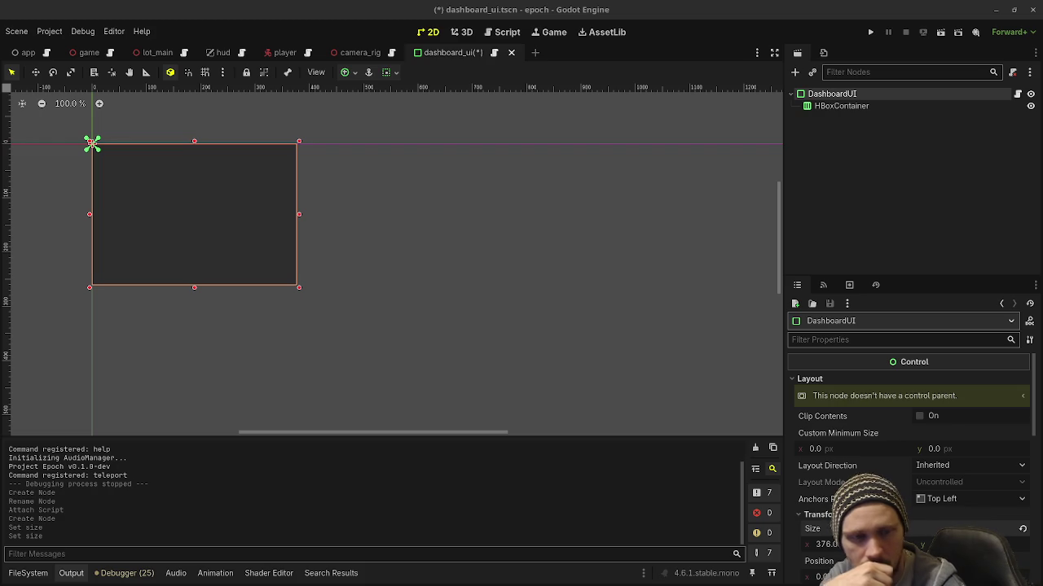
scroll(867, 471, down, 3)
scroll(864, 466, down, 3)
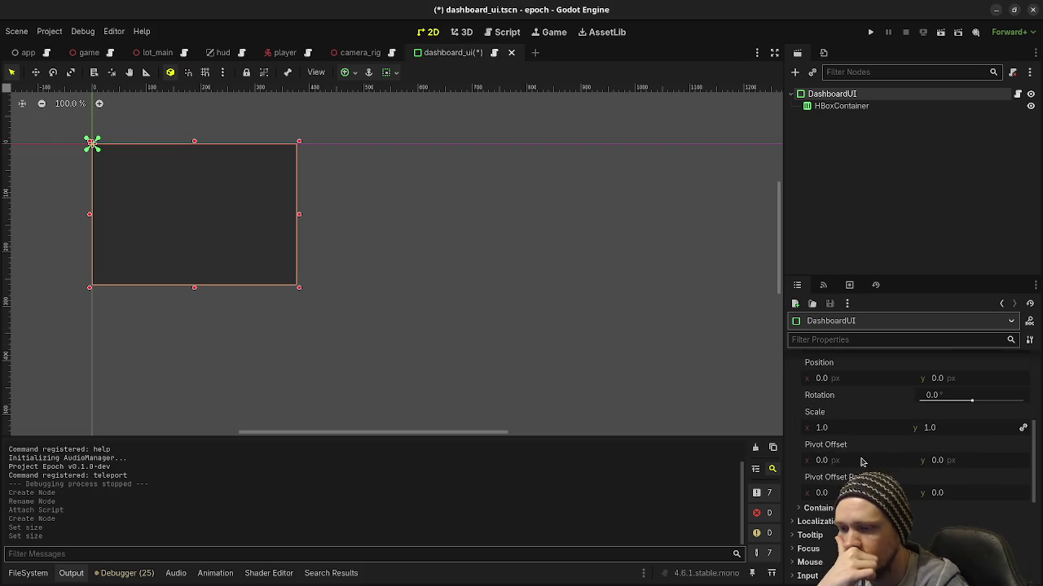
- Set DashboardUI's container sizing to Shrink Begin horizontally and Shrink Center vertically
click(815, 508)
scroll(814, 488, down, 1)
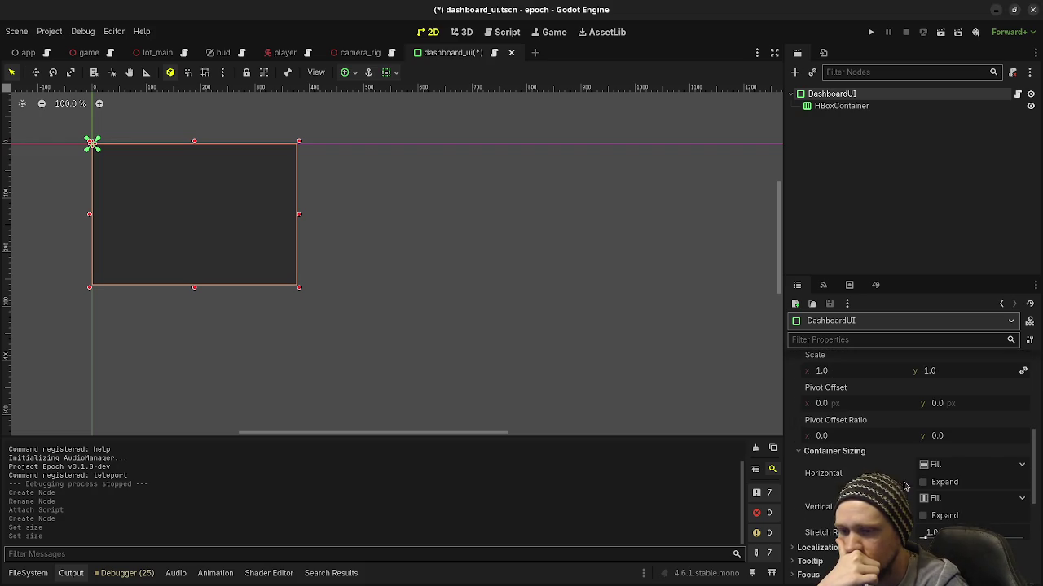
click(957, 464)
click(952, 497)
click(946, 504)
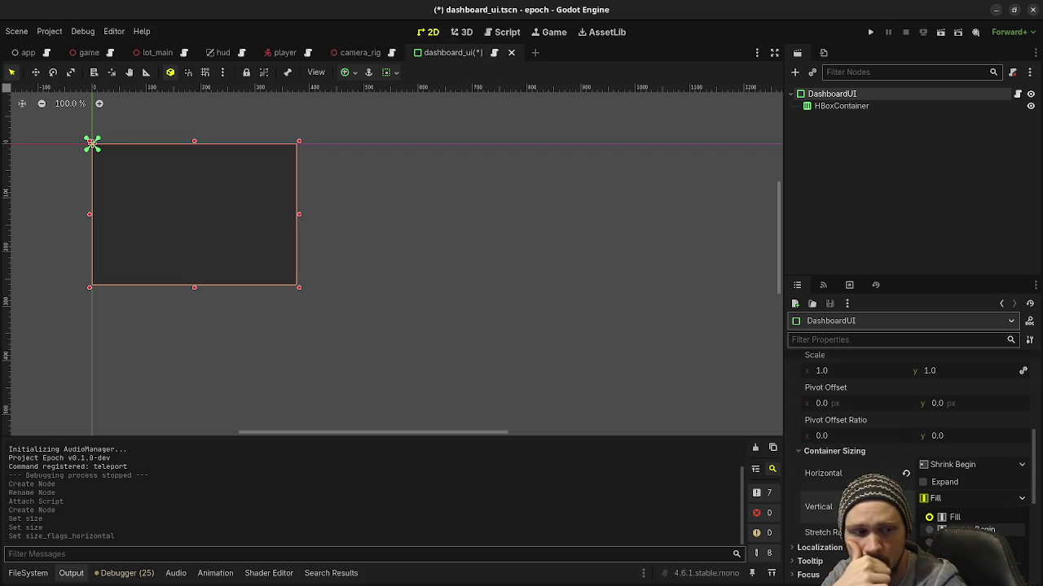
click(953, 542)
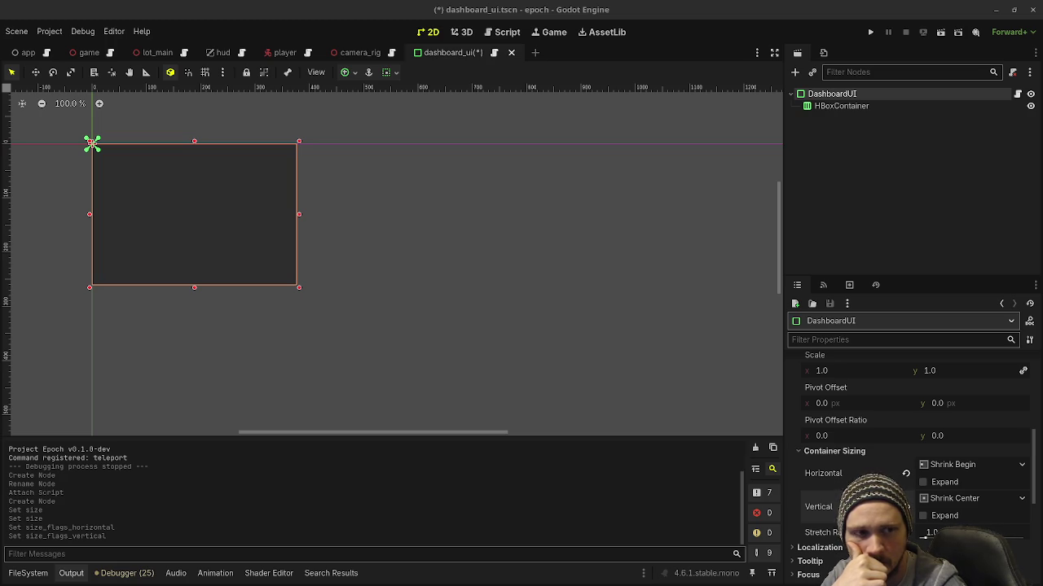
- Give HBoxContainer the same Shrink Begin horizontal and Shrink Center vertical sizing
click(840, 106)
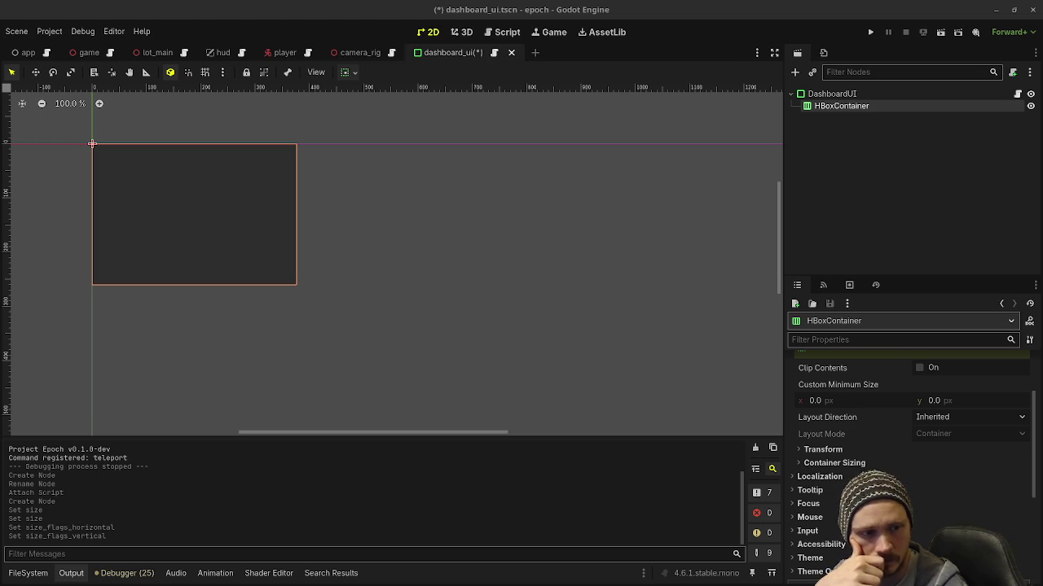
click(851, 462)
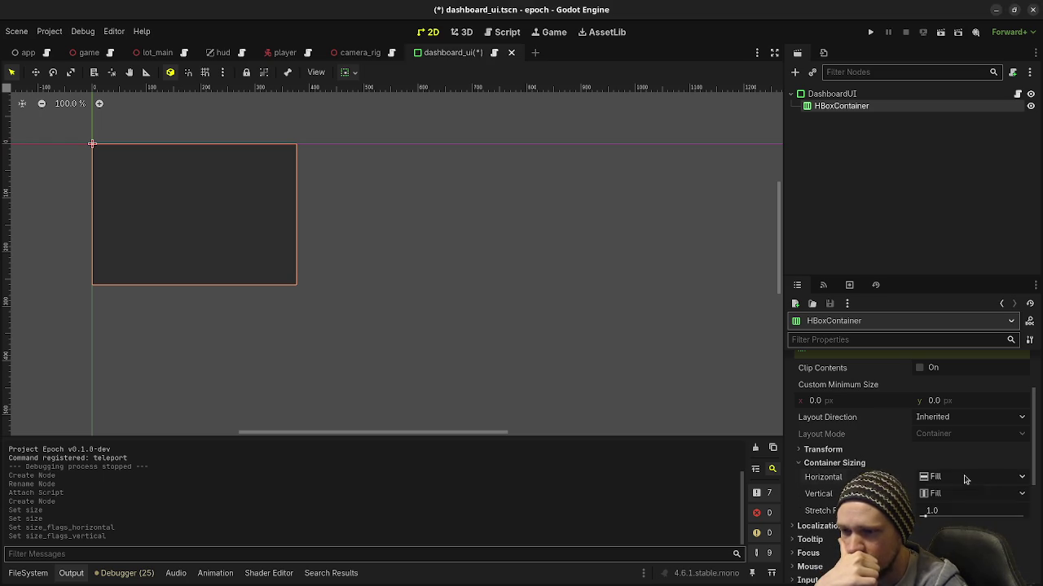
click(964, 479)
click(971, 509)
click(969, 494)
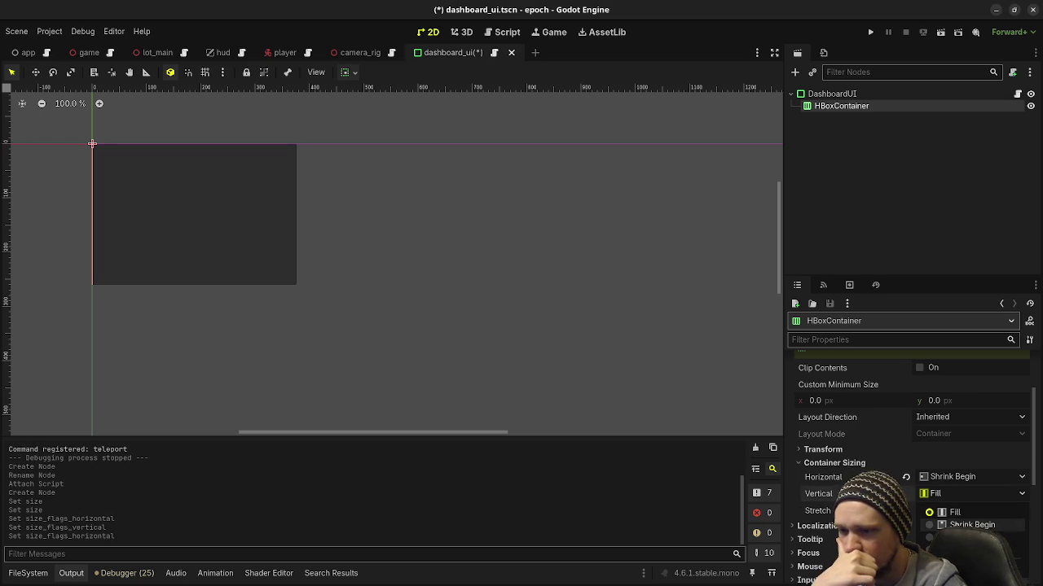
click(970, 538)
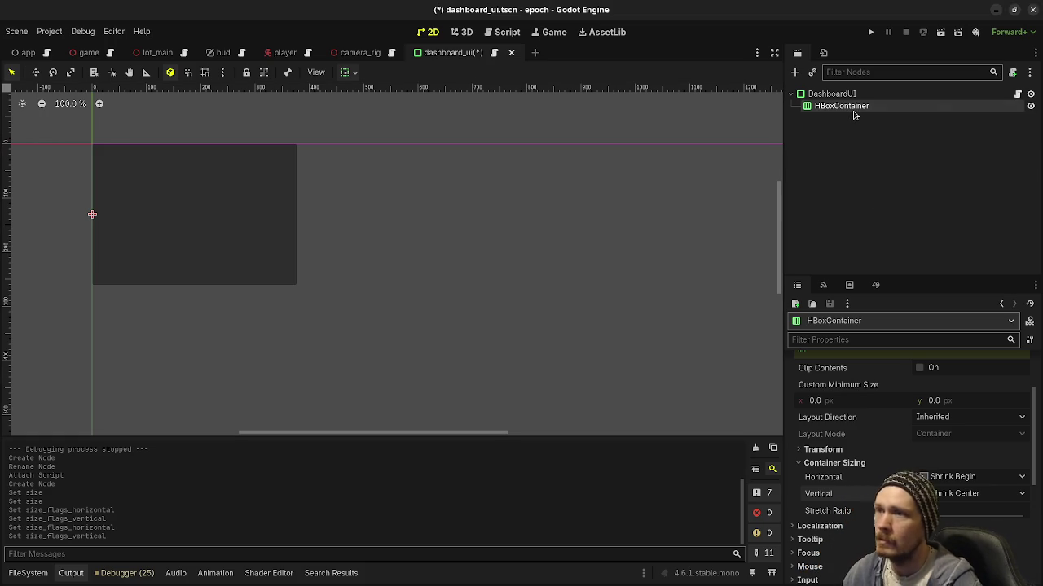
- Create a MarginContainer child under HBoxContainer by searching 'margincon' in Create New Node
key(ctrl+a)
text(margincon)
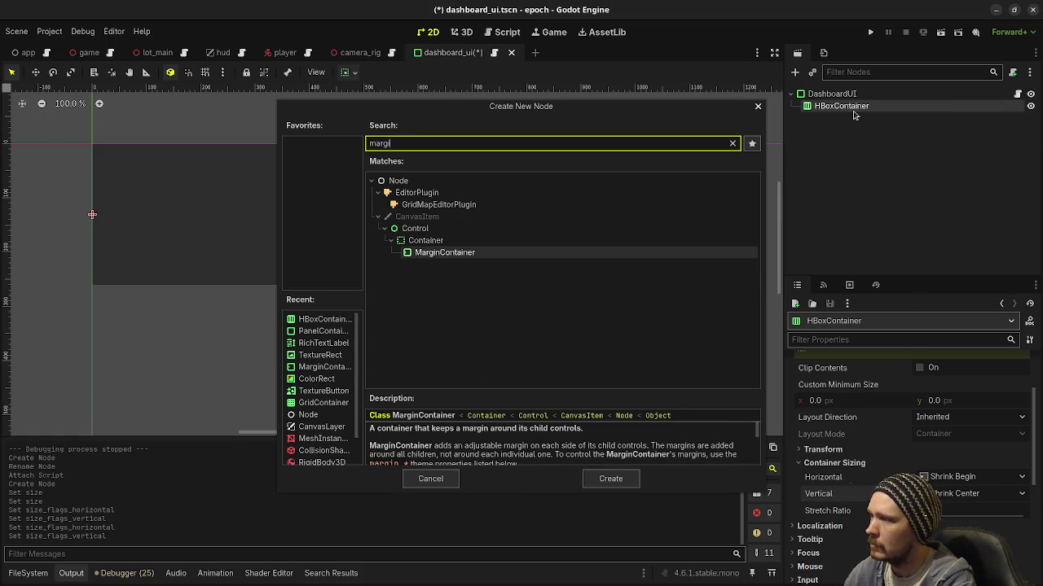
key(Return)
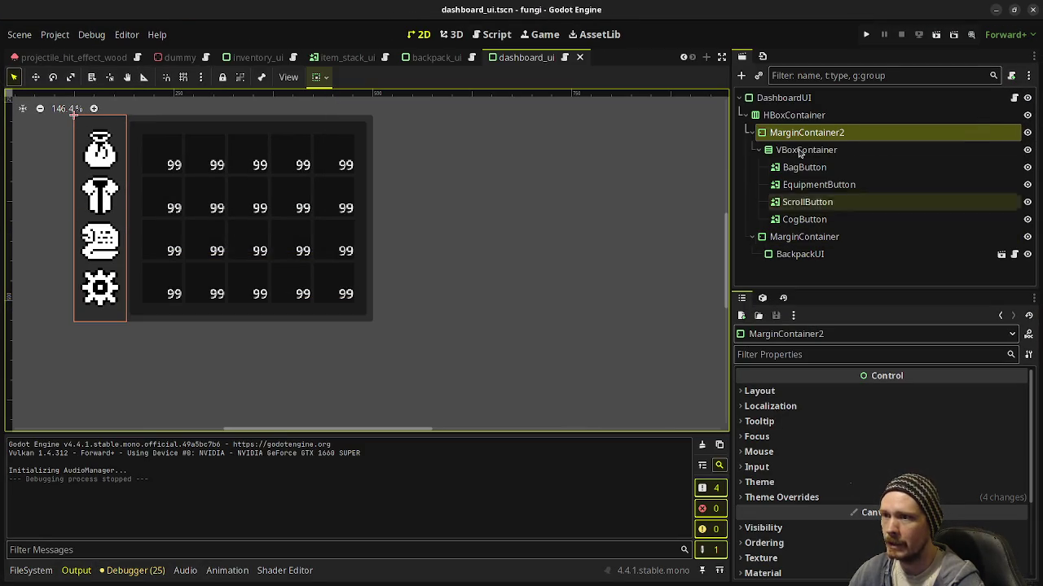
click(76, 179)
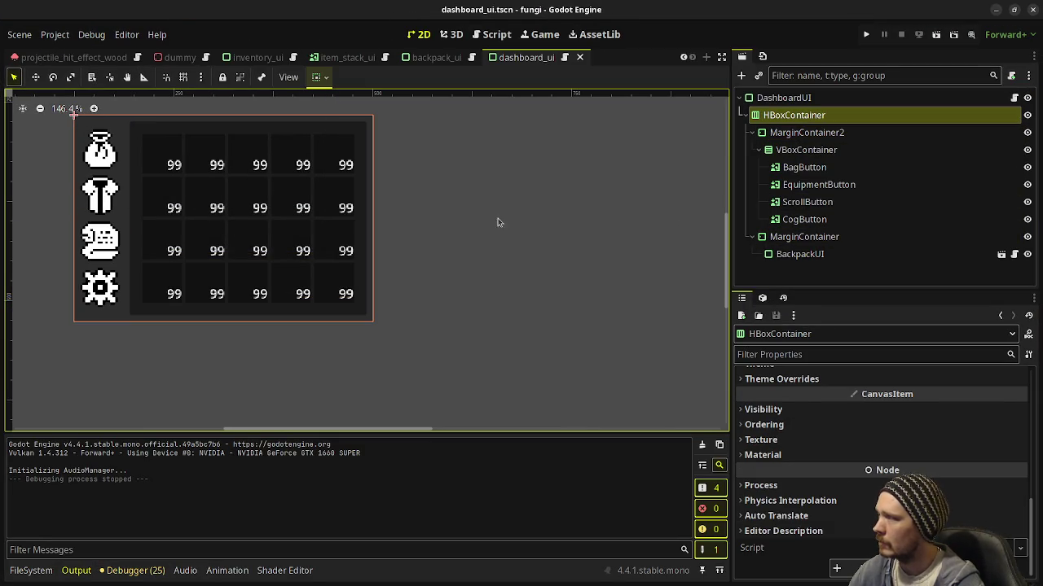
click(836, 135)
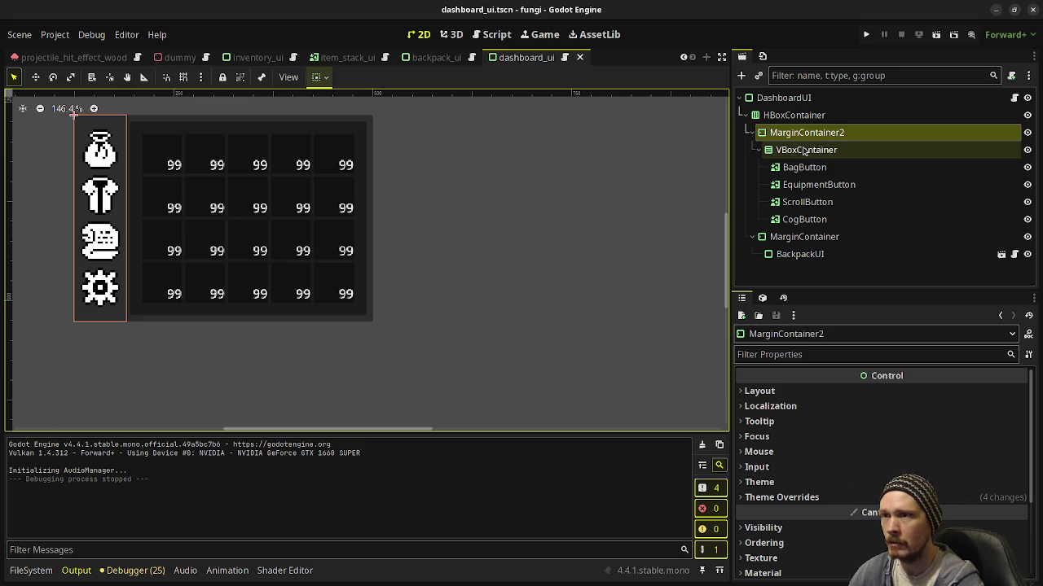
click(784, 239)
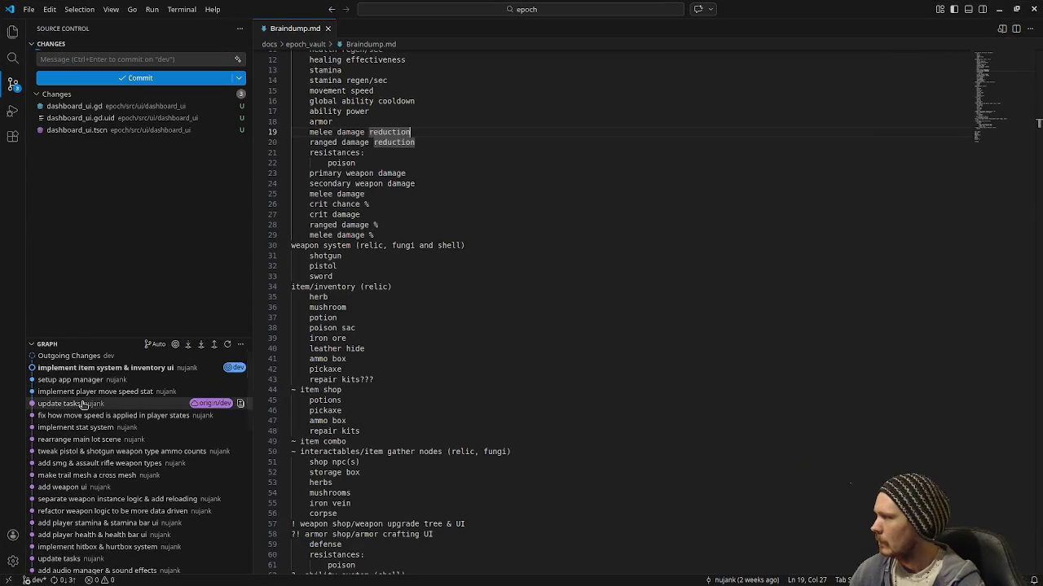
- Inspect the 'implement stat system' commit in VS Code's Source Control history
mouse_move(80, 428)
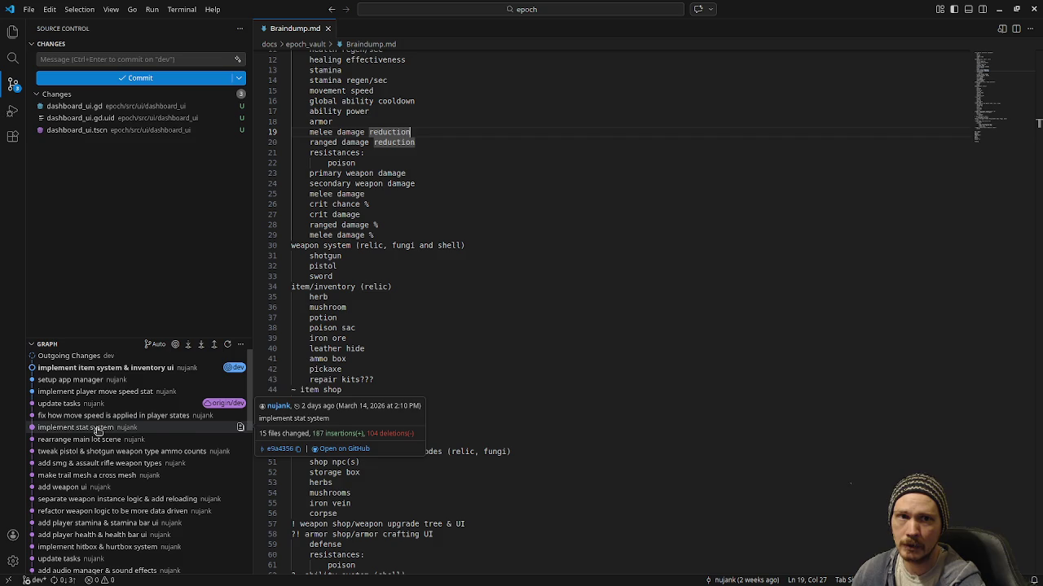
- Minimize VS Code so Obsidian's epoch_vault Tasks board is visible
key(alt+Tab)
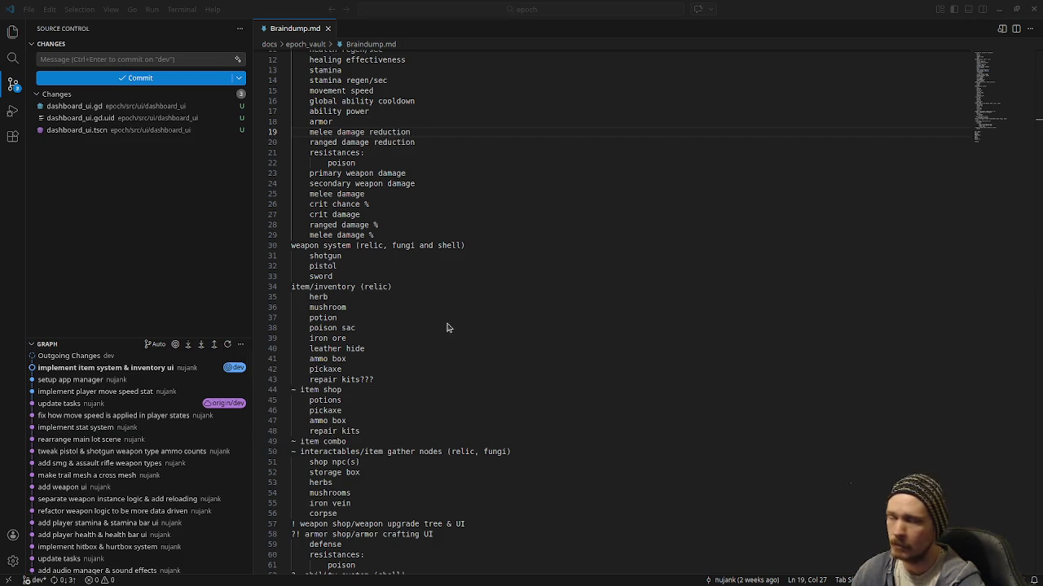
key(alt+Tab)
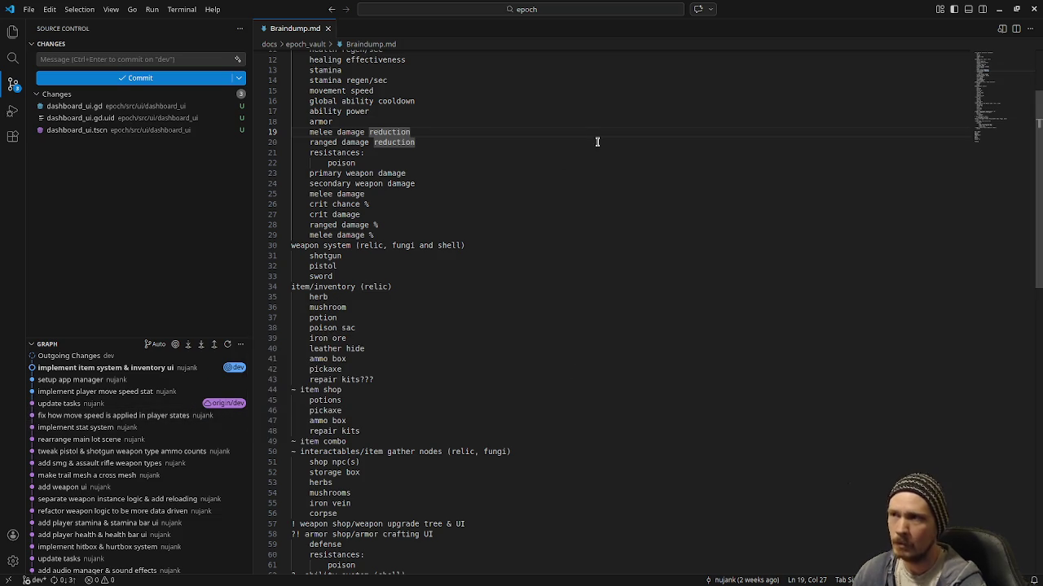
click(1000, 10)
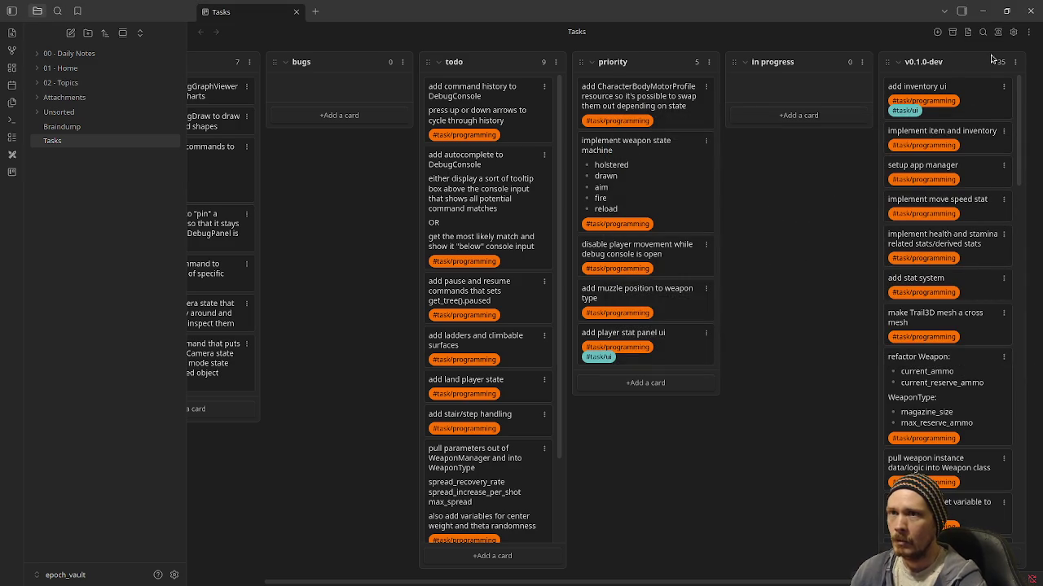
- Create an 'add dashboard ui' card in the in progress column tagged #task/programming
click(983, 11)
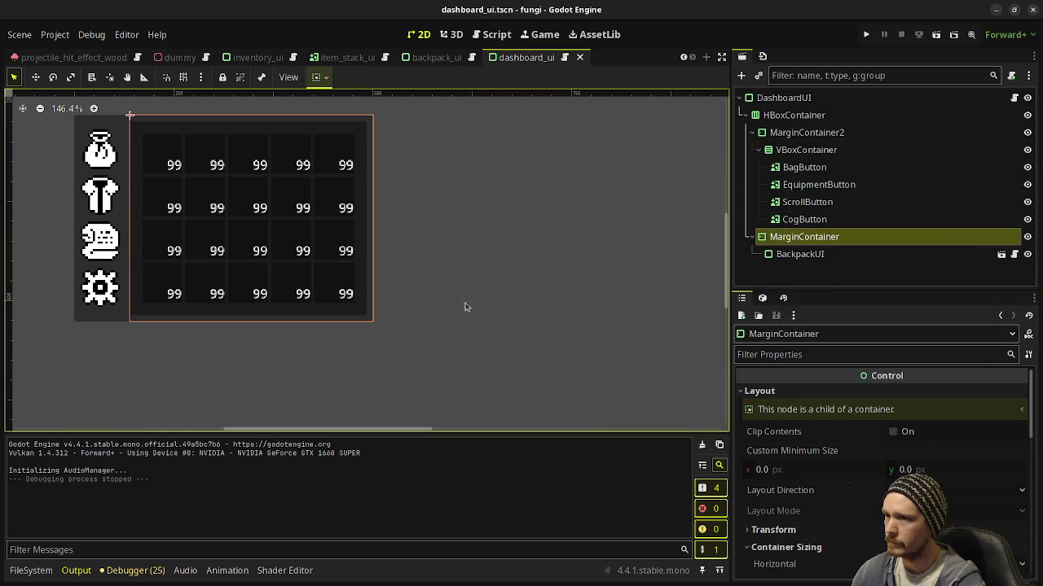
key(alt+Tab)
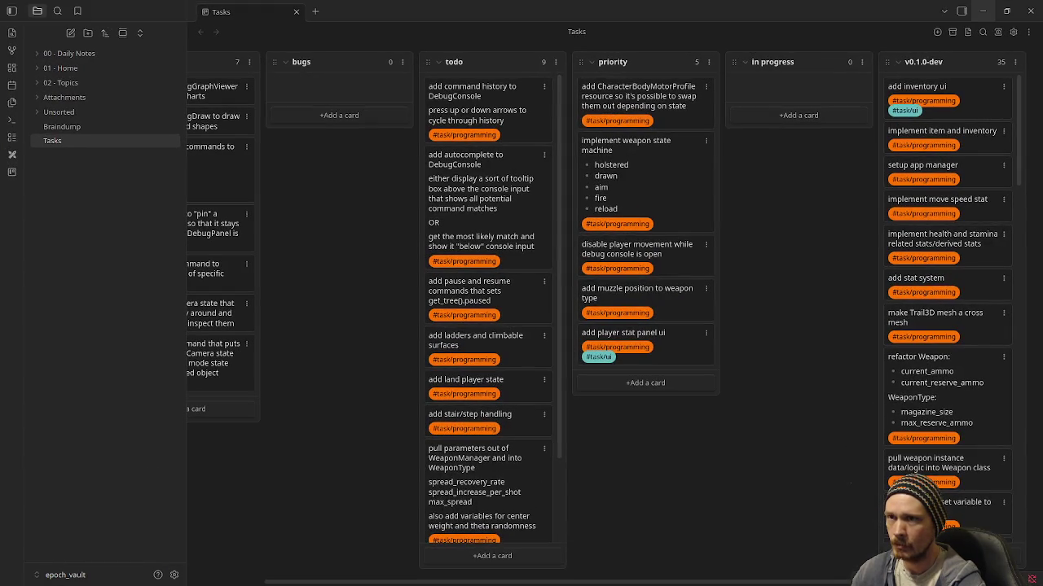
click(790, 115)
text(ad)
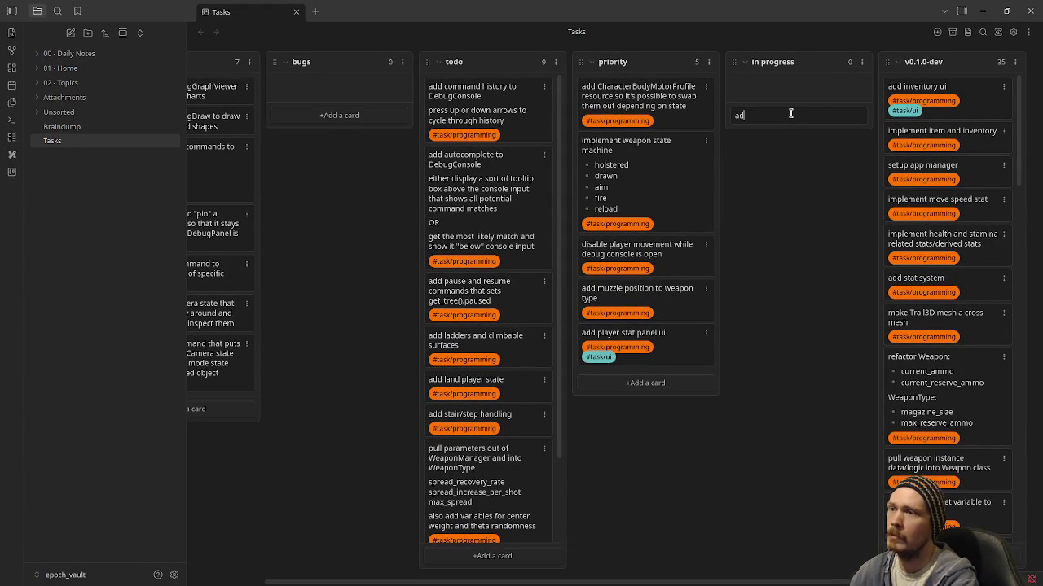
text(d dashboard ui)
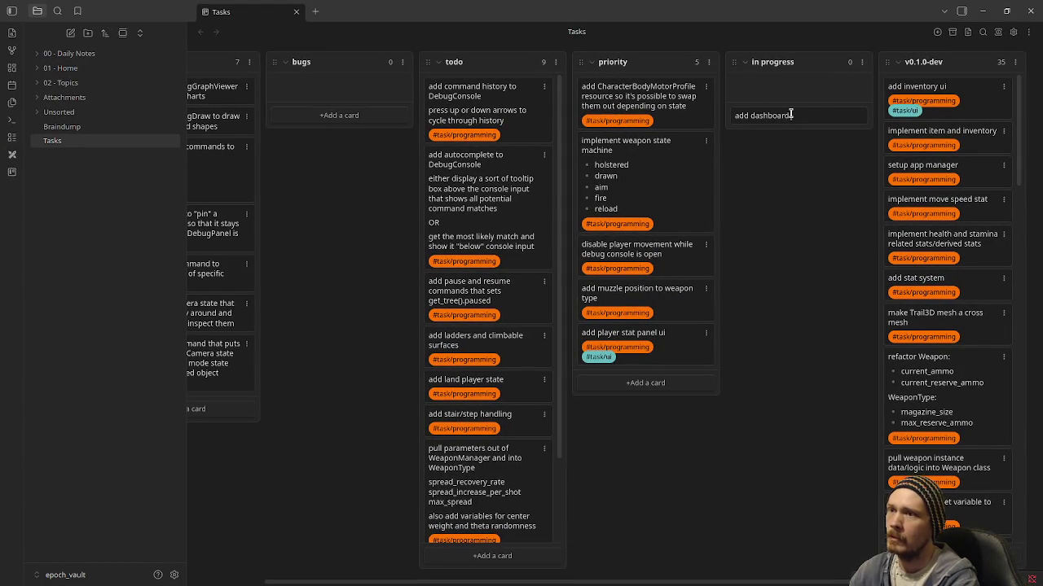
key(shift+Return)
text(@)
key(BackSpace)
key(BackSpace)
text(#task/pro)
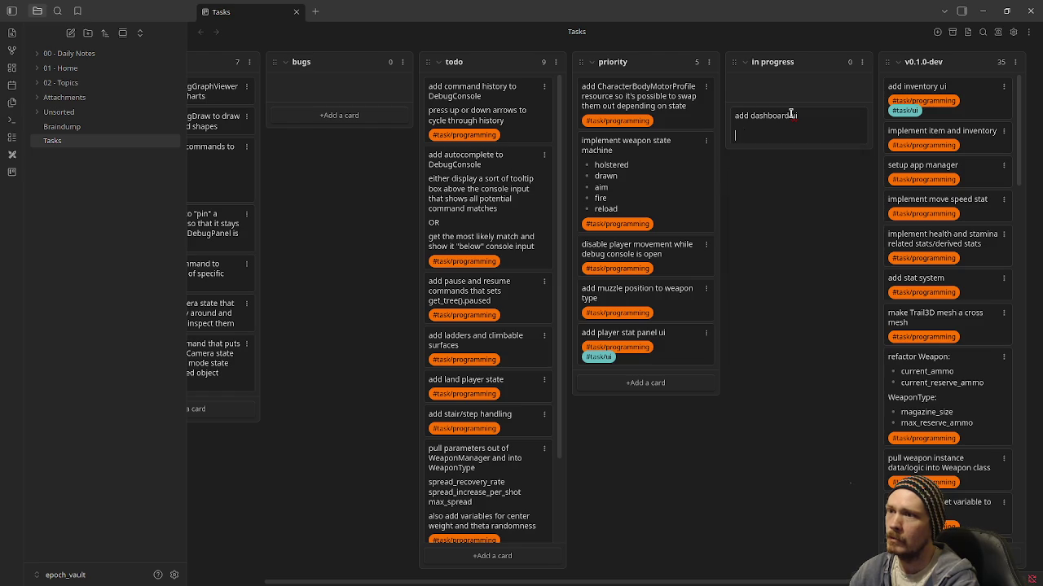
text(gramming)
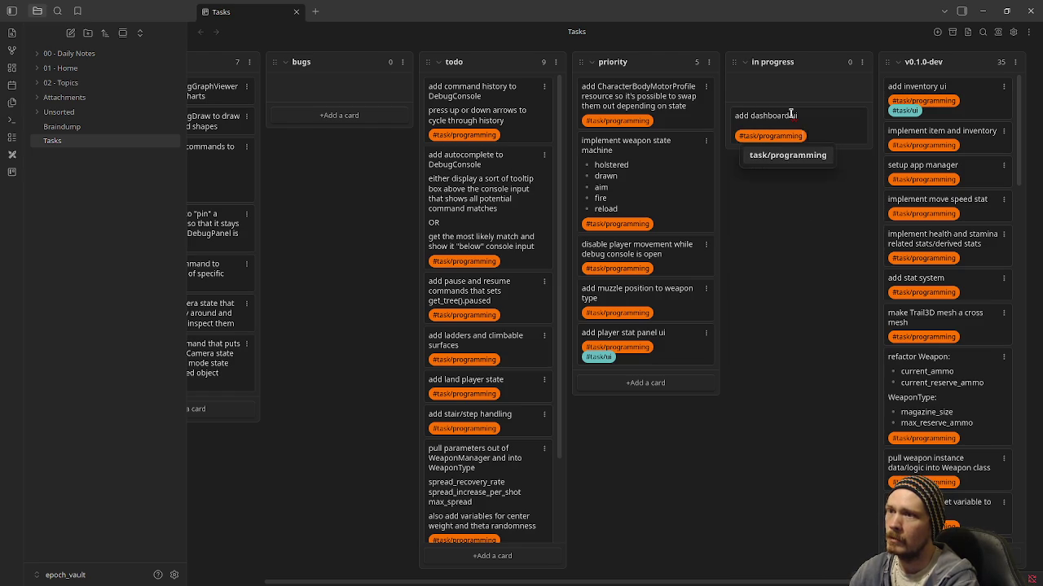
key(Return)
key(Return)
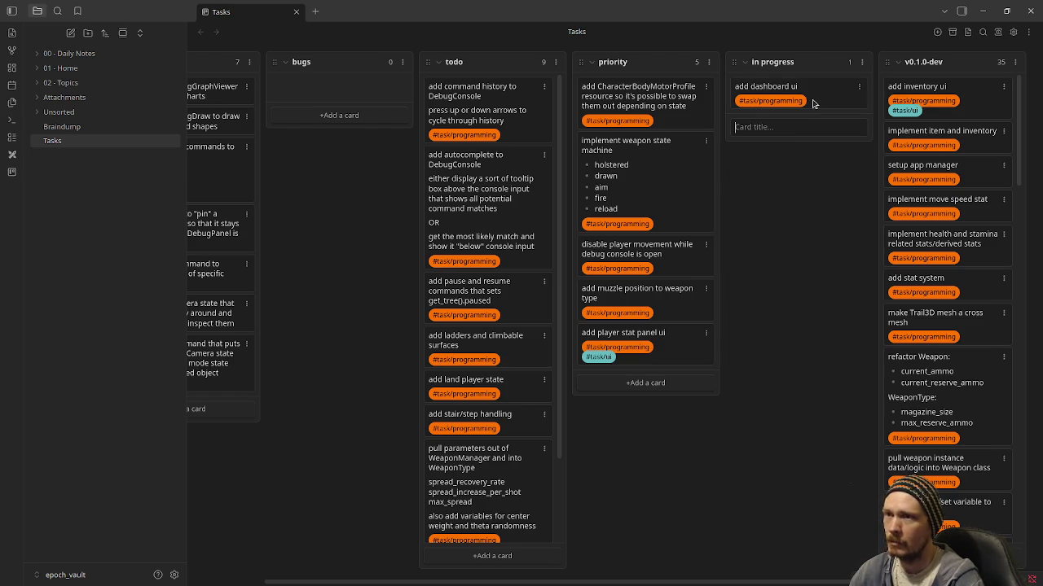
- Add the #task/ui tag to the card, then minimize Obsidian to return to Godot
double_click(815, 105)
key(Return)
text(#task/)
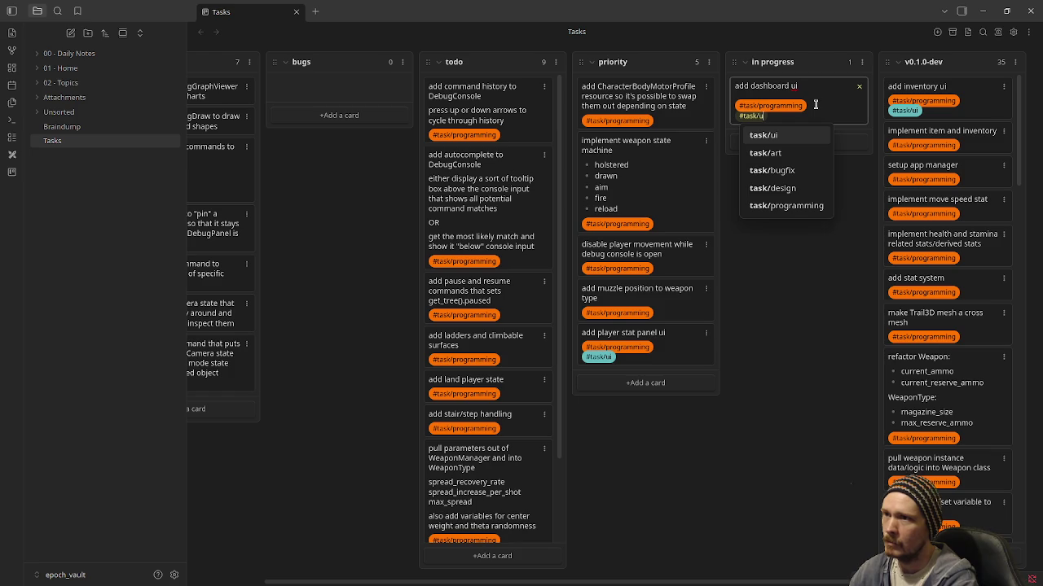
text(u)
key(Return)
key(Return)
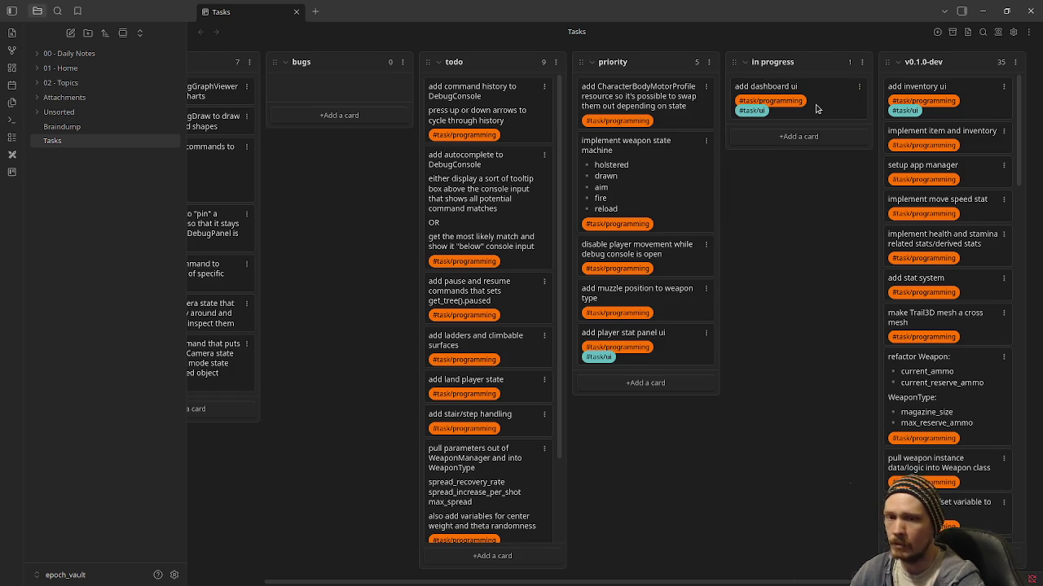
click(982, 11)
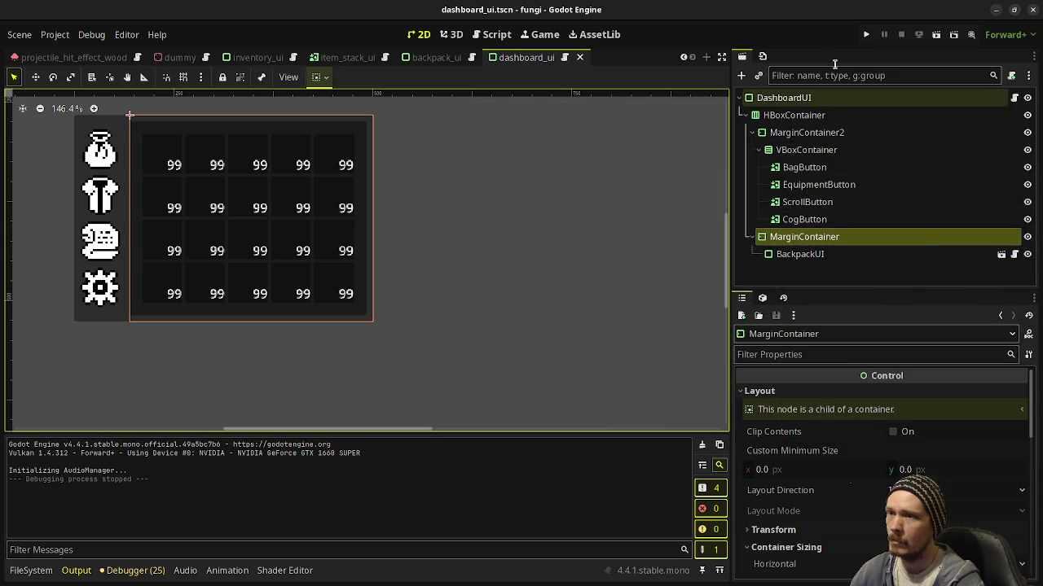
- Switch to the Godot editor window showing the epoch project's dashboard_ui.tscn
key(alt+Tab)
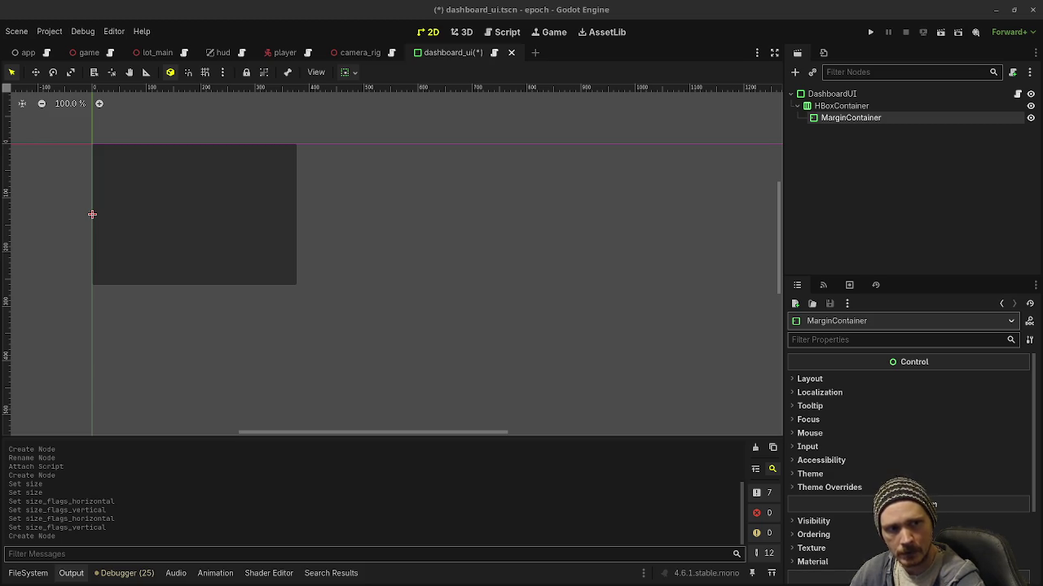
- Paste the armor, bag, cog and scroll icons into the textures folder, then select HBoxContainer in Godot
key(super)
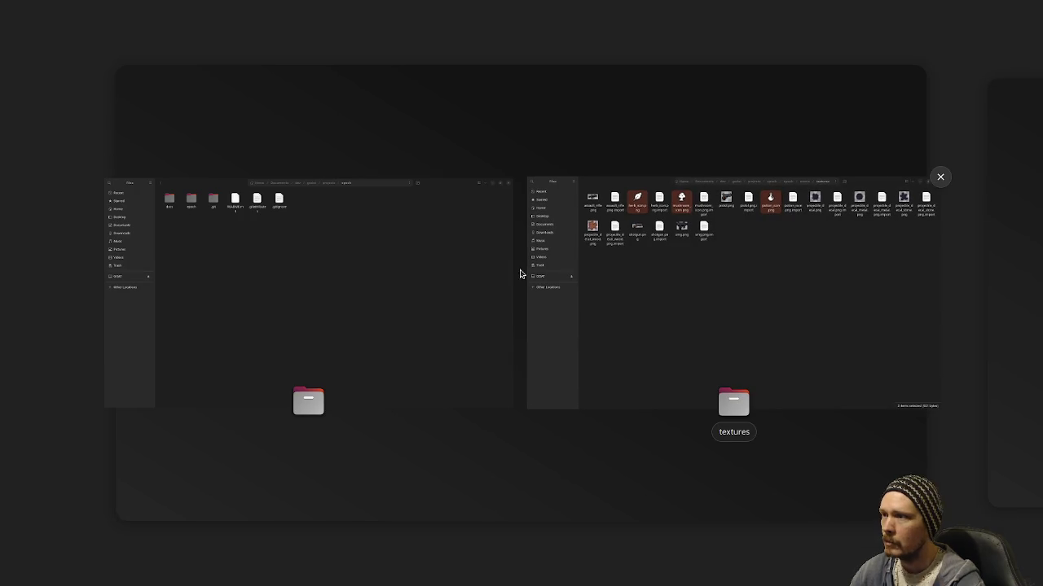
click(758, 272)
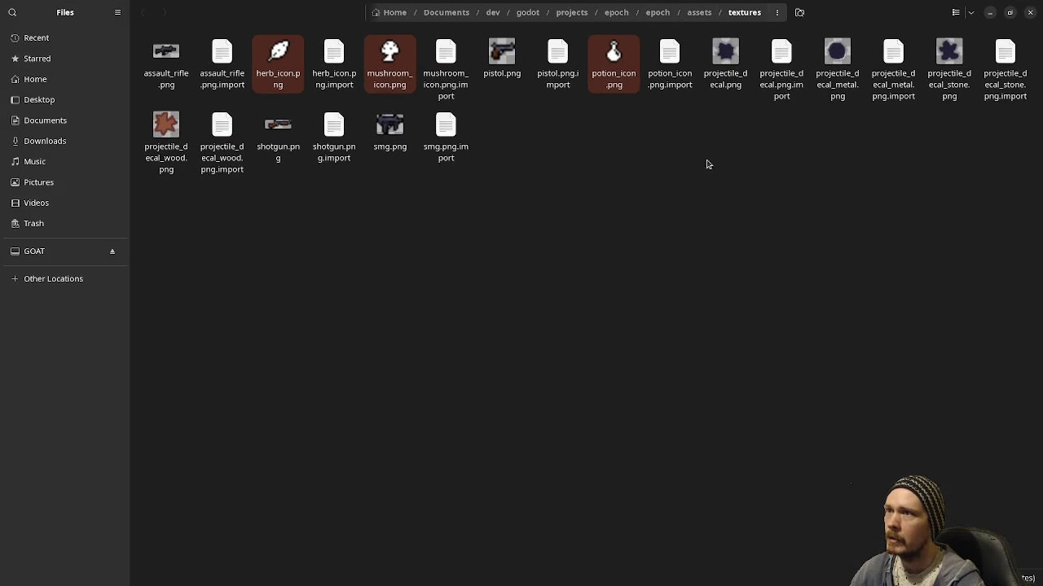
click(603, 254)
right_click(592, 240)
click(658, 291)
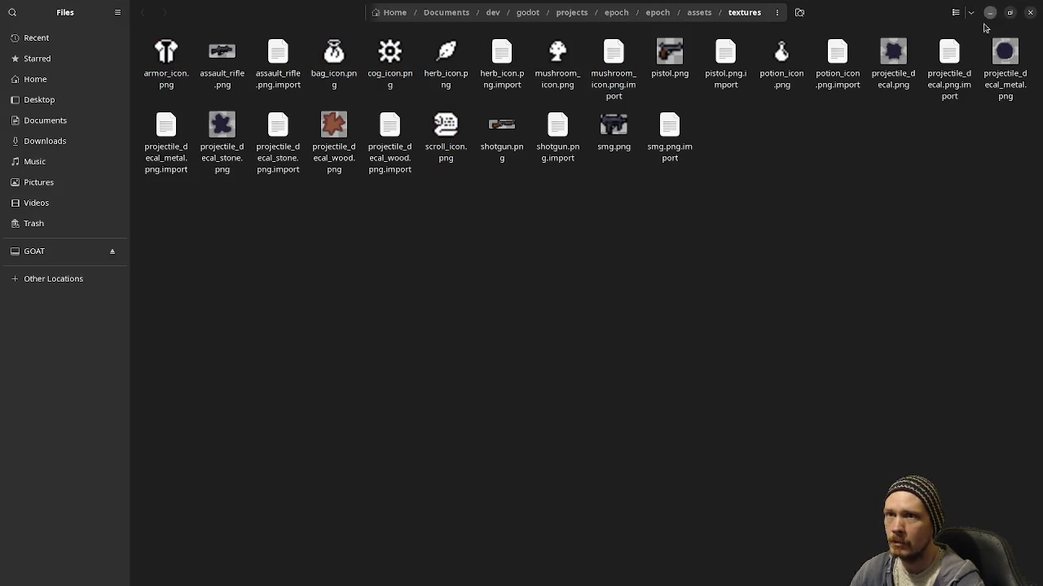
click(990, 12)
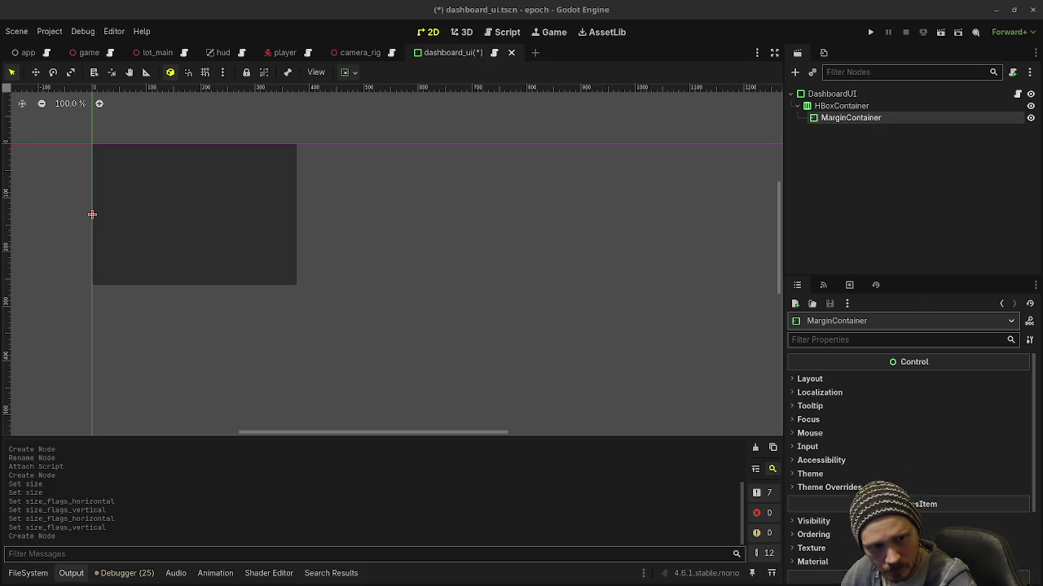
click(844, 107)
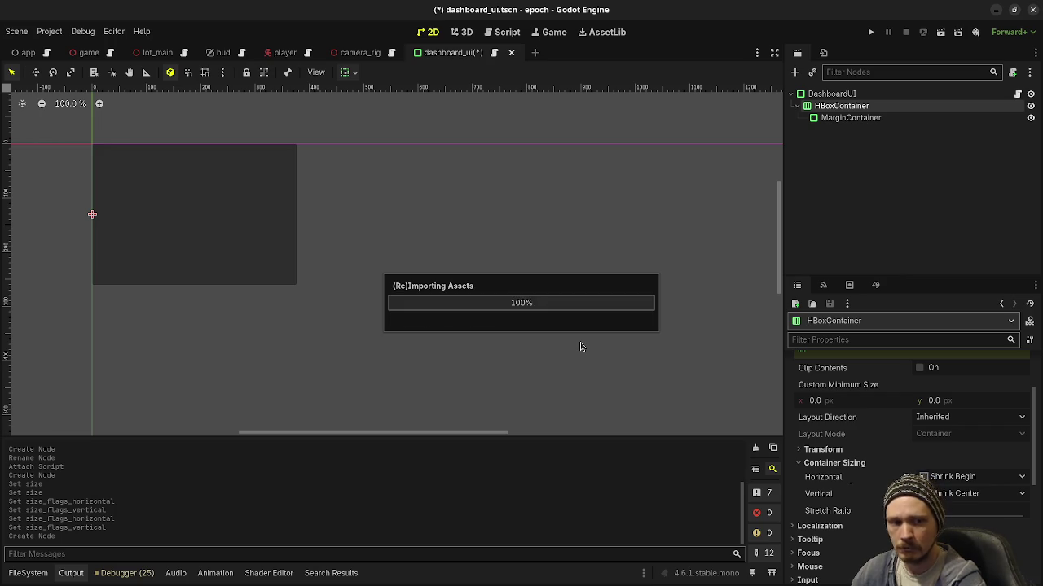
- Enable MarginContainer's Margin Left, Top, Right and Bottom constant overrides
click(856, 118)
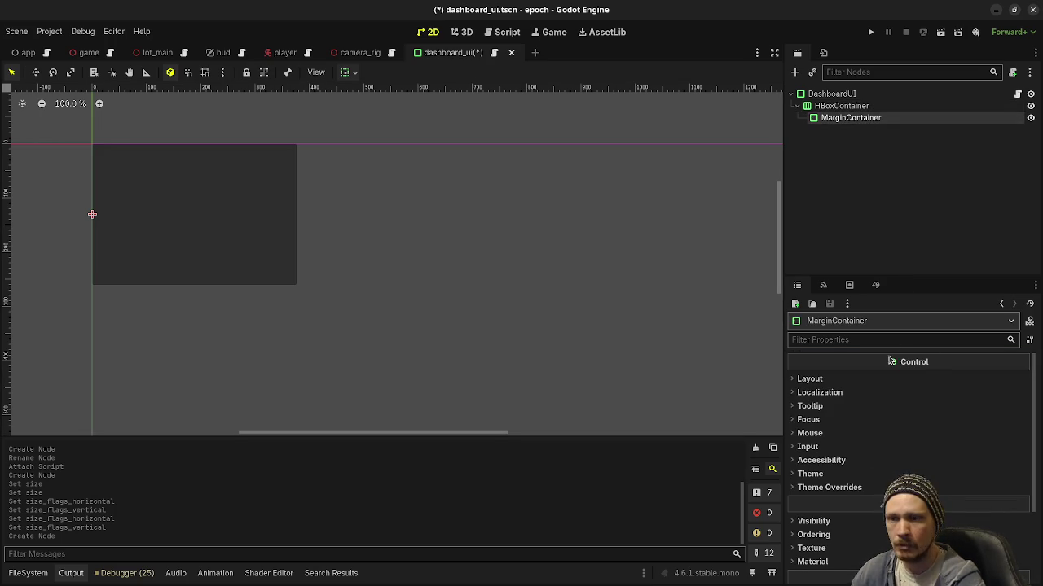
click(828, 487)
click(854, 500)
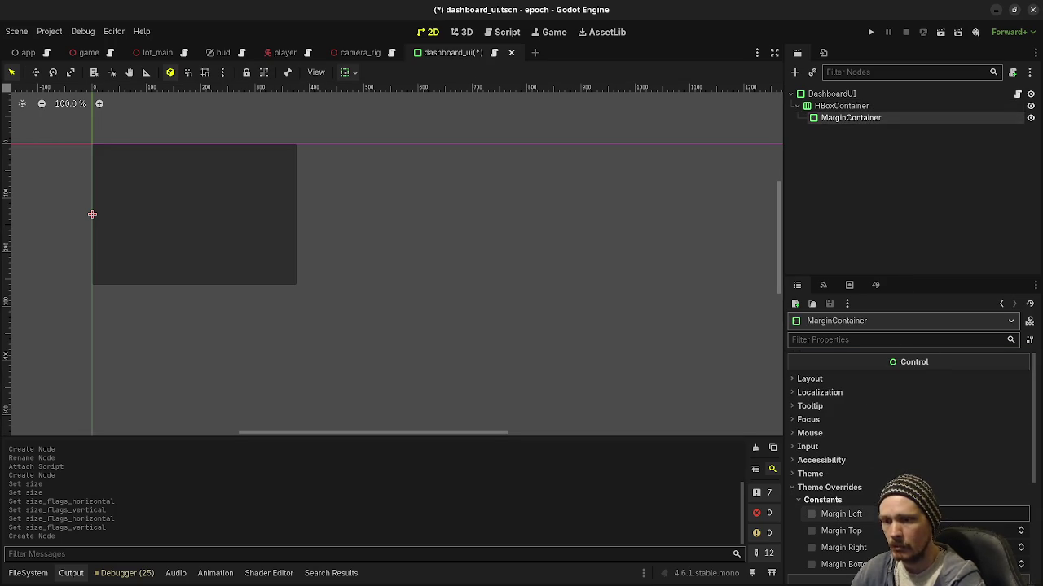
click(811, 514)
click(811, 531)
click(811, 547)
click(811, 564)
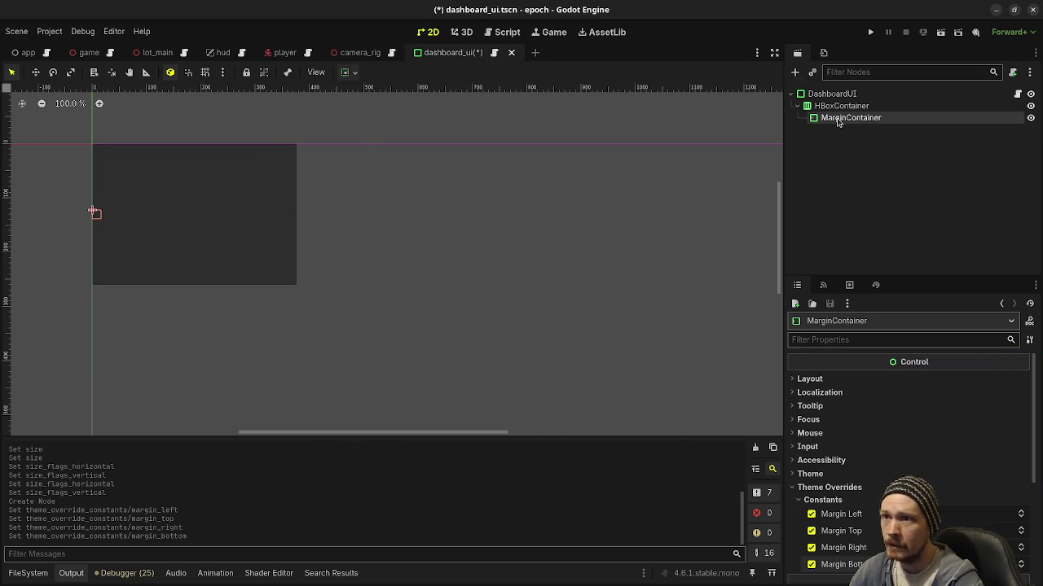
- Open Create New Node for a MarginContainer child with a cleared search
key(ctrl+a)
text(b)
key(BackSpace)
- Create a VBoxContainer under MarginContainer via a 'vbox' search and set its Alignment to Center
text(vbox)
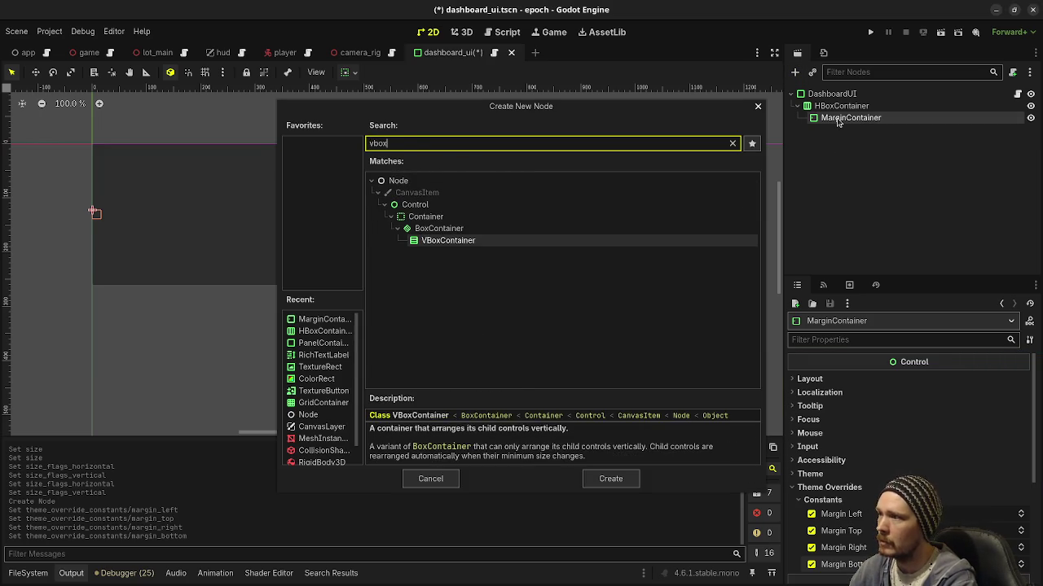
key(Return)
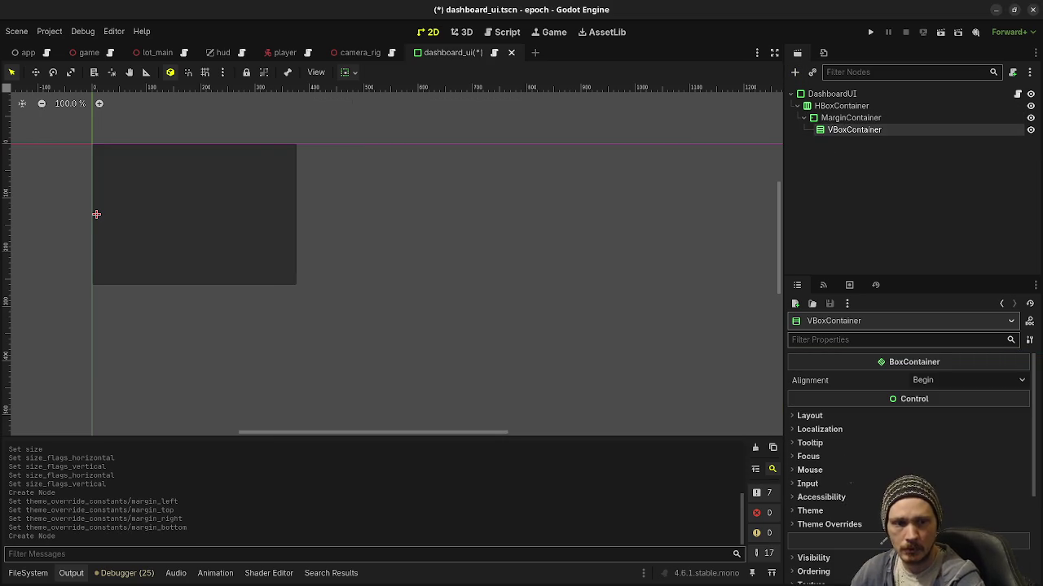
click(936, 385)
click(937, 400)
click(937, 380)
click(944, 409)
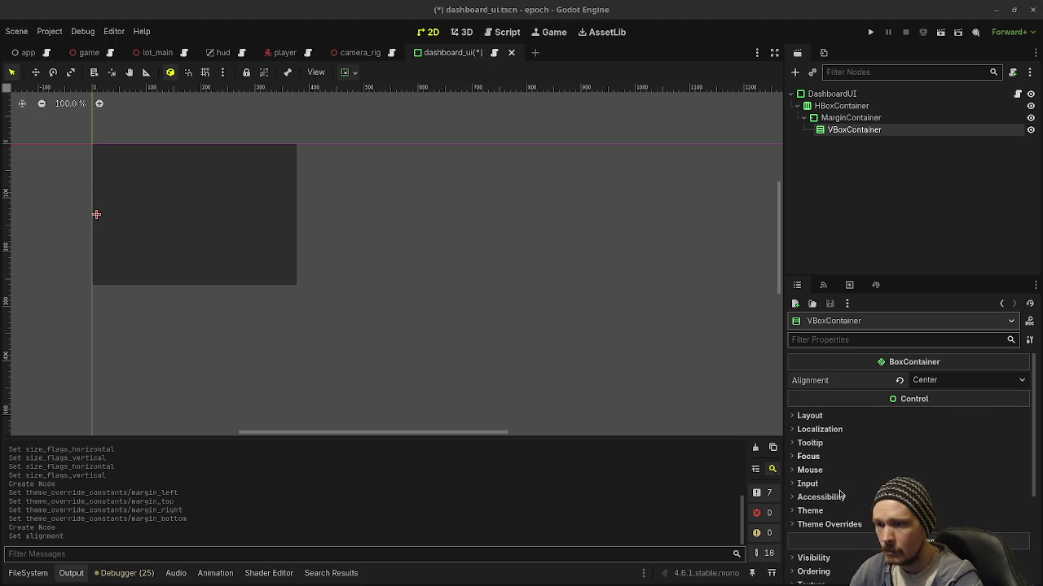
- Enable the VBoxContainer's Separation constant override
click(815, 524)
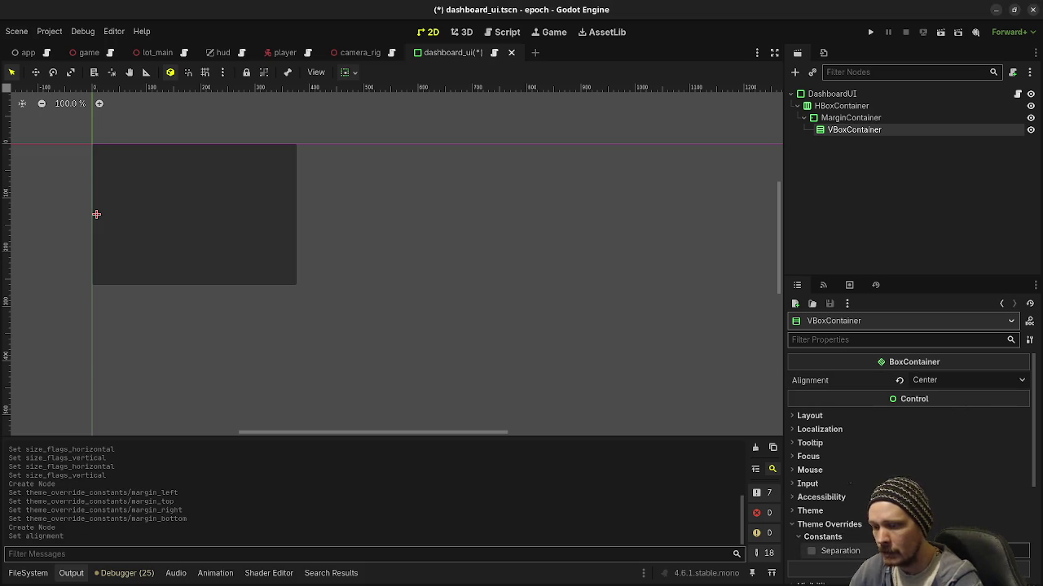
click(811, 550)
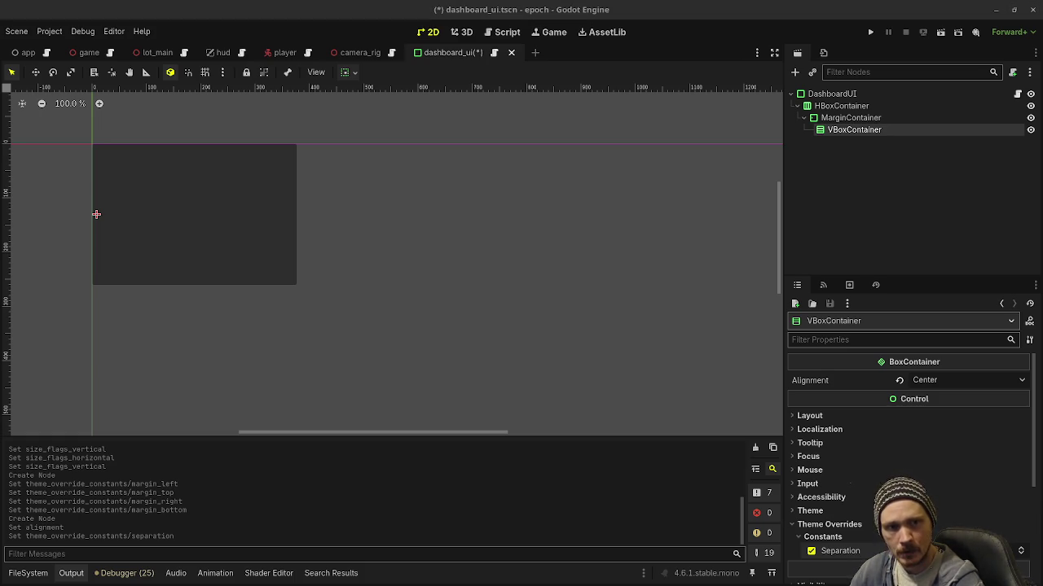
key(ctrl+a)
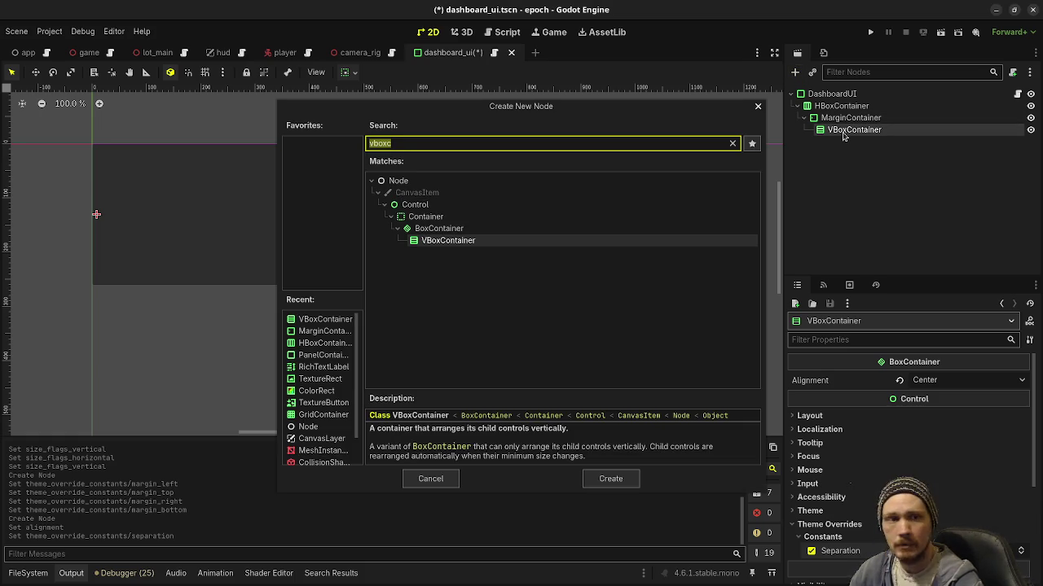
- Add a TextureButton under VBoxContainer and name it BackpackButton
text(textureb)
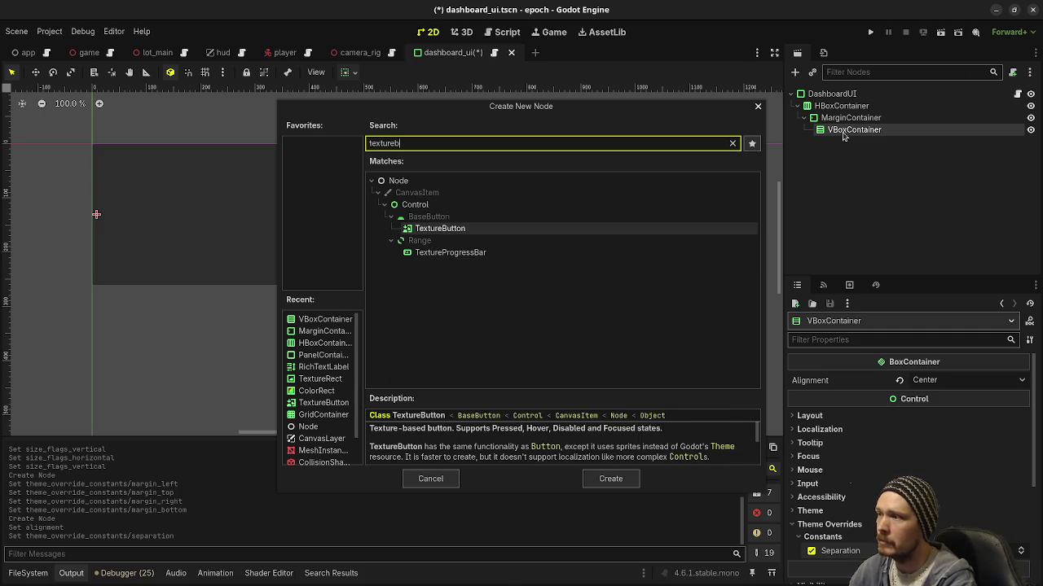
key(Return)
key(F2)
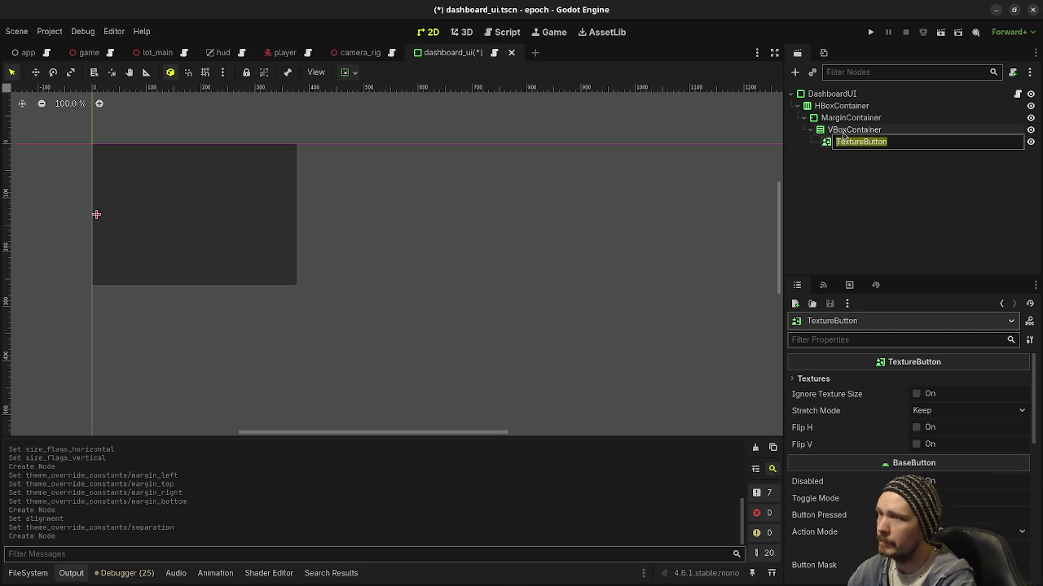
text(Backpack)
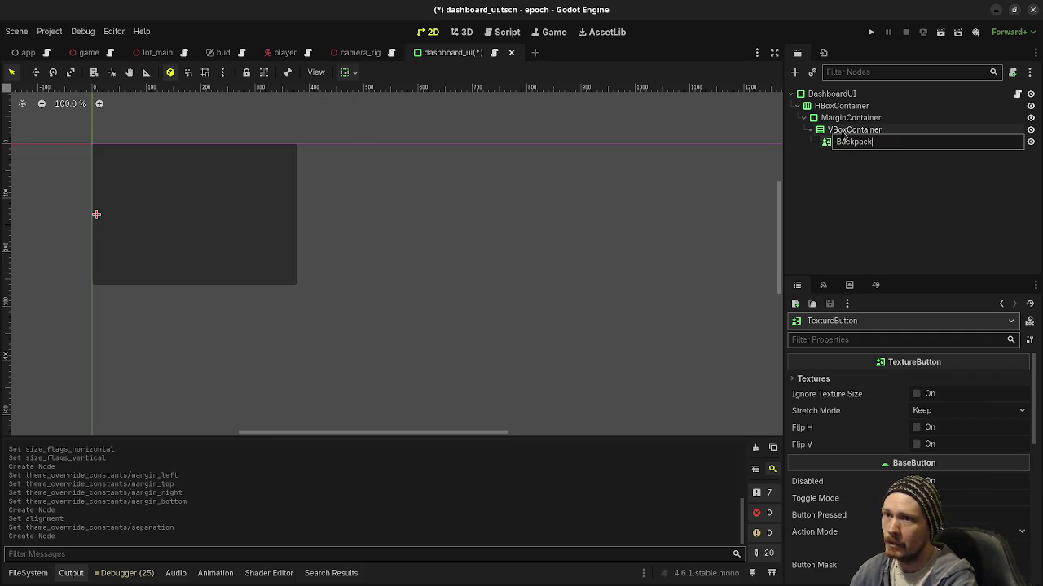
text(Icon)
key(BackSpace)
key(BackSpace)
key(BackSpace)
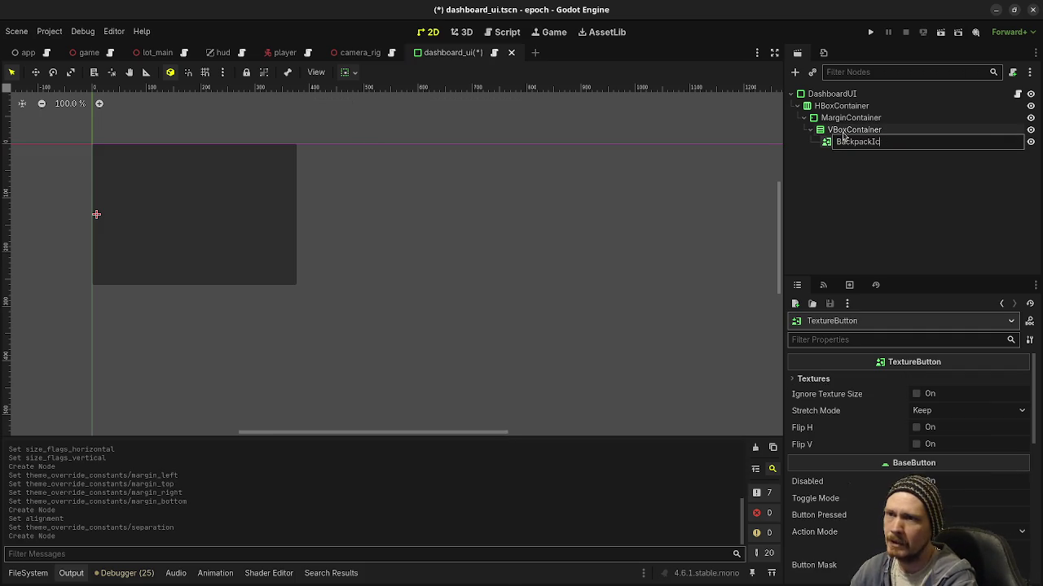
text(kButton)
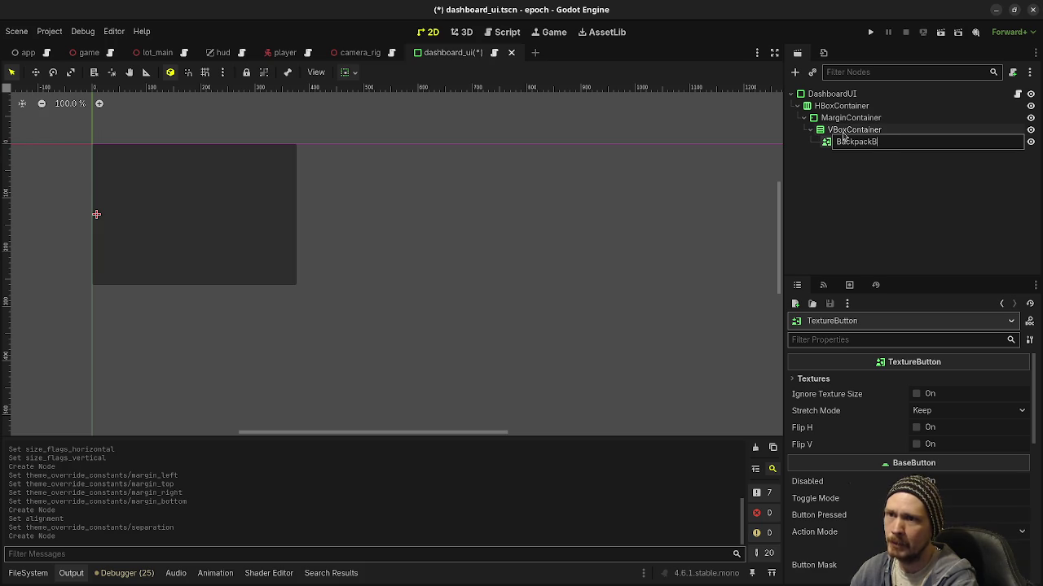
key(Return)
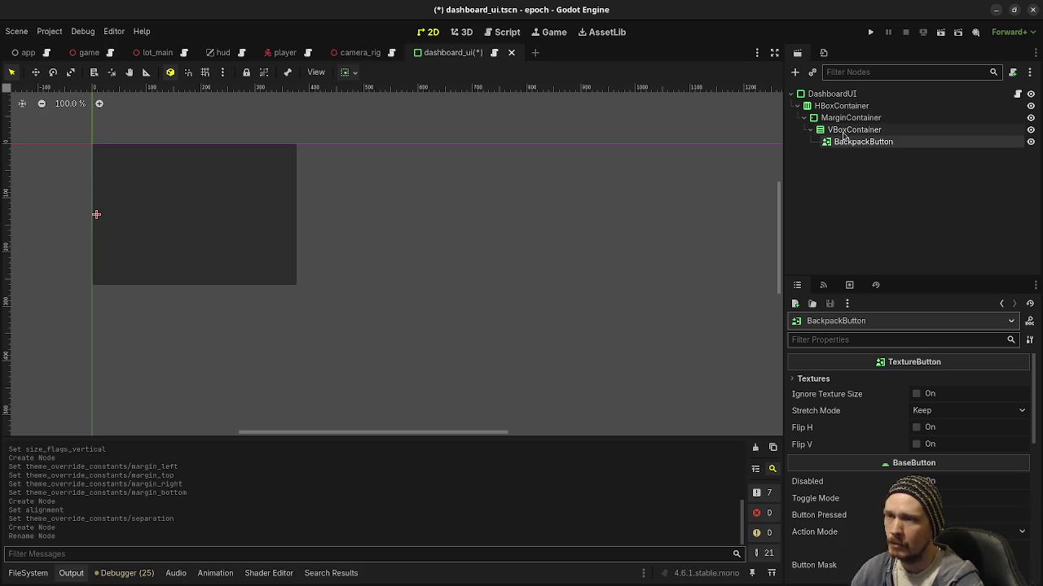
- Duplicate BackpackButton three times, rename the first copy EquipmentButton, and delete BackpackButton4
key(ctrl+d)
key(ctrl+d)
key(ctrl+d)
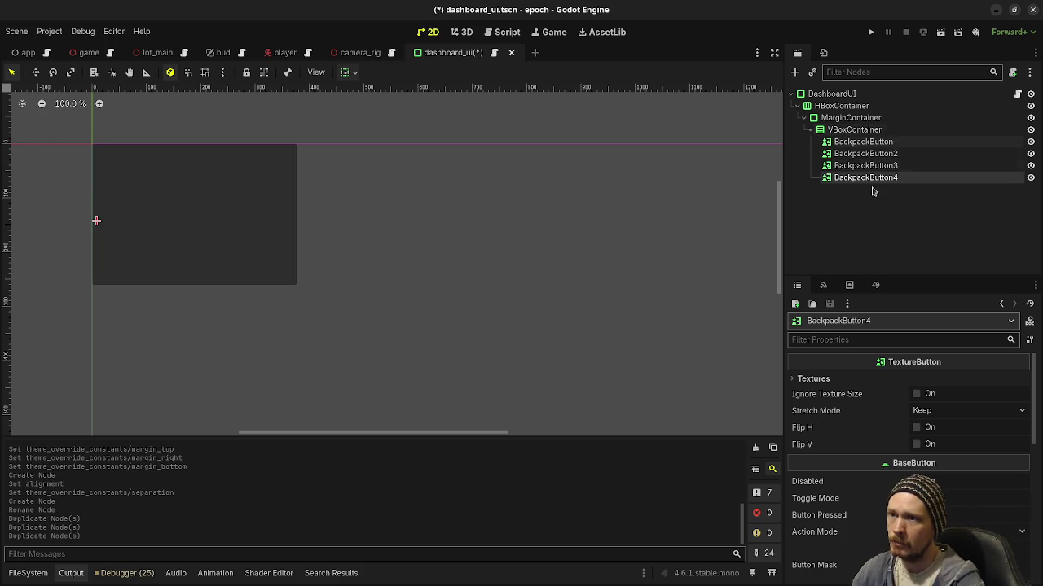
double_click(842, 154)
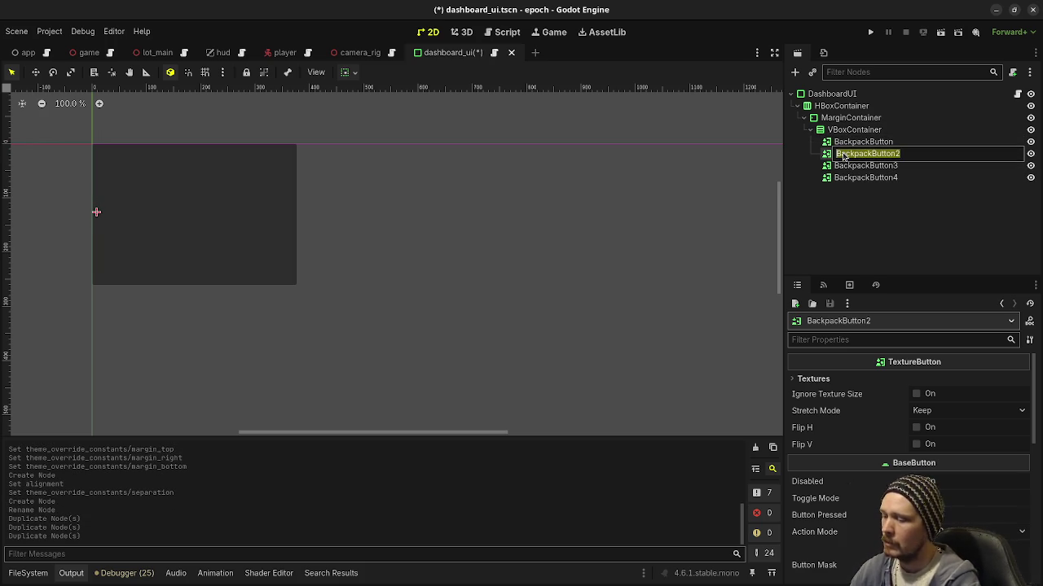
text(Eq)
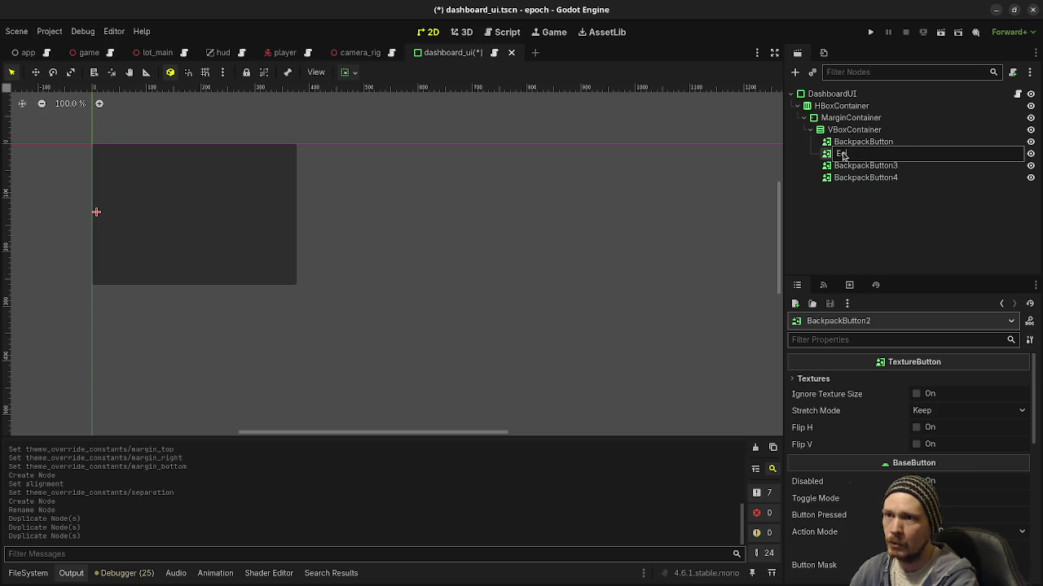
text(uipmentButton)
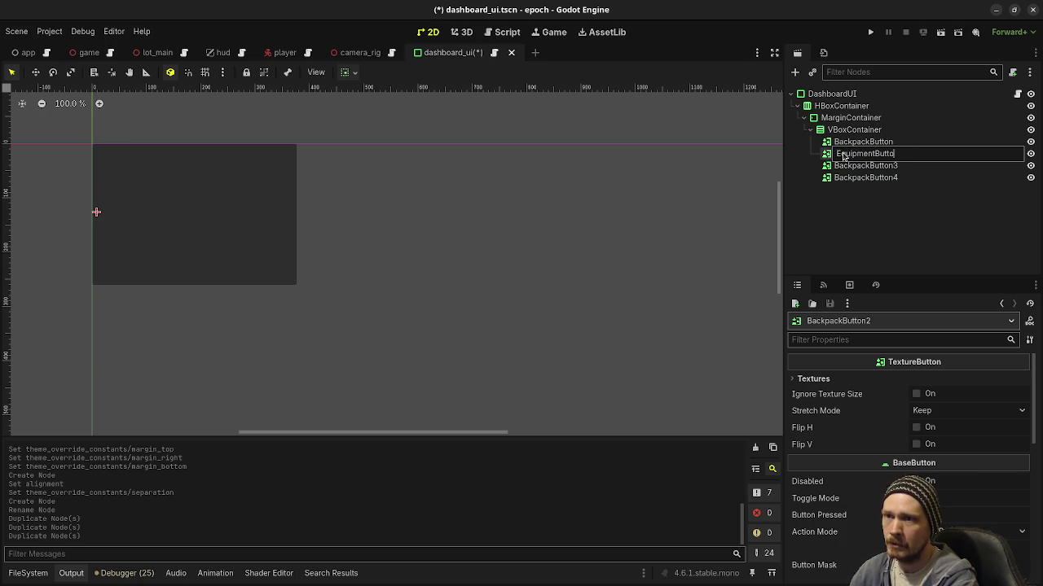
double_click(856, 167)
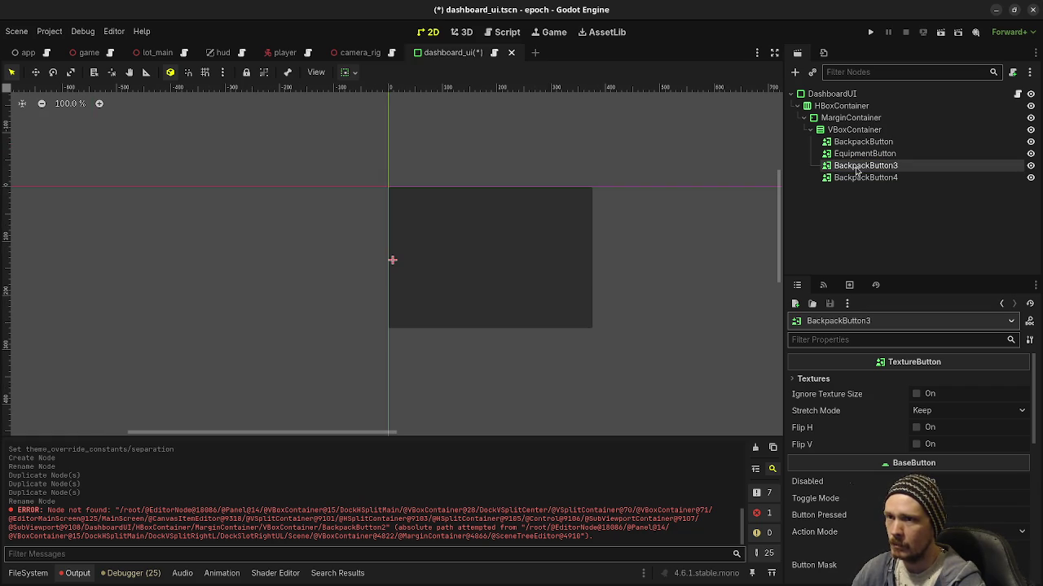
click(857, 179)
right_click(857, 179)
click(863, 454)
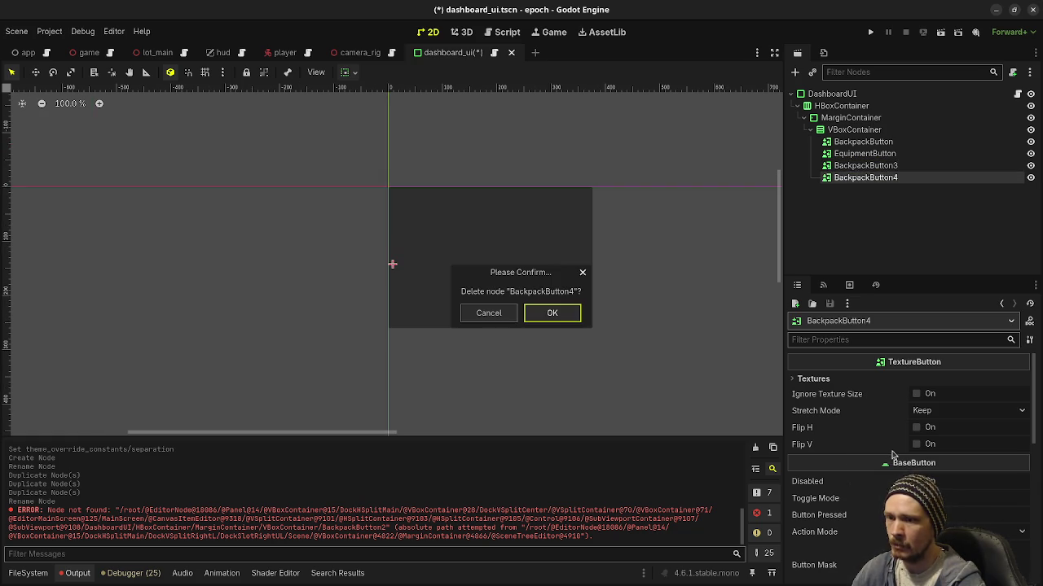
click(567, 312)
- Rename BackpackButton3 to OptionsButton and save the dashboard_ui scene
click(860, 168)
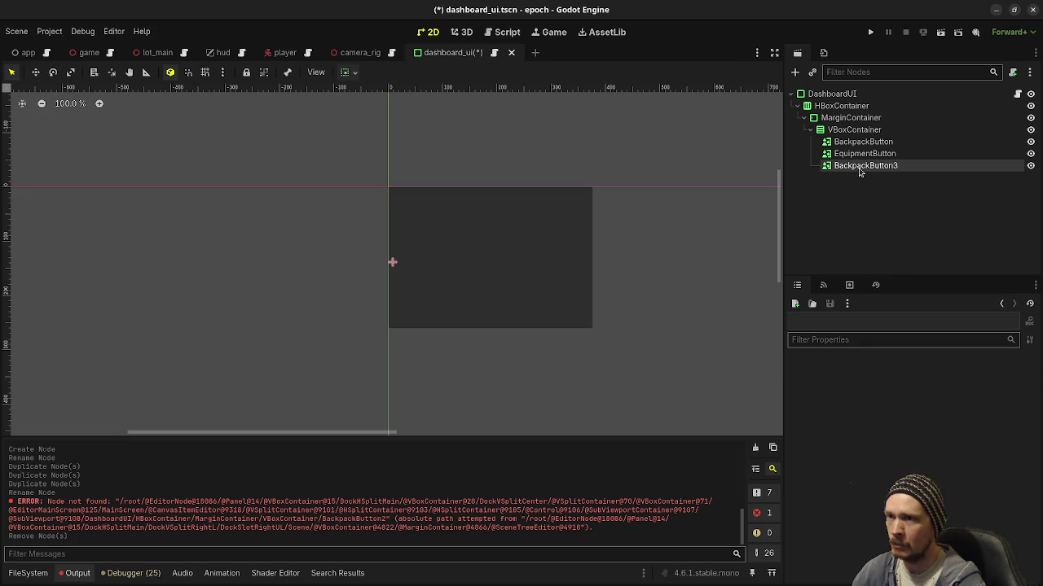
click(860, 169)
text(Optio)
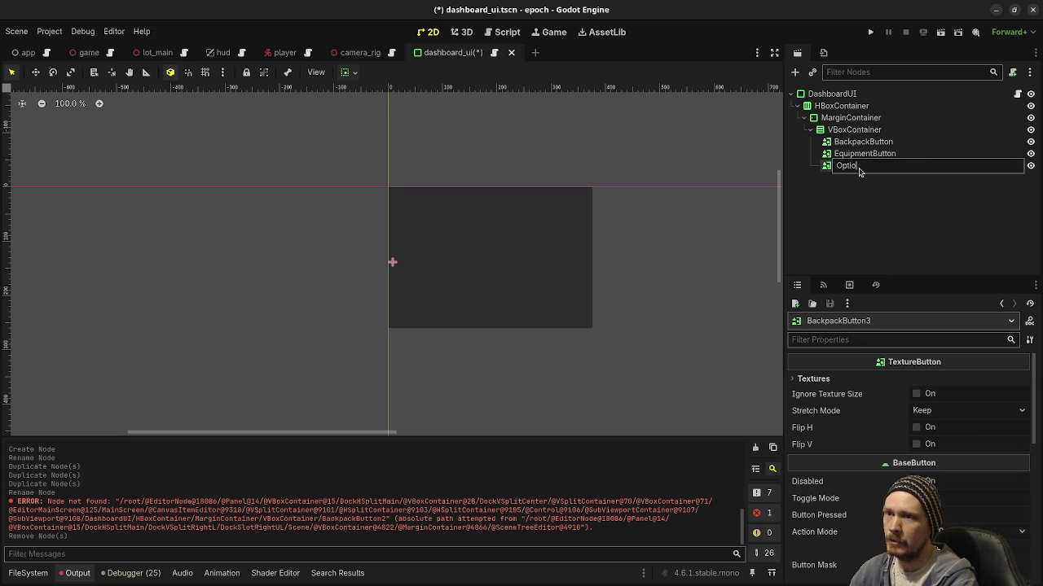
text(nsButton)
key(Return)
key(ctrl+s)
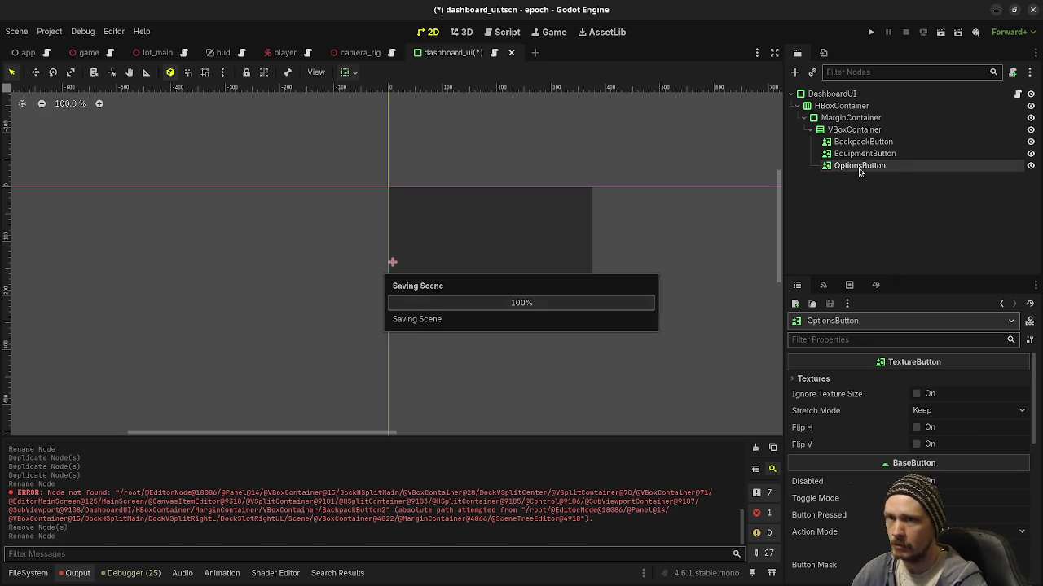
click(861, 141)
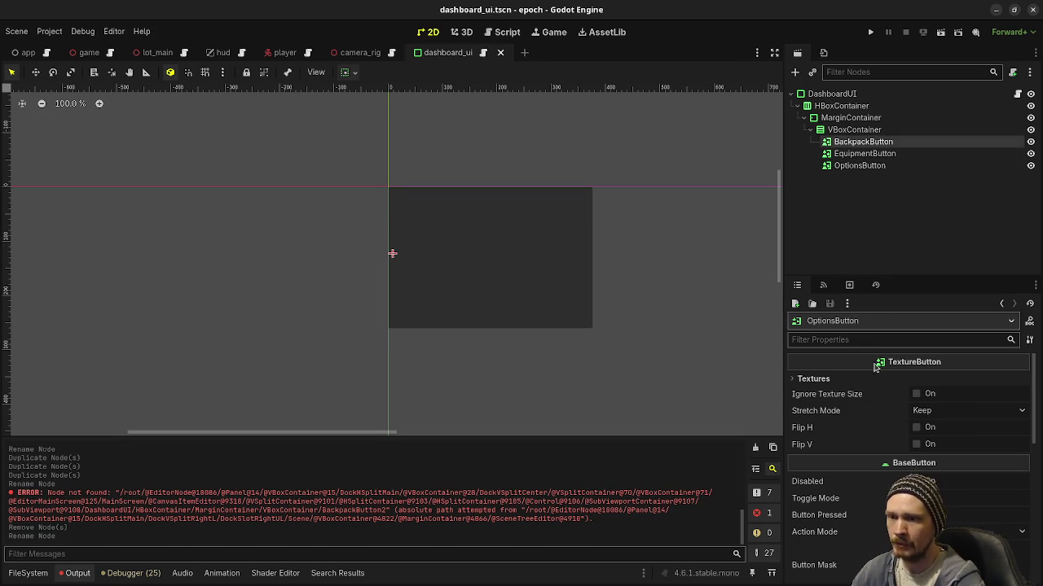
- Set BackpackButton's stretch mode to Scale
click(924, 412)
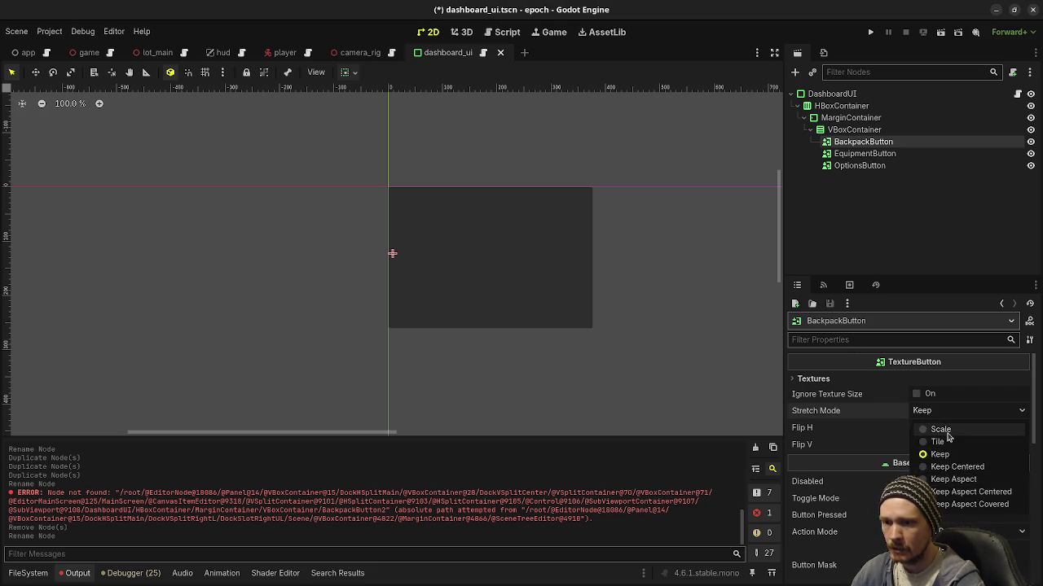
click(943, 430)
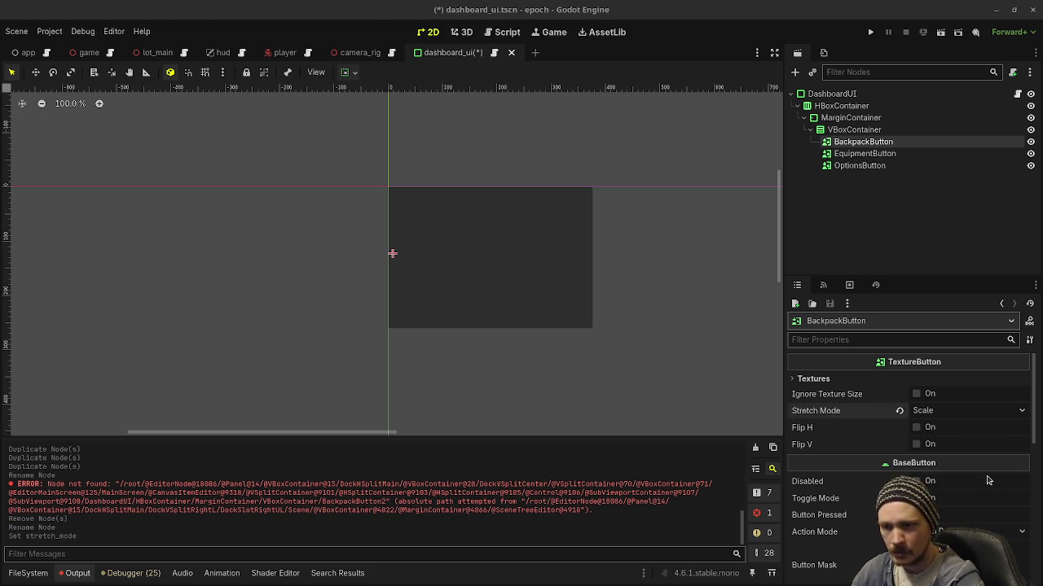
scroll(884, 481, down, 3)
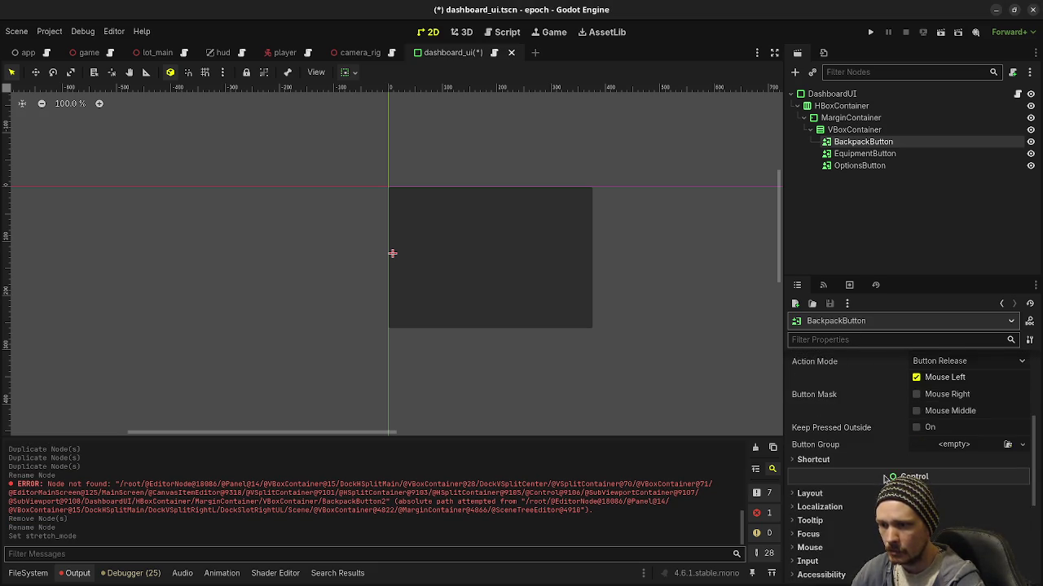
scroll(883, 480, up, 3)
- Assign bag_icon.png from the textures folder as BackpackButton's Normal texture
click(813, 378)
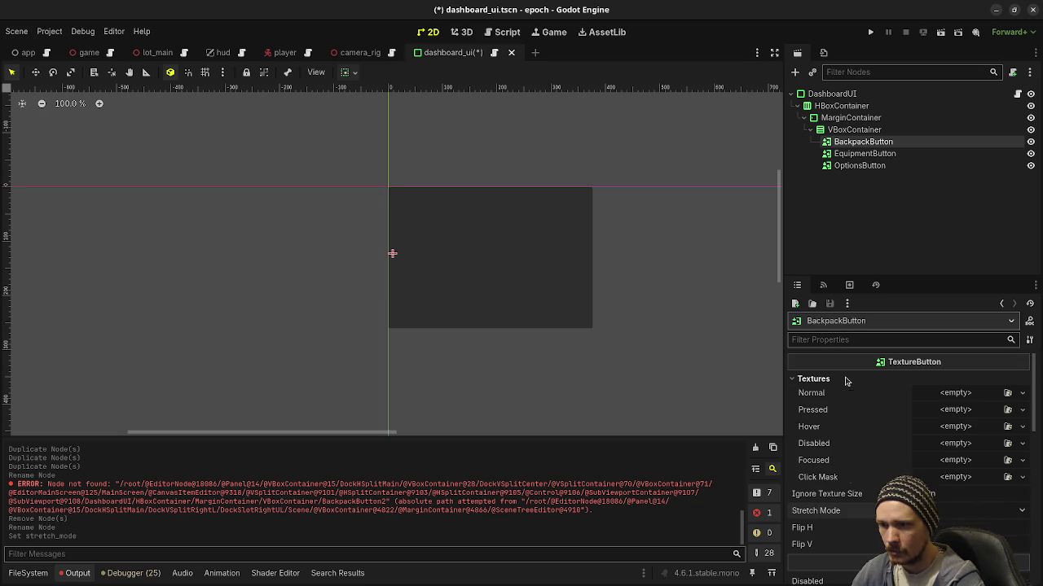
click(967, 394)
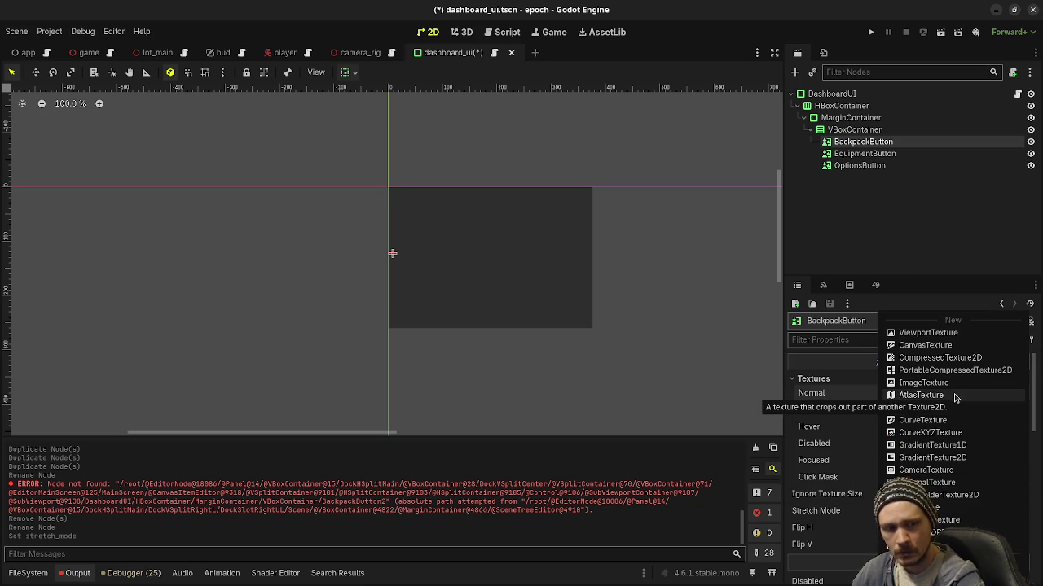
click(419, 482)
click(27, 573)
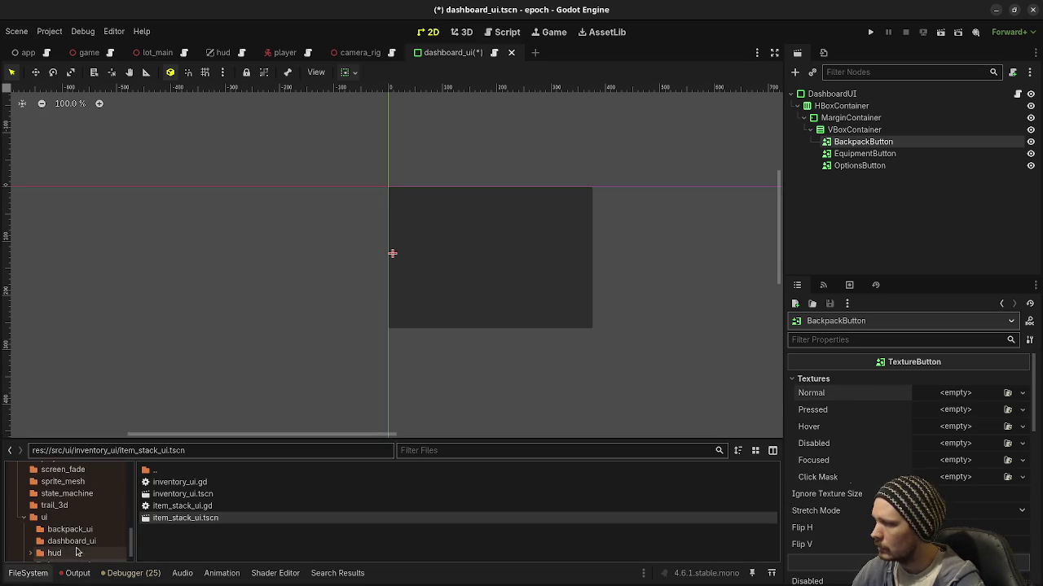
scroll(73, 522, up, 8)
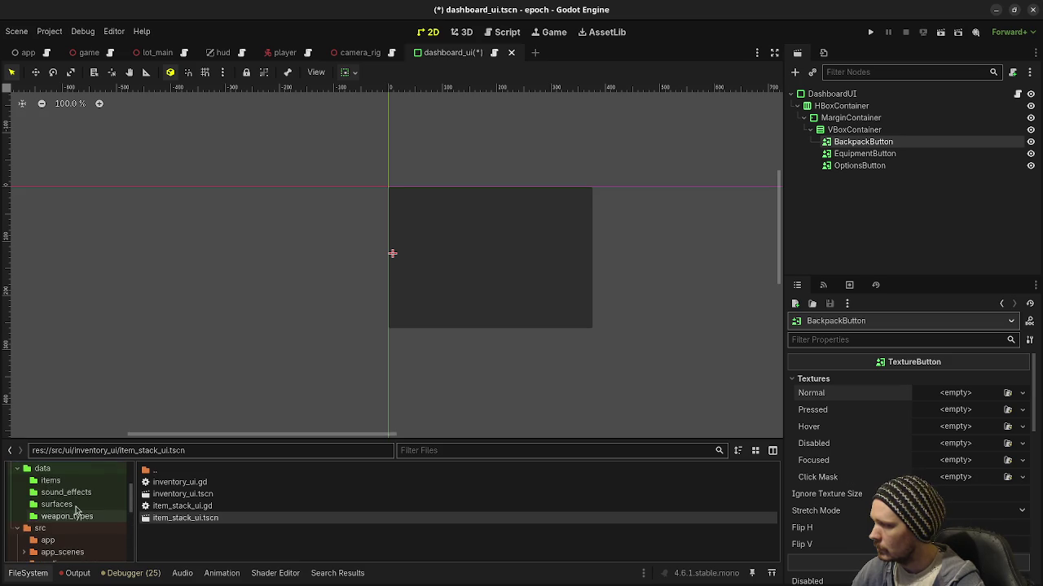
scroll(73, 509, up, 3)
click(53, 481)
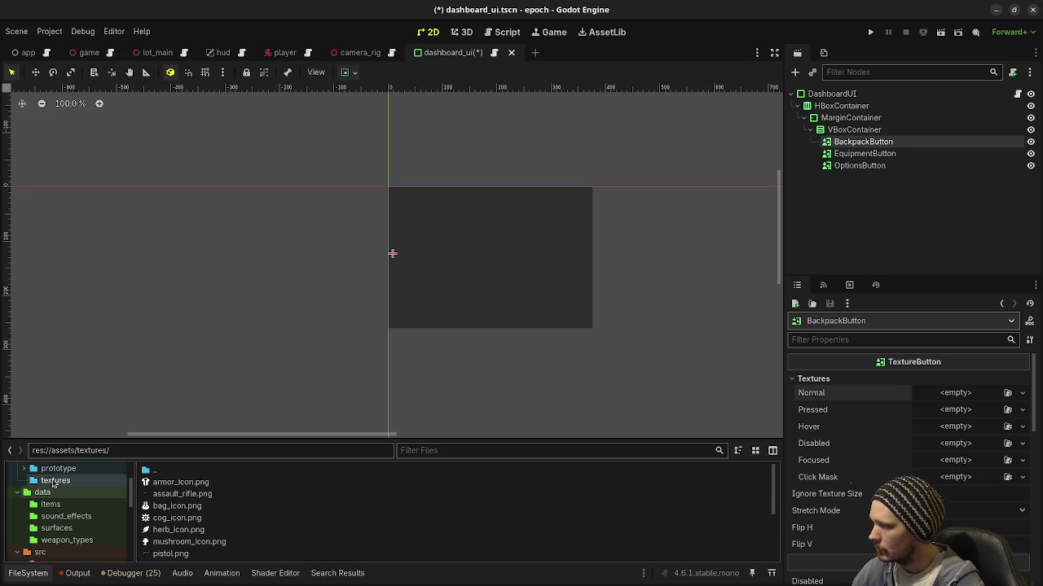
drag(167, 506, 961, 393)
scroll(896, 456, down, 5)
- Give BackpackButton a 50 px custom minimum width and Nearest texture filtering
click(833, 506)
text(50)
key(Tab)
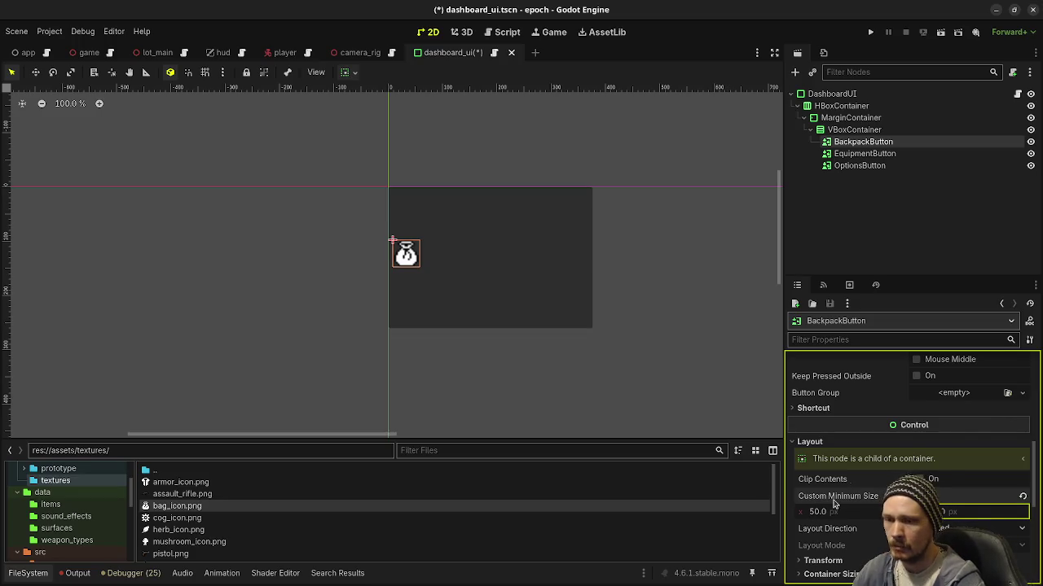
scroll(873, 490, down, 4)
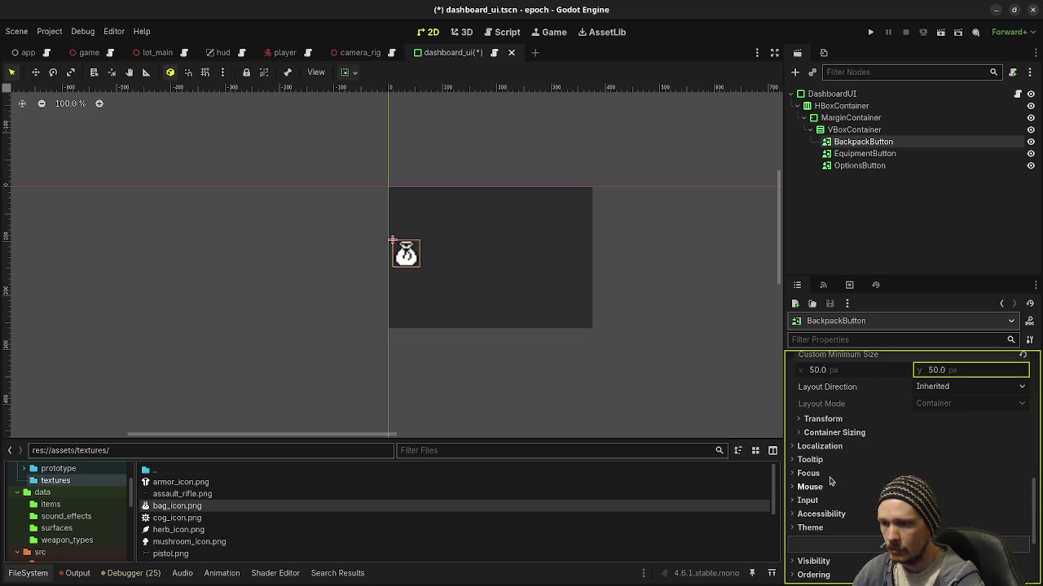
scroll(827, 501, down, 2)
scroll(818, 530, down, 1)
click(814, 502)
click(937, 516)
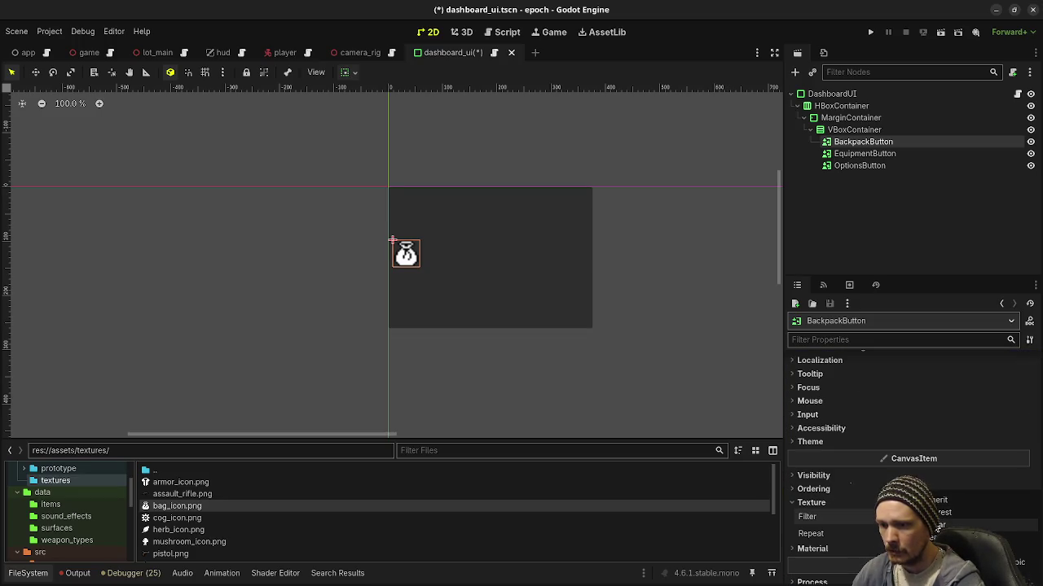
click(944, 513)
scroll(904, 488, up, 10)
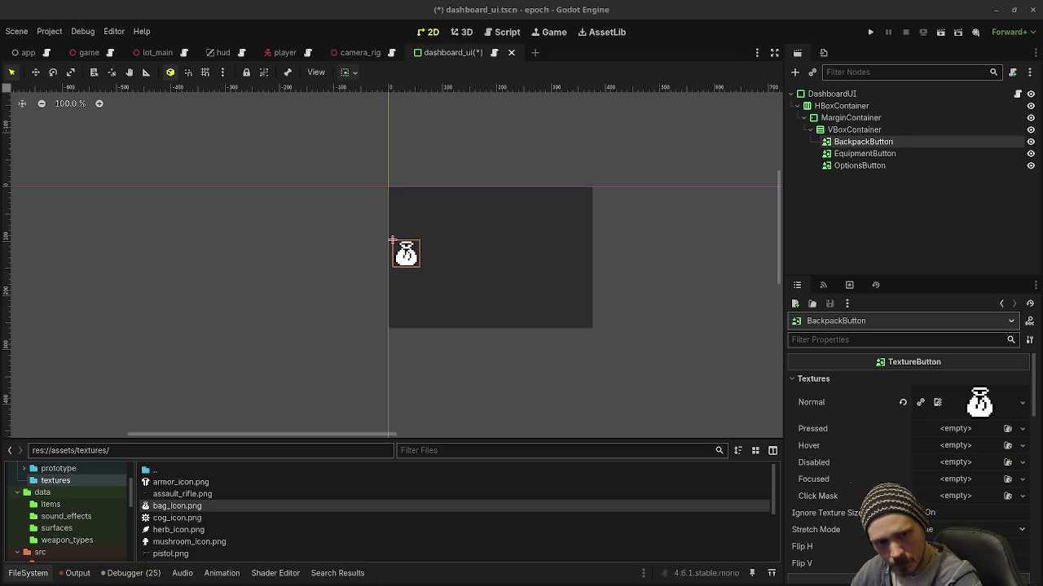
- Delete both EquipmentButton and OptionsButton from the scene
click(863, 153)
right_click(852, 161)
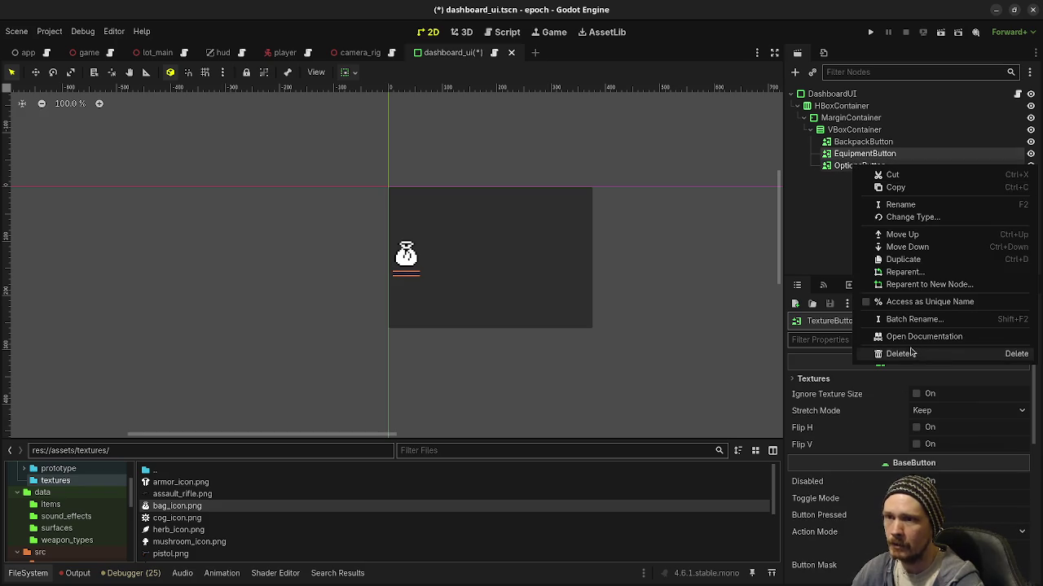
click(904, 354)
click(552, 316)
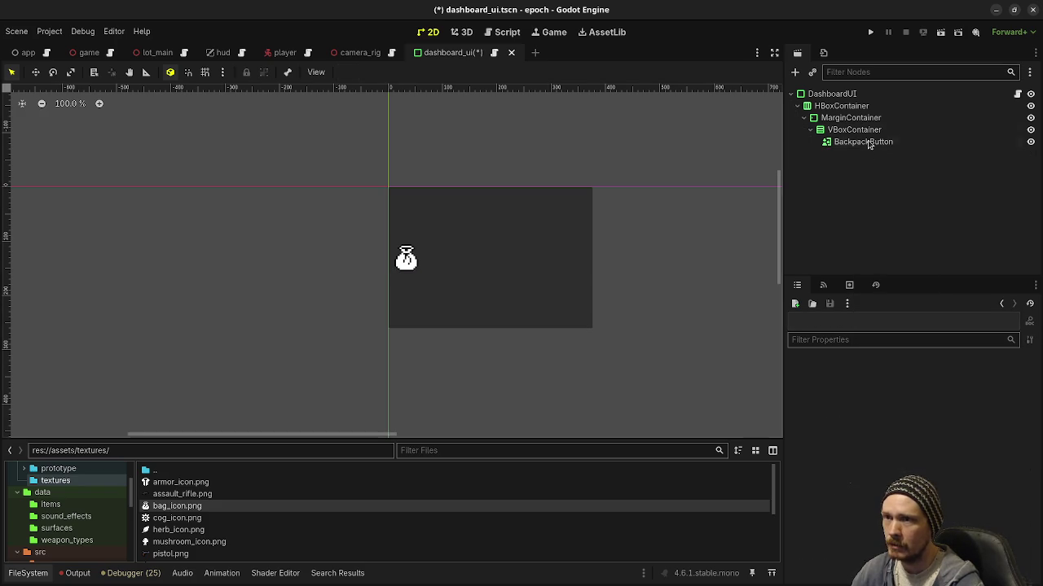
- Duplicate BackpackButton twice to create BackpackButton2 and BackpackButton3
click(863, 143)
key(ctrl+d)
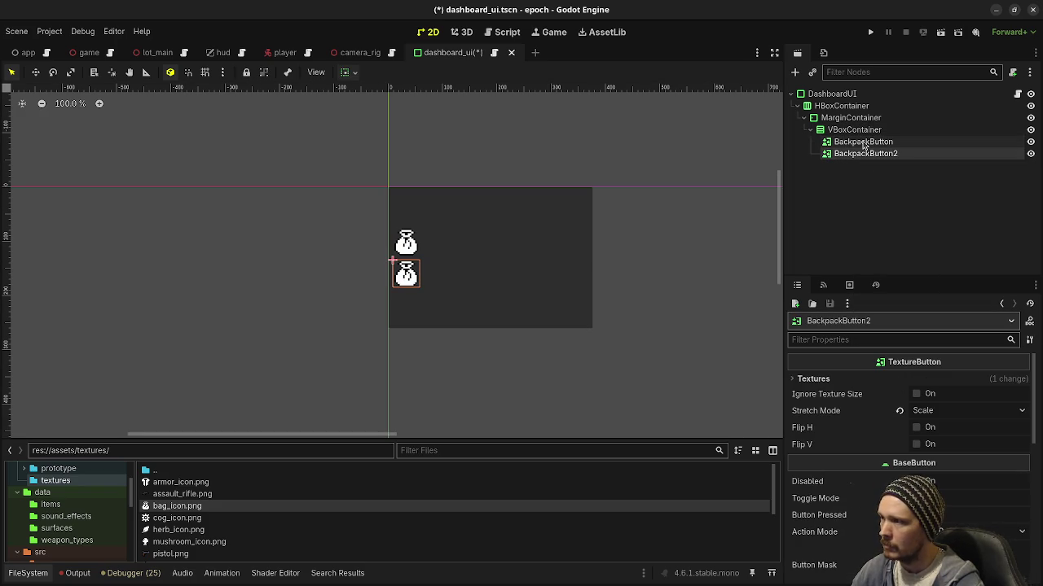
key(ctrl+d)
click(865, 154)
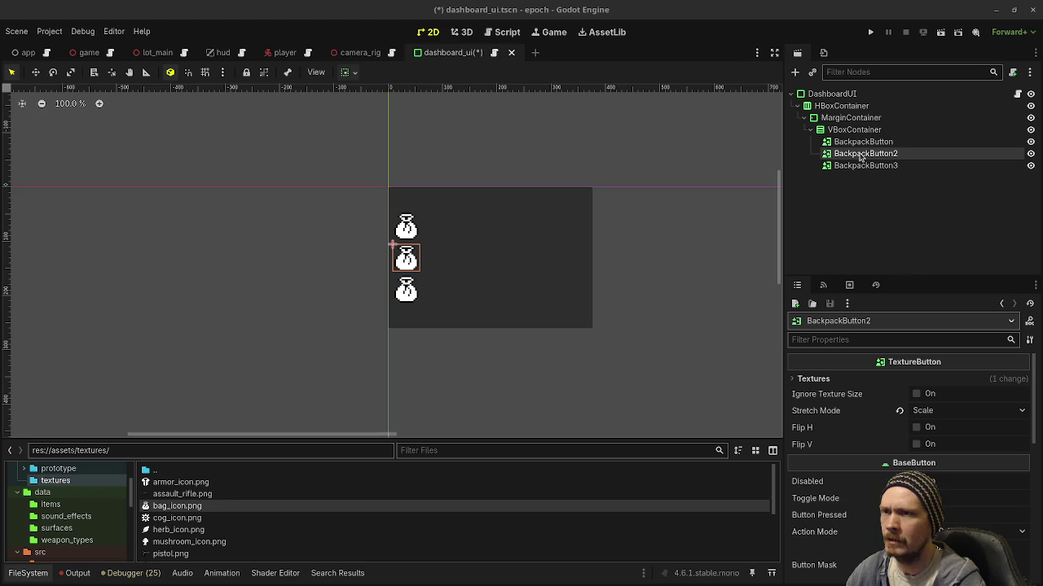
- Rename BackpackButton2 to EquipmentButton and BackpackButton3 to OptionsButton
double_click(863, 155)
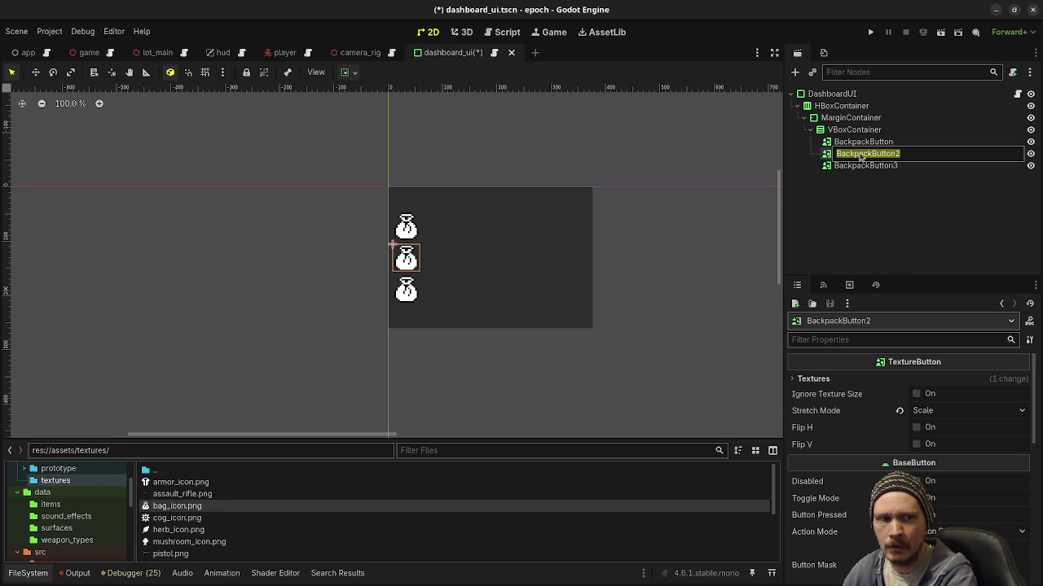
text(Equi)
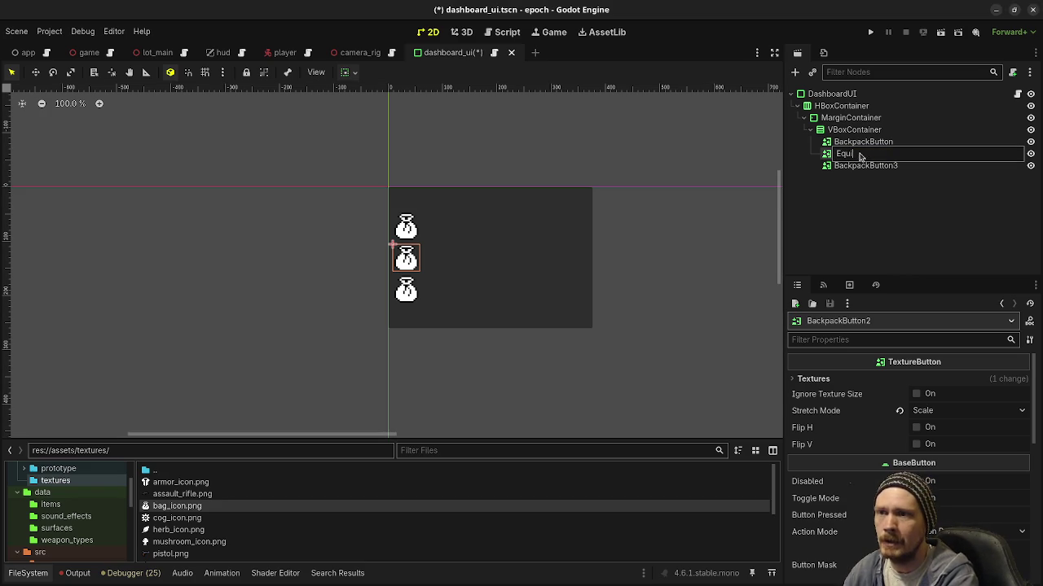
text(pmentButton)
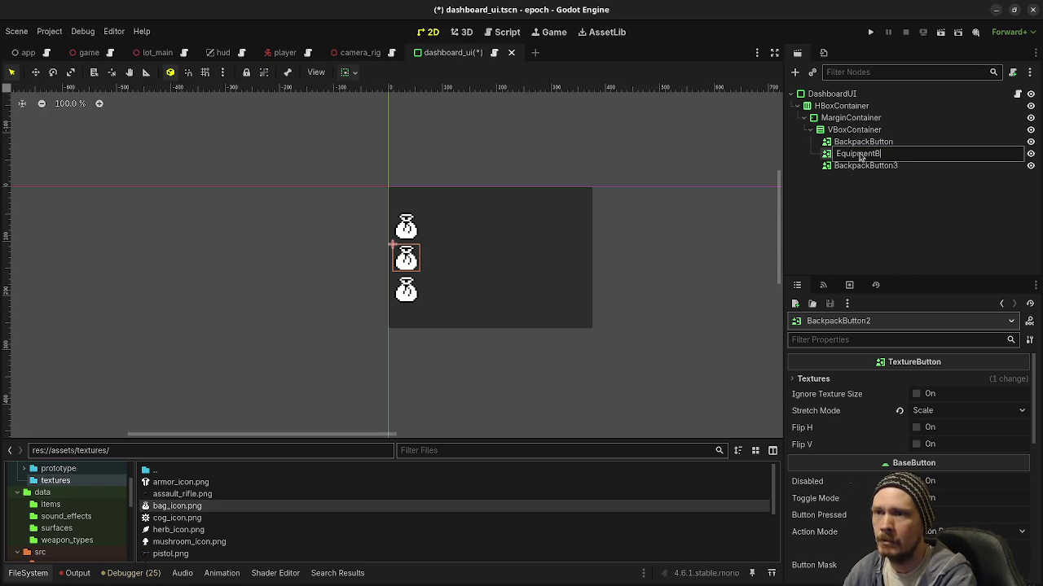
key(Return)
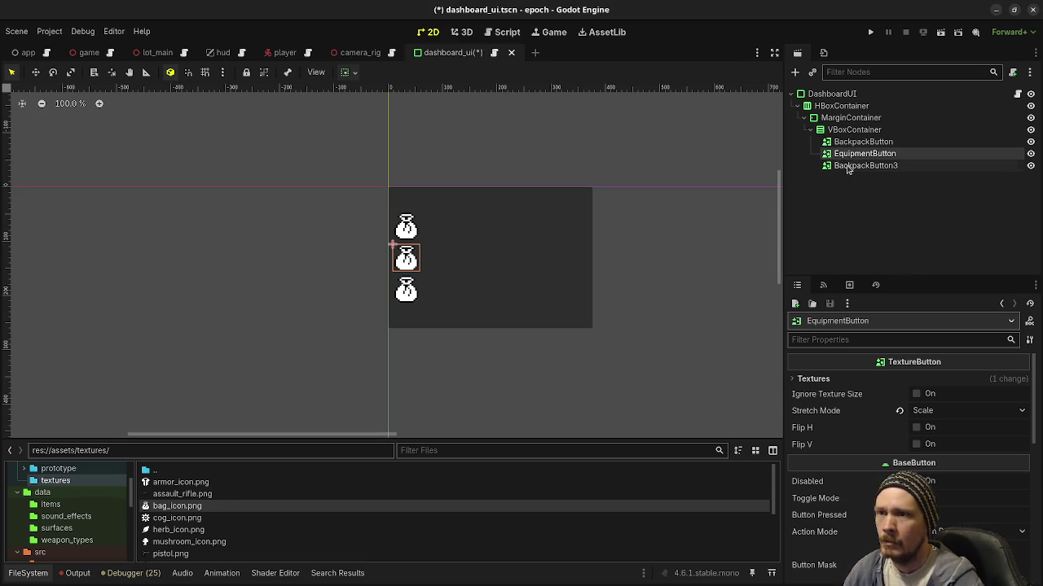
click(845, 166)
double_click(846, 166)
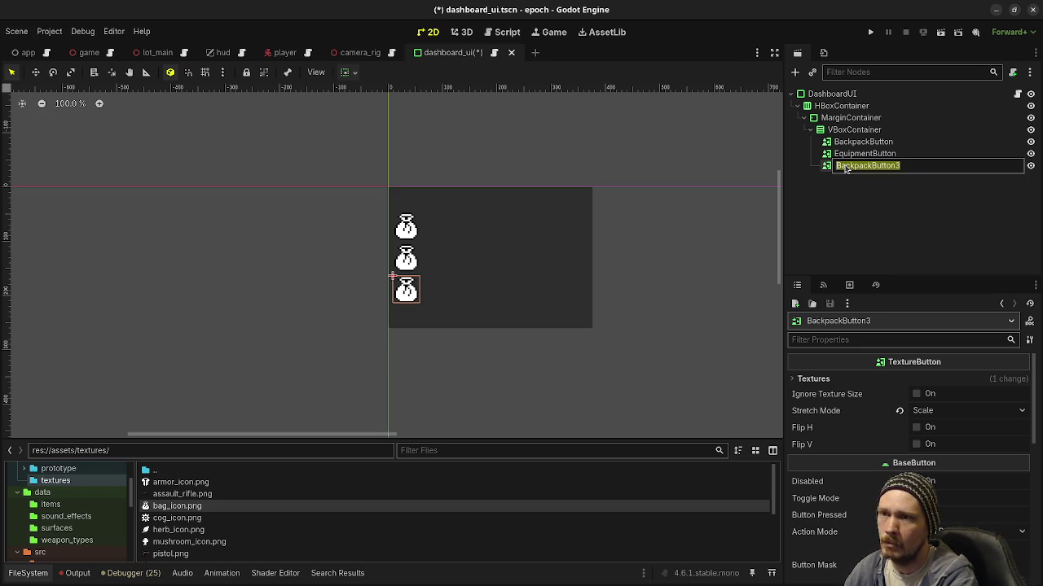
text(Option)
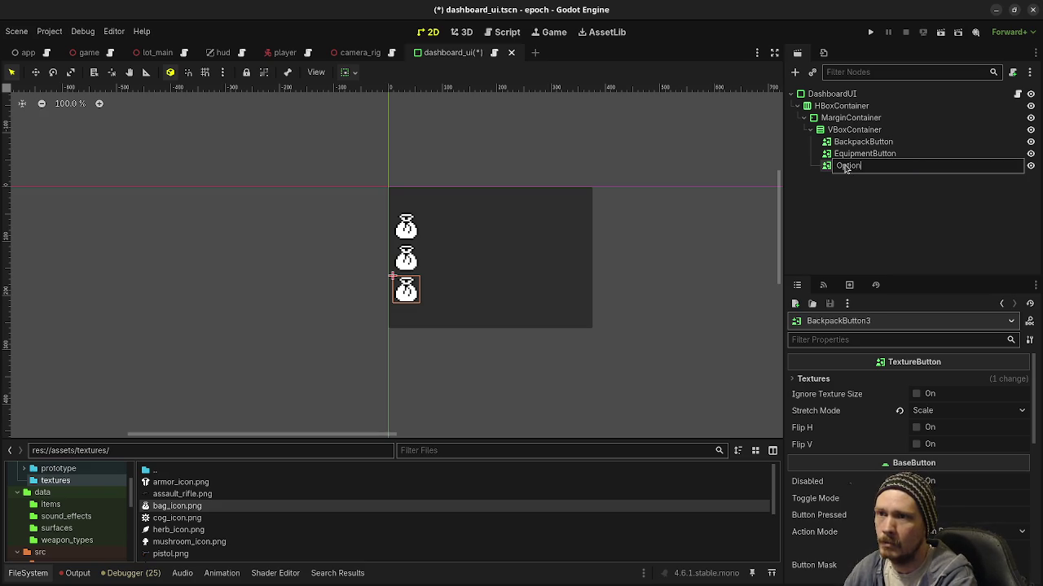
text(sButton)
key(Return)
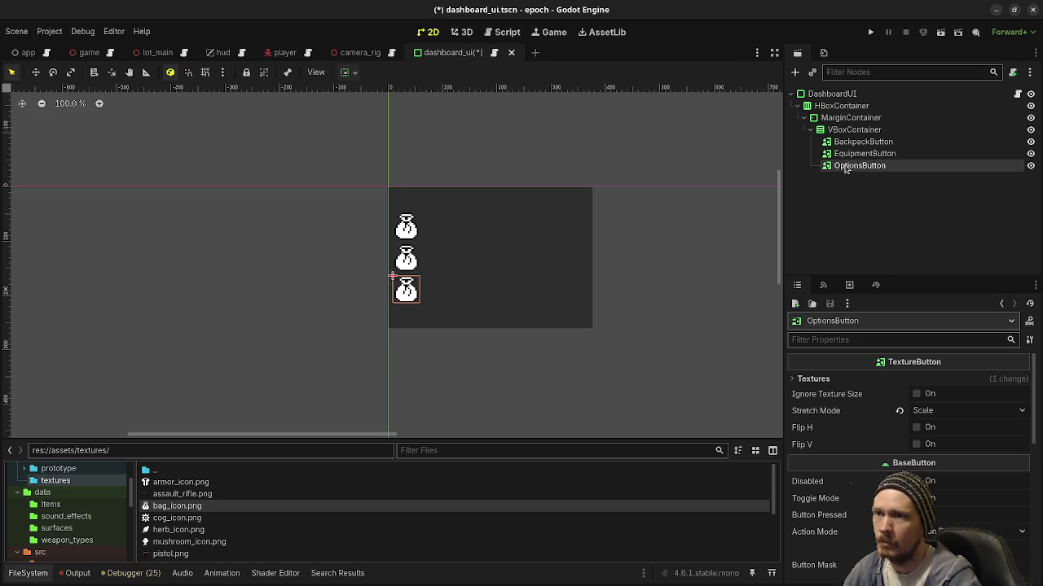
click(851, 154)
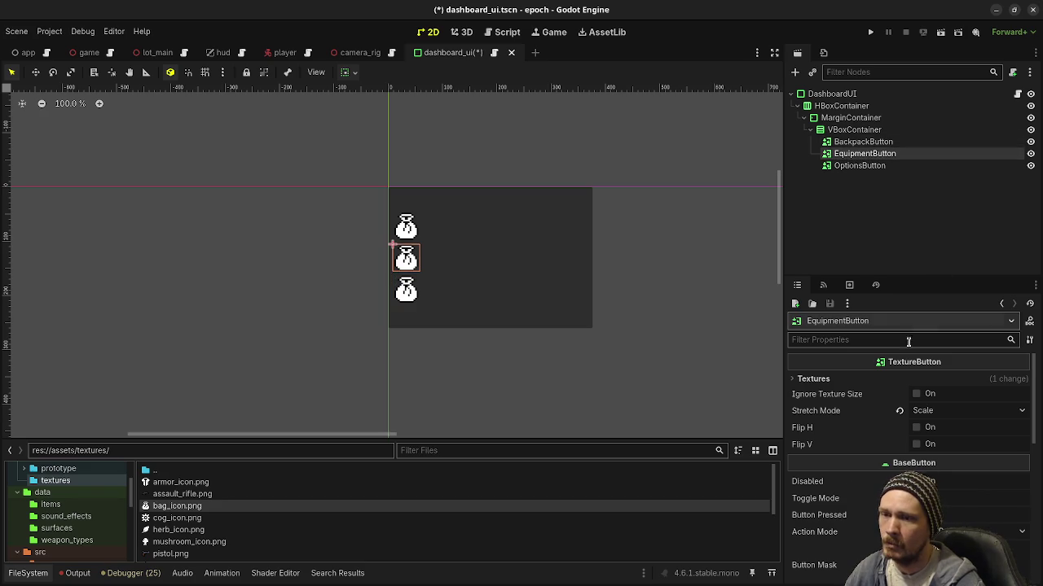
click(844, 383)
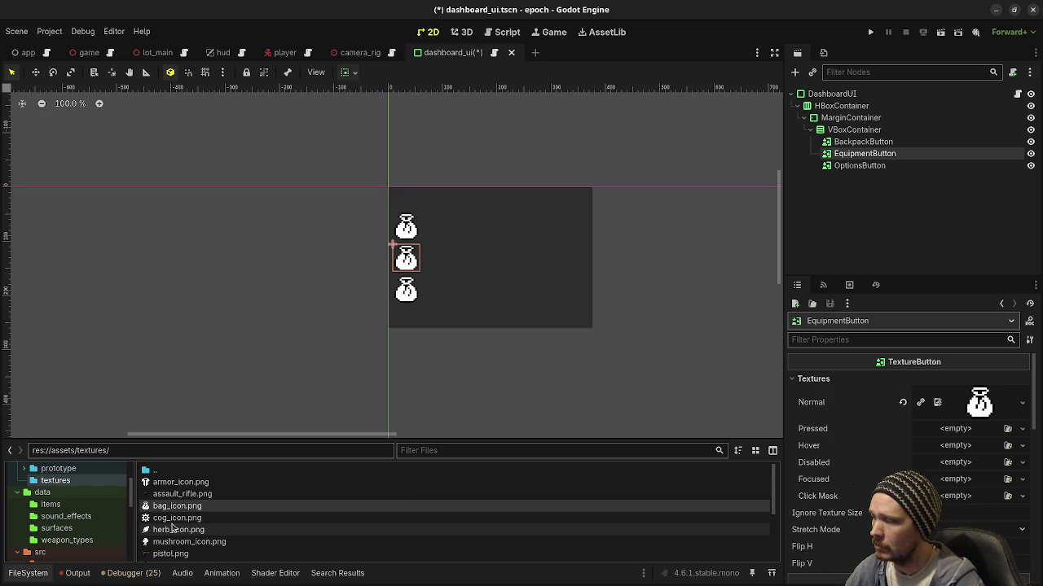
- Set armor_icon.png on EquipmentButton and cog_icon.png on OptionsButton as Normal textures, then save
mouse_move(171, 487)
mouse_down()
mouse_move(951, 430)
mouse_move(967, 409)
mouse_up()
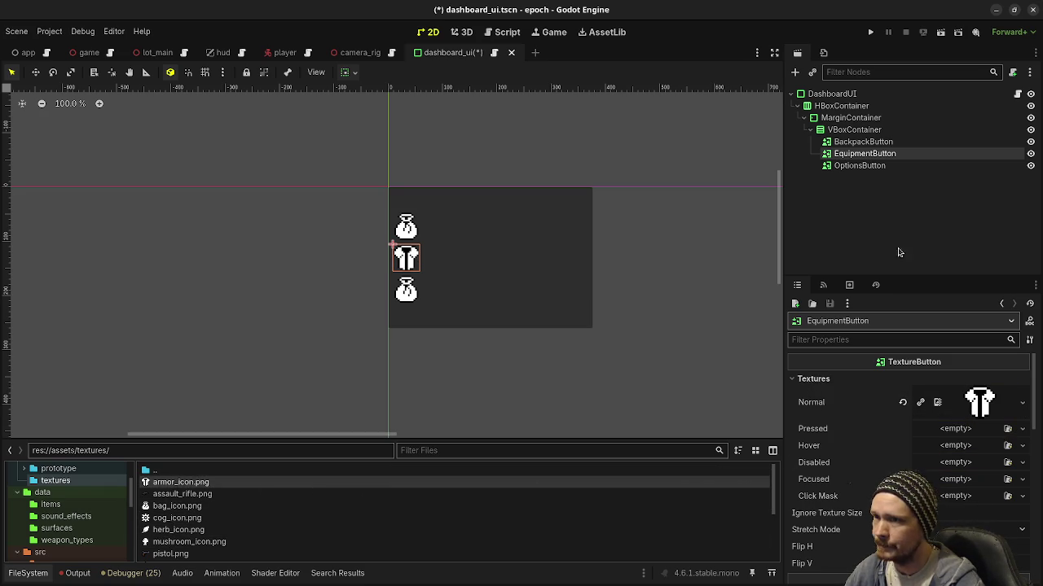
click(860, 166)
mouse_move(175, 518)
mouse_down()
mouse_move(965, 410)
mouse_move(906, 376)
mouse_move(972, 399)
mouse_up()
key(ctrl+s)
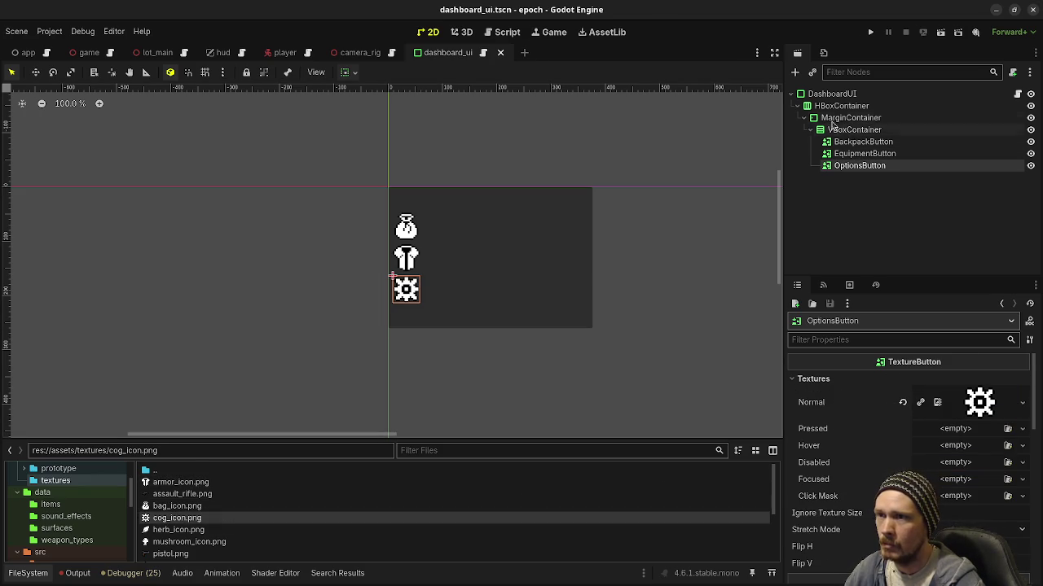
- Add a MarginContainer as a child of HBoxContainer
click(829, 110)
key(ctrl+a)
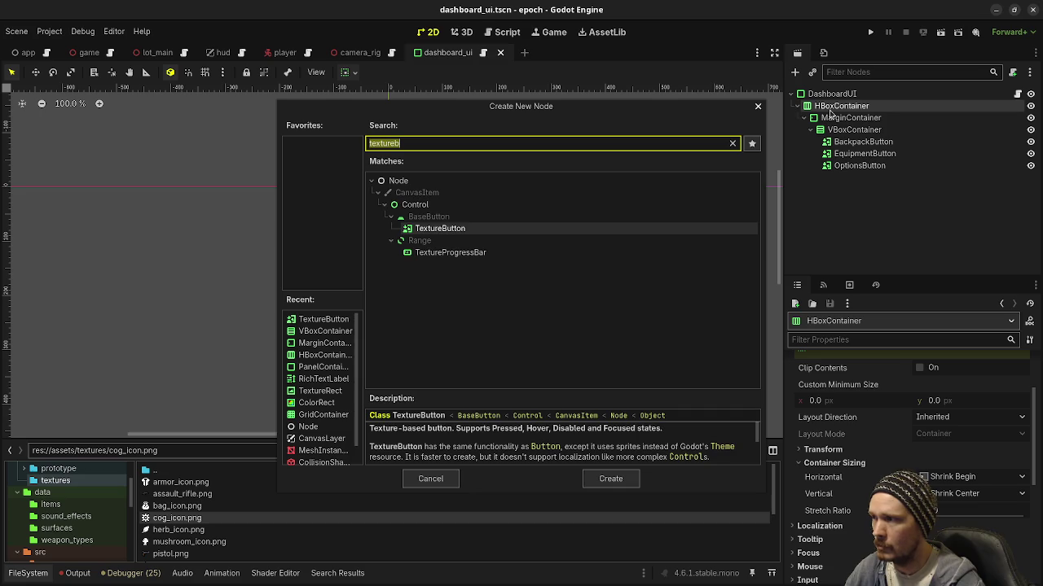
text(margin)
key(Return)
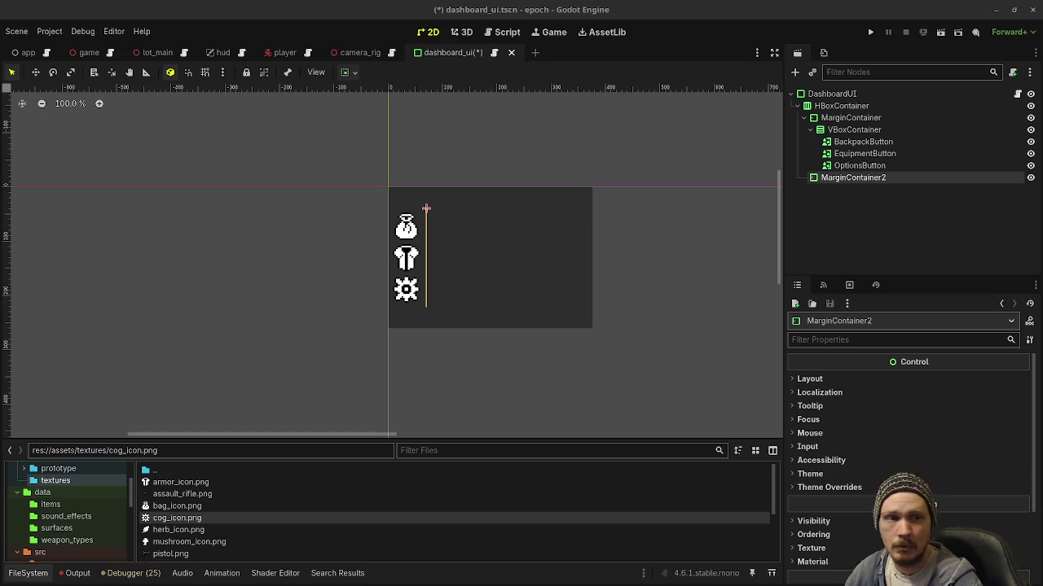
- Set MarginContainer2's top, right and bottom margin constants to 8, then bring up the Files windows
double_click(835, 184)
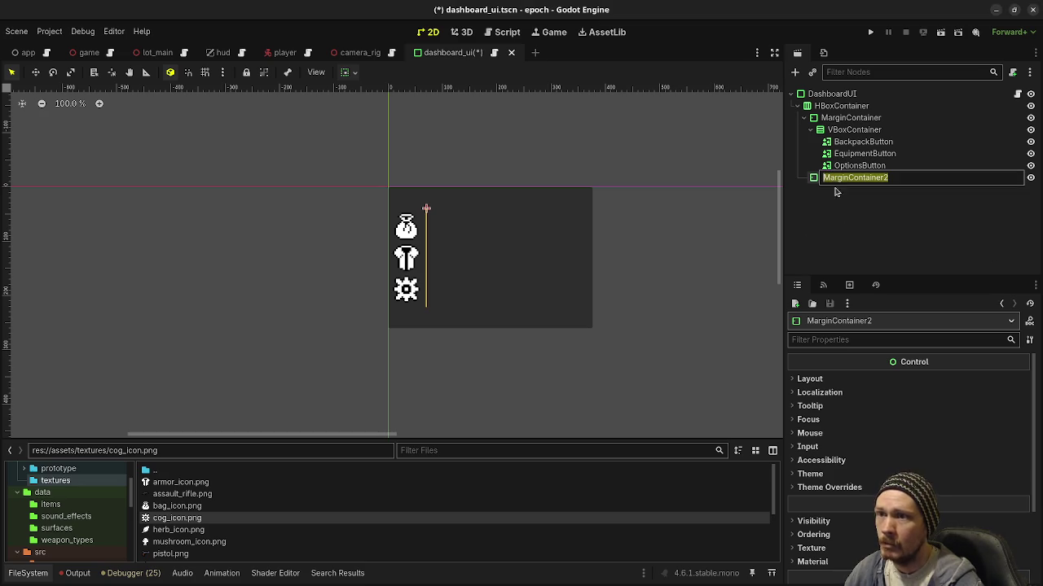
click(828, 487)
click(843, 499)
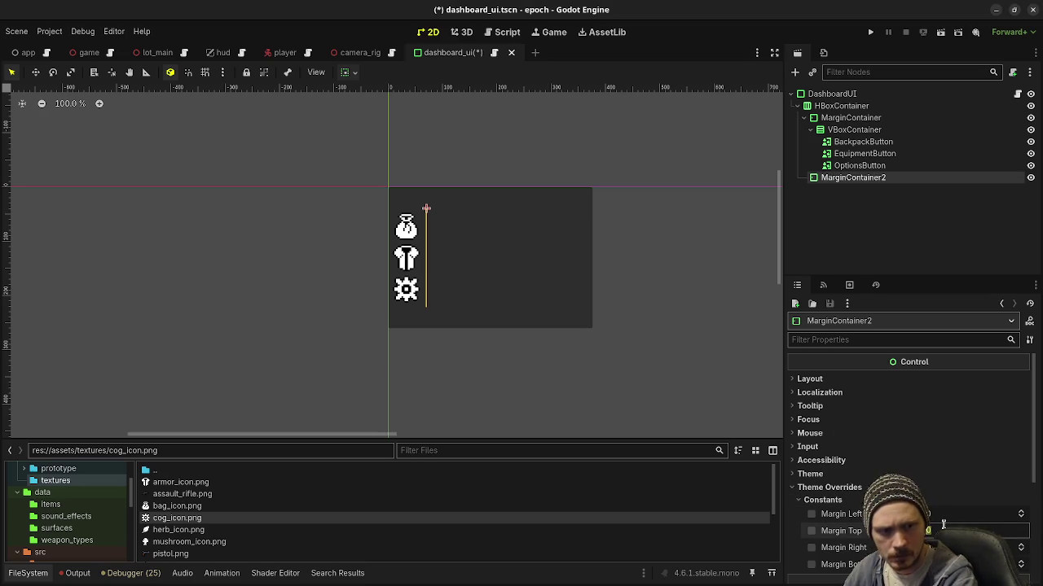
scroll(943, 525, down, 4)
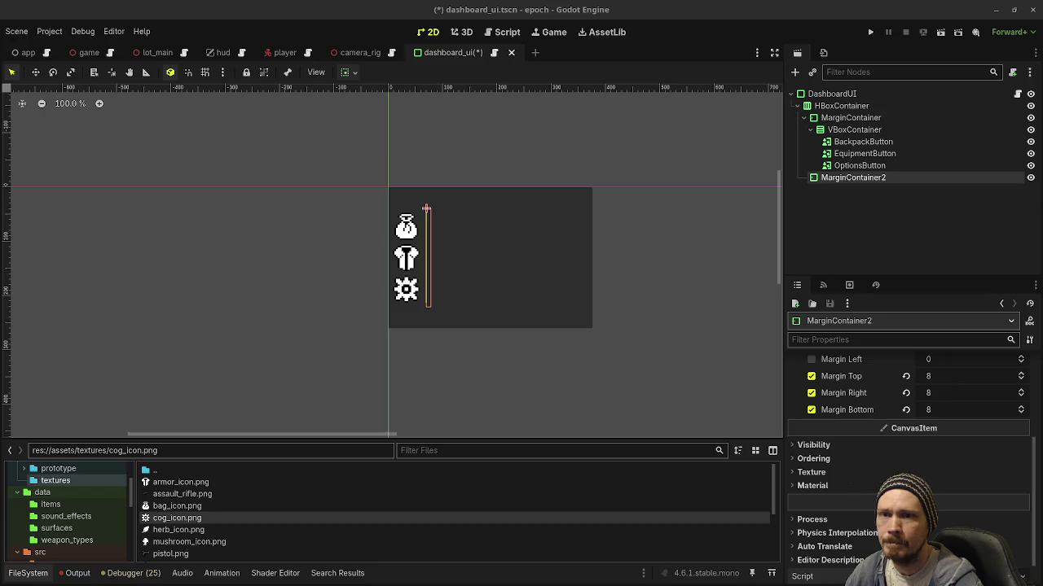
key(alt+Tab)
key(super)
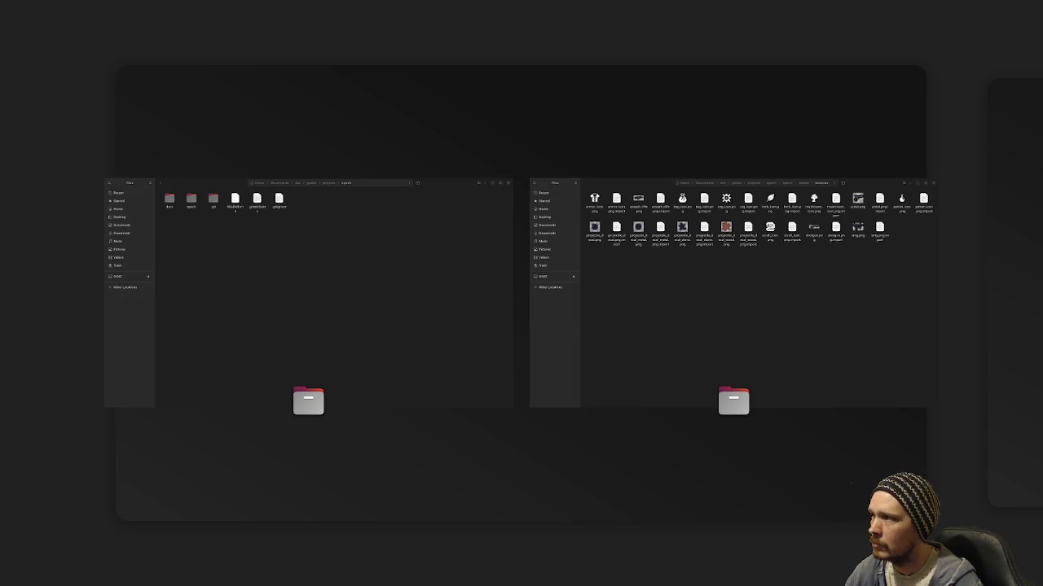
- Close the textures folder window in Files and show the remaining open windows
click(675, 309)
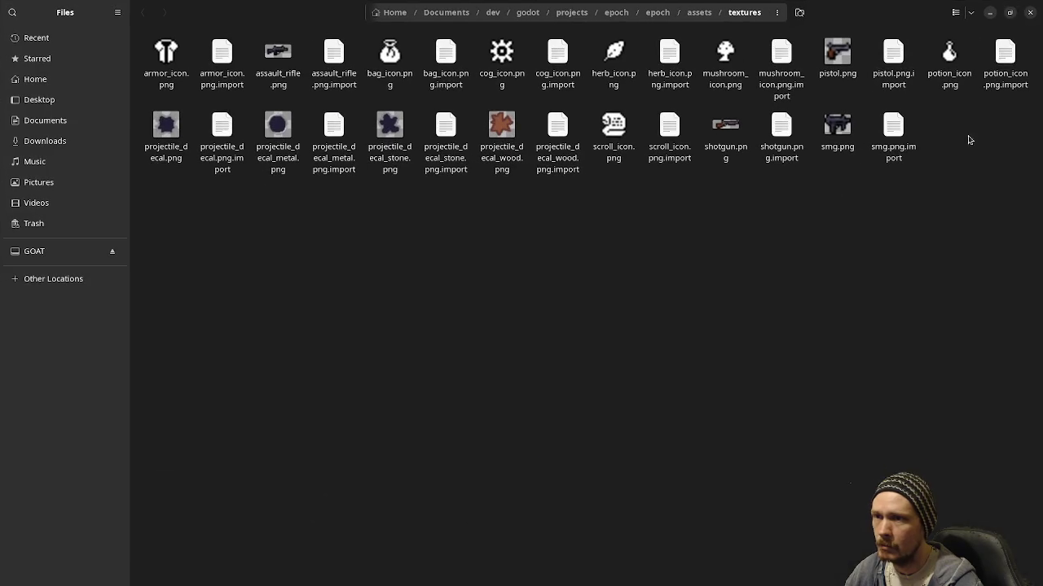
click(1029, 12)
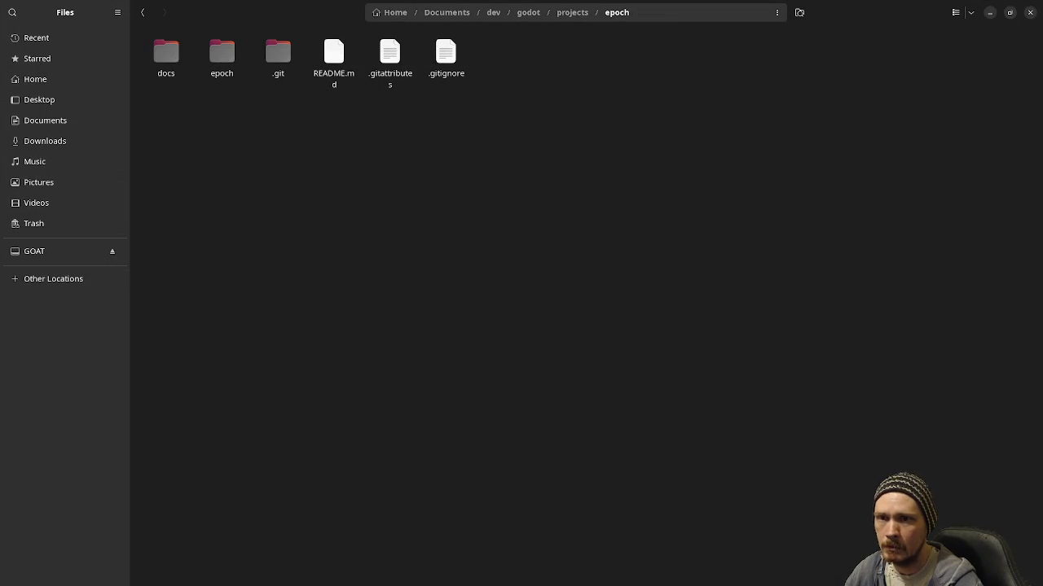
key(super)
key(super)
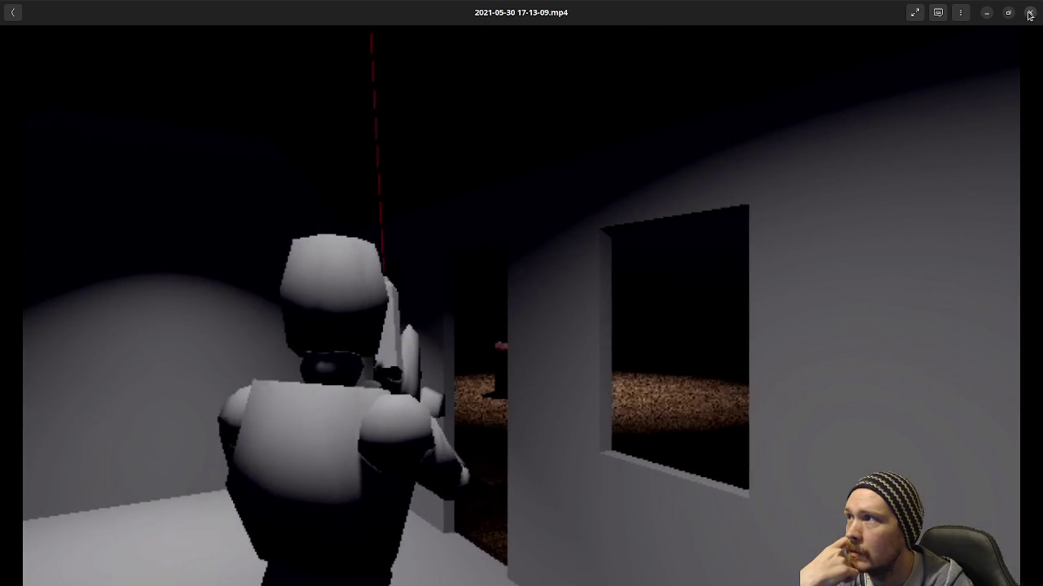
click(1029, 13)
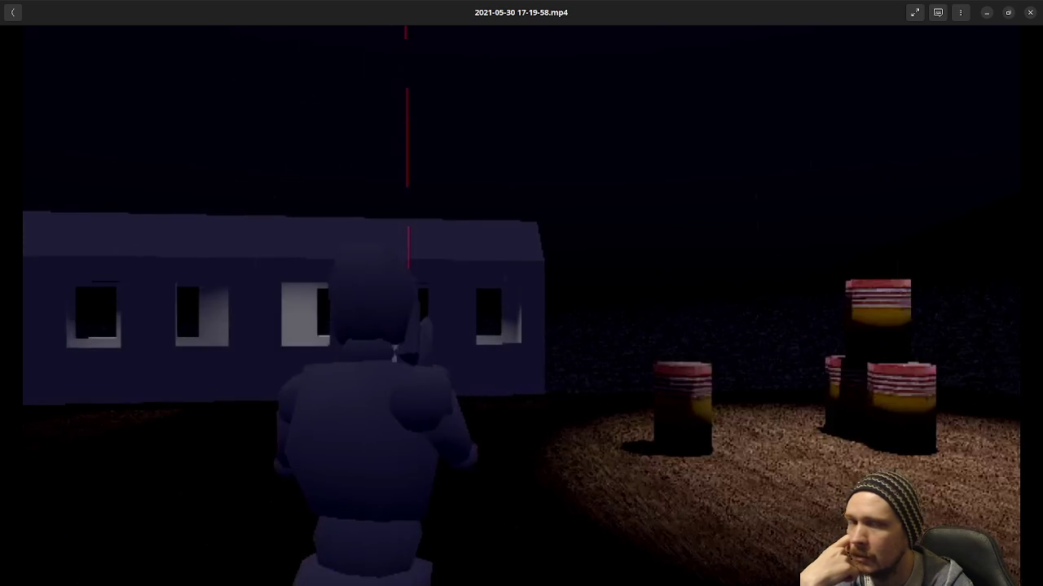
mouse_move(431, 360)
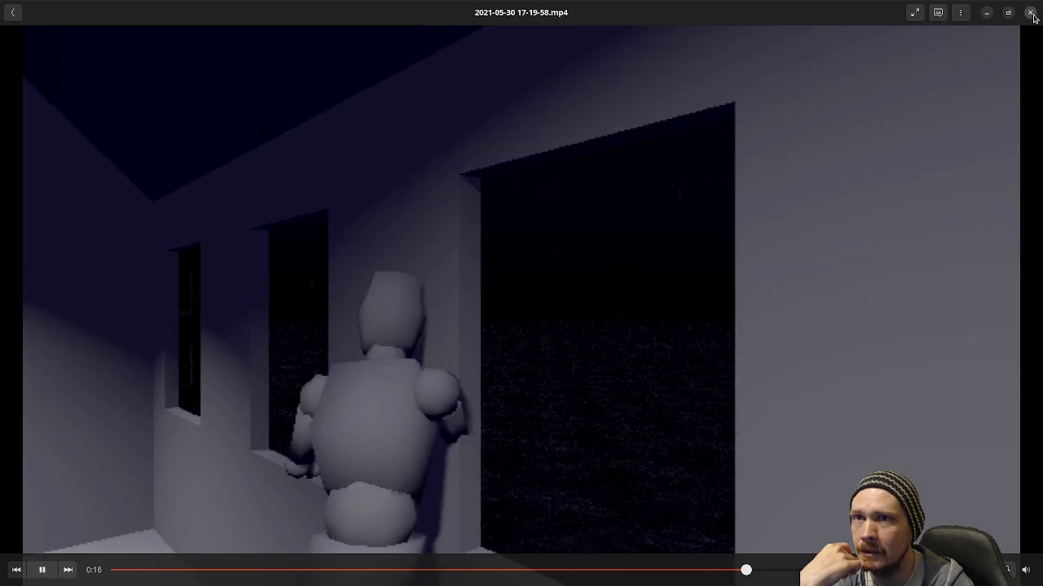
click(1030, 13)
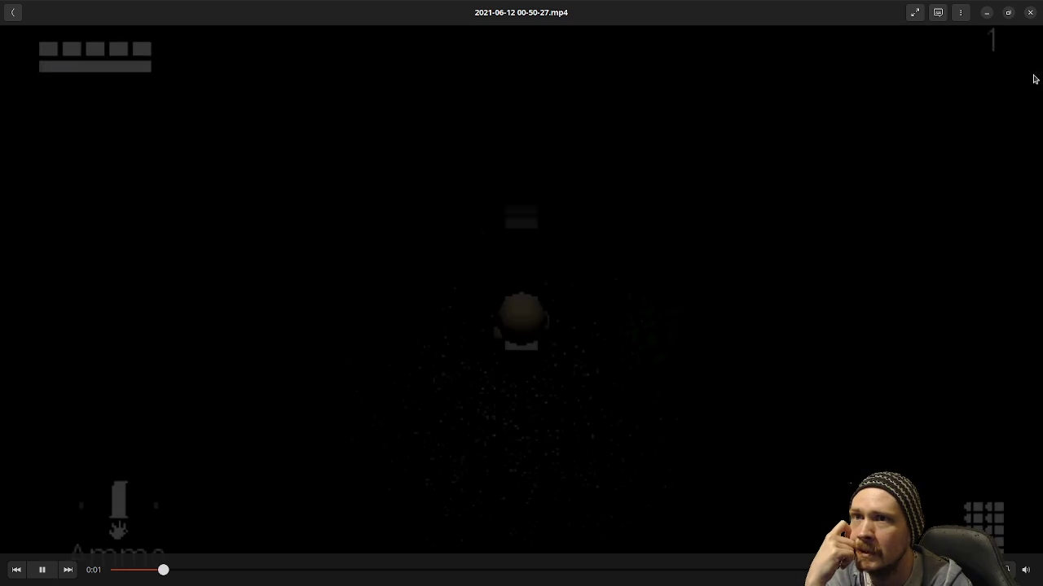
click(1032, 13)
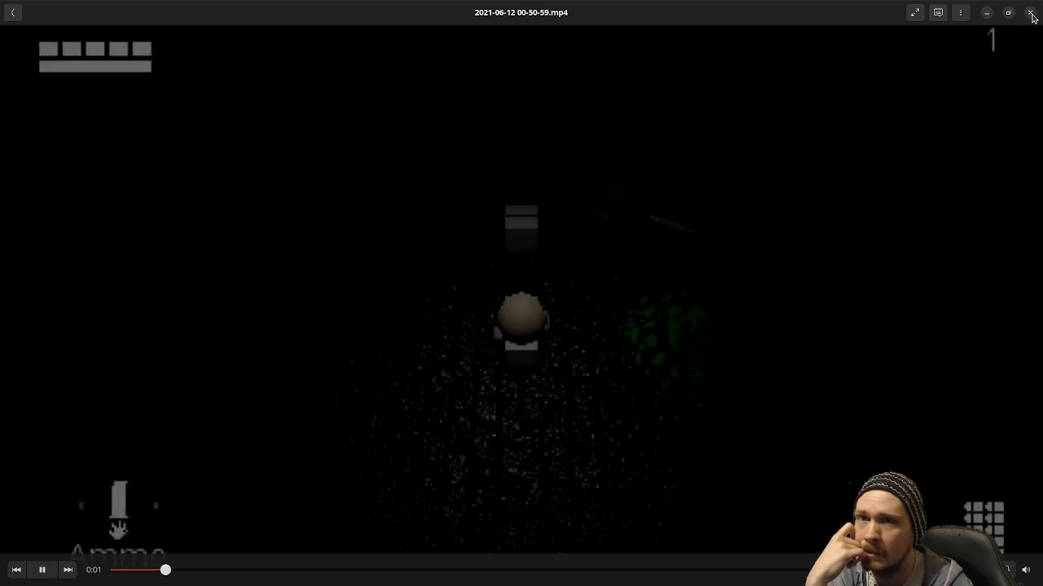
click(1030, 12)
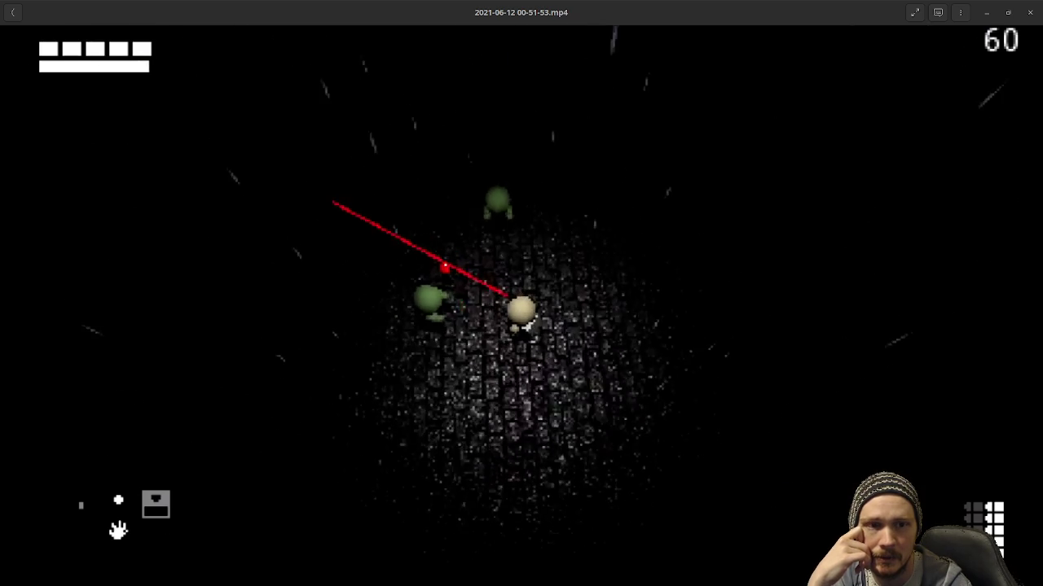
mouse_move(786, 359)
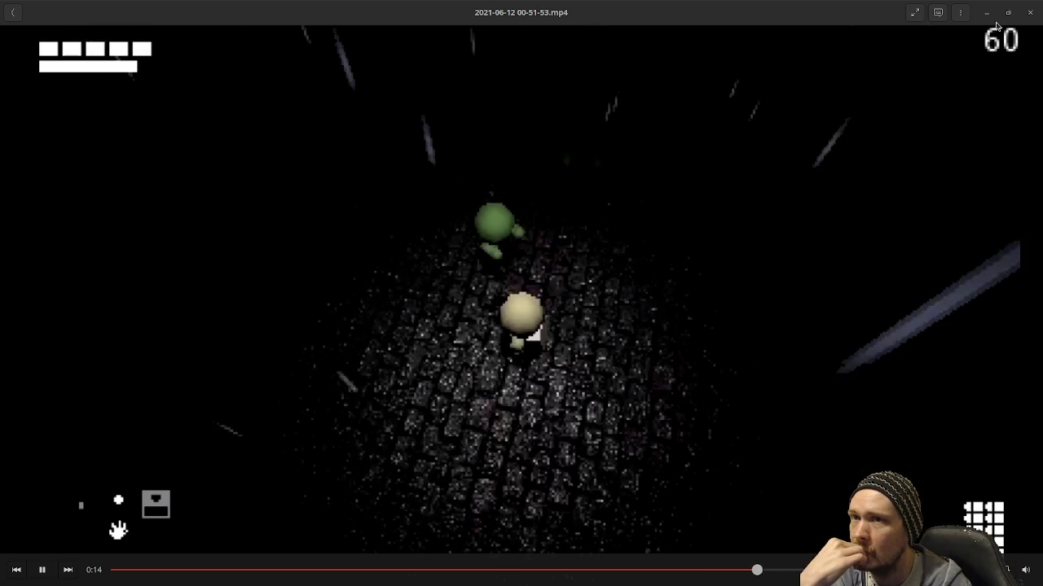
click(1030, 13)
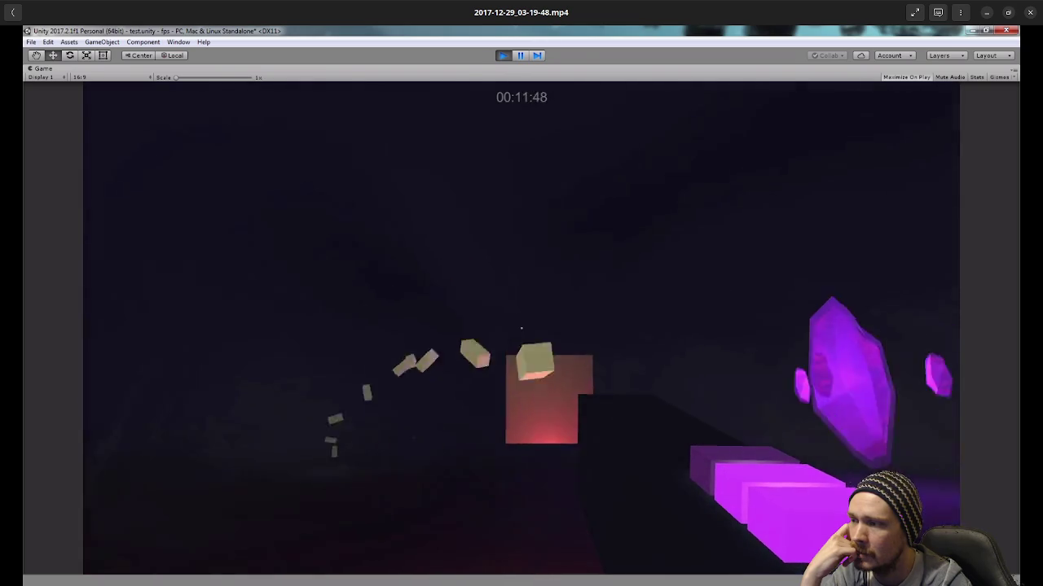
click(1028, 12)
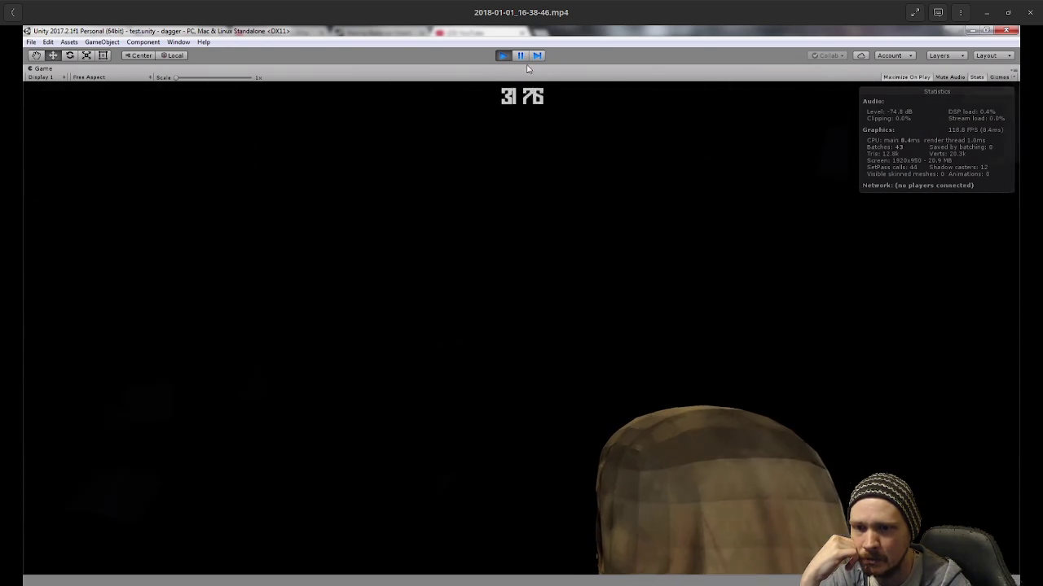
- Close the 2018-01-01_16-38-46, 2018-01-03_19-51-38 and 2018-01-04_02-48-03 Unity recordings in turn
click(502, 57)
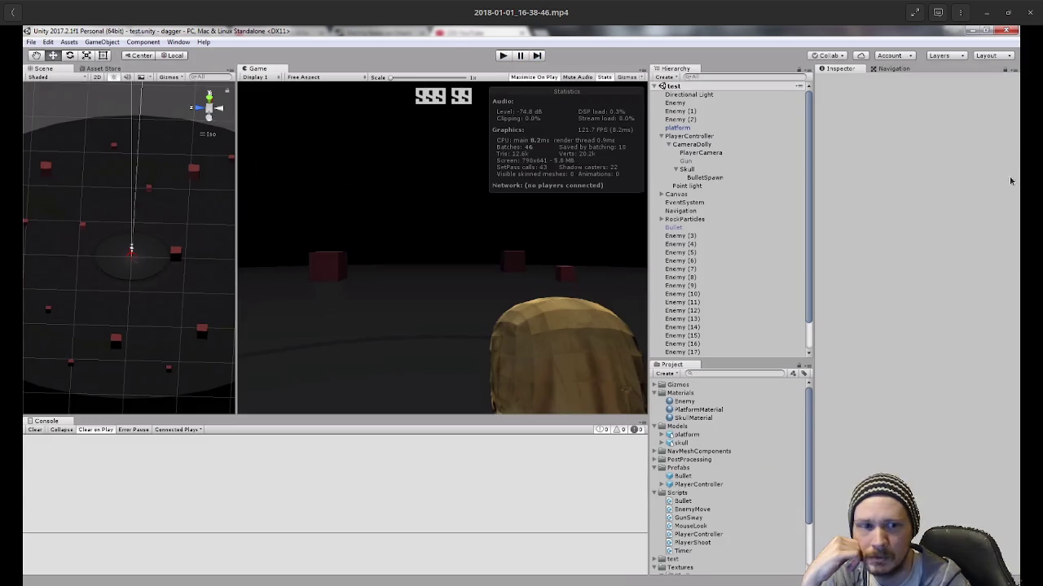
click(1029, 12)
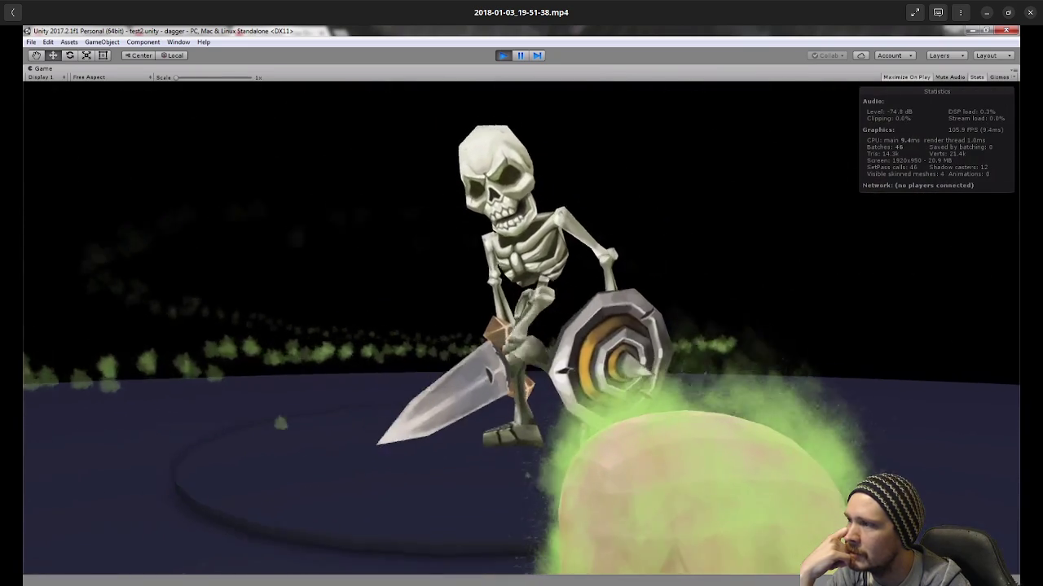
mouse_move(708, 186)
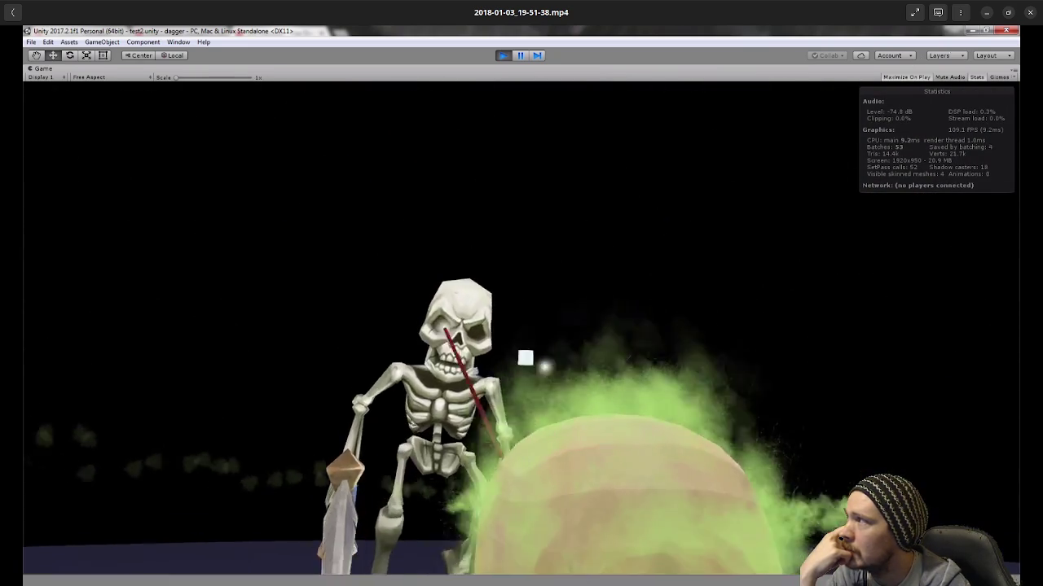
click(1029, 13)
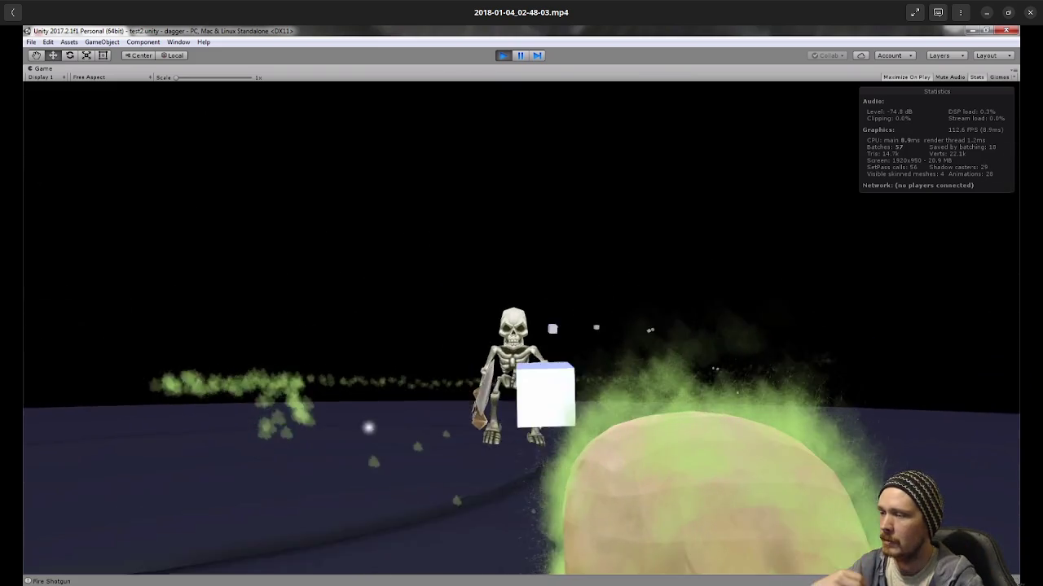
mouse_move(700, 322)
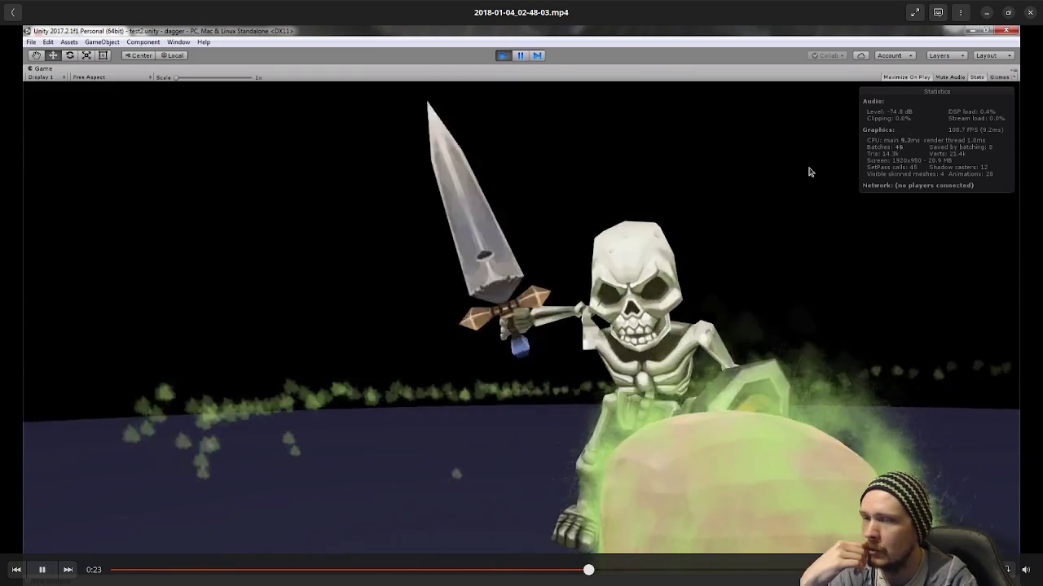
click(1029, 12)
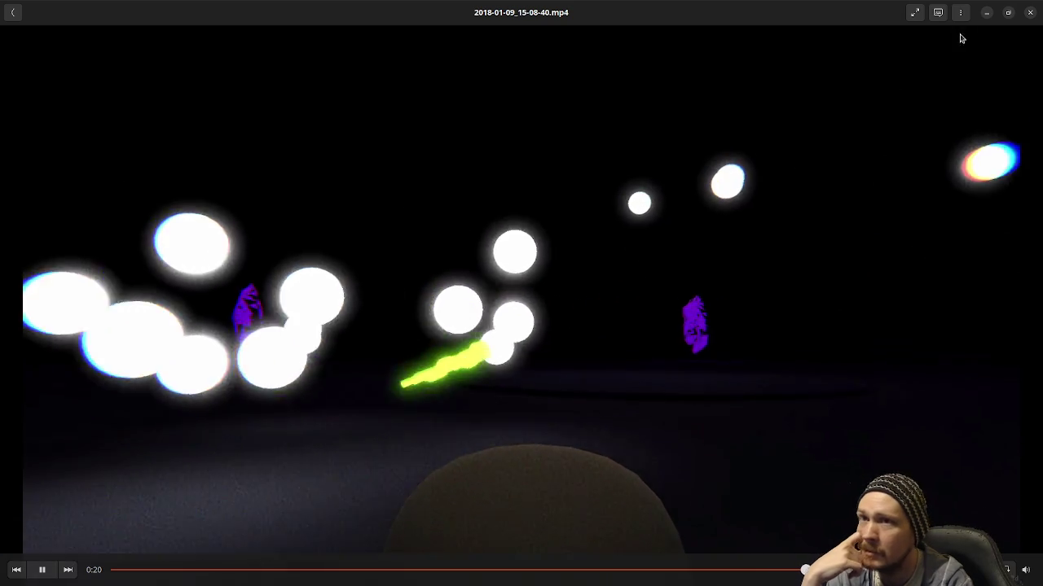
- Close the 2018-01-09_15-08-40, 15-09-22 and final 2018-01-09 glowing-orb clips in turn, returning to the epoch folder
click(1030, 14)
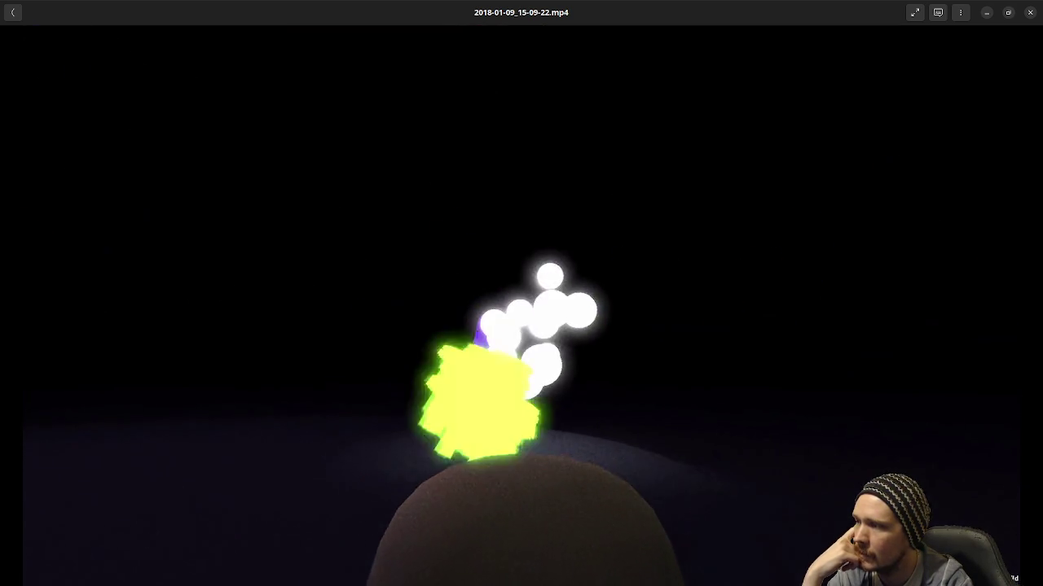
mouse_move(612, 328)
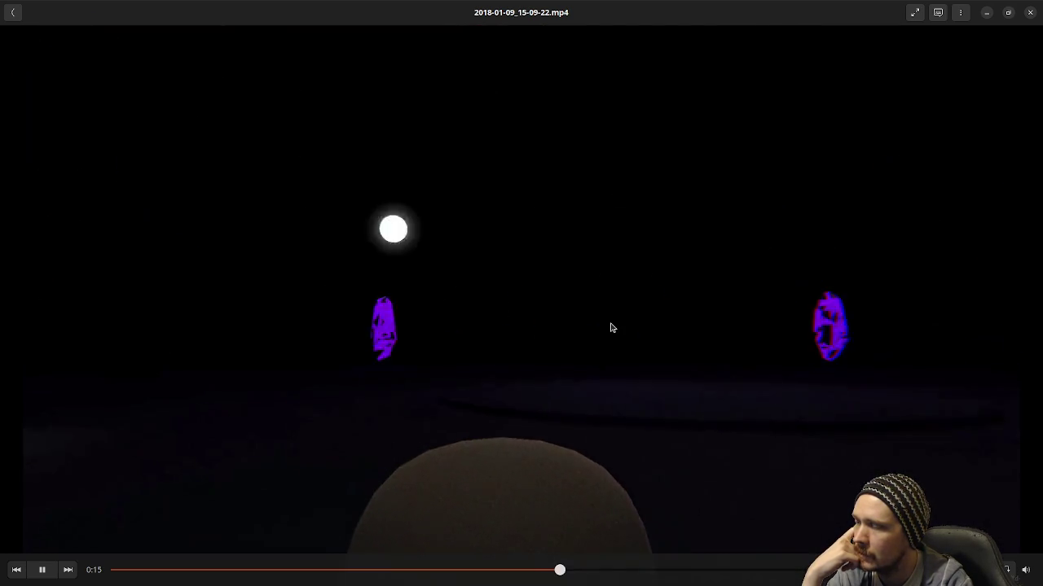
click(1029, 12)
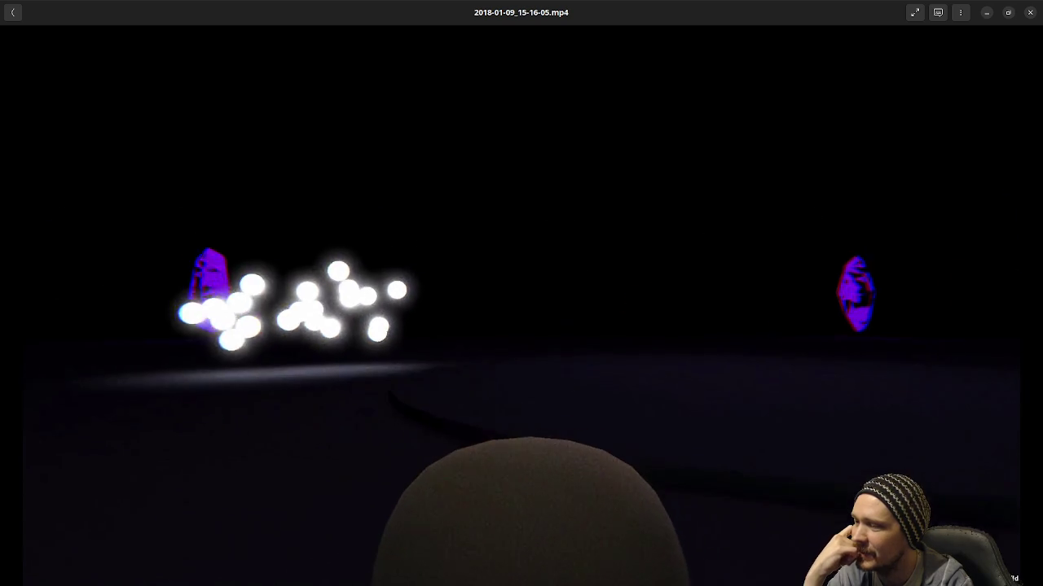
mouse_move(903, 407)
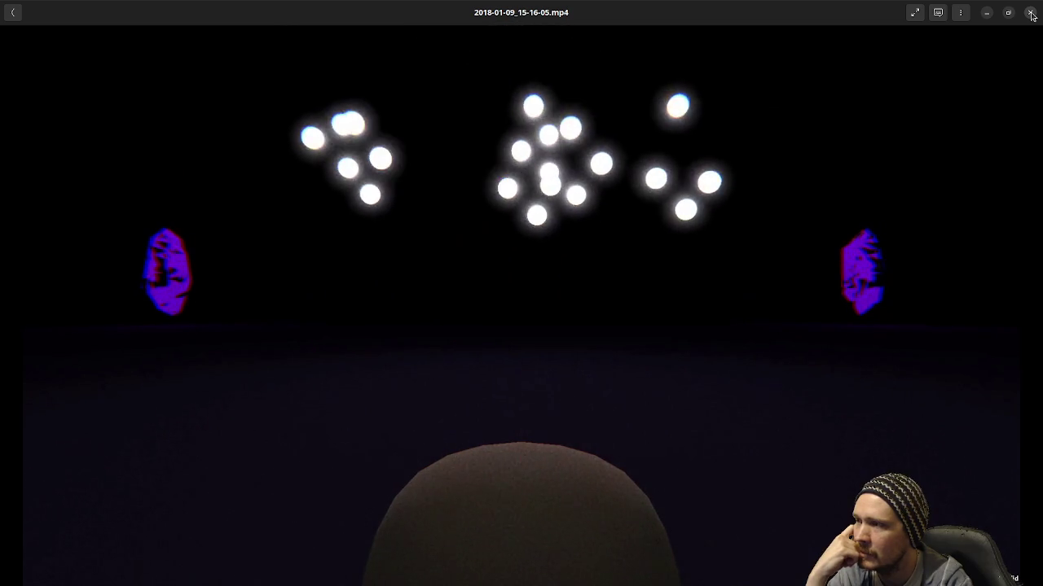
click(1031, 14)
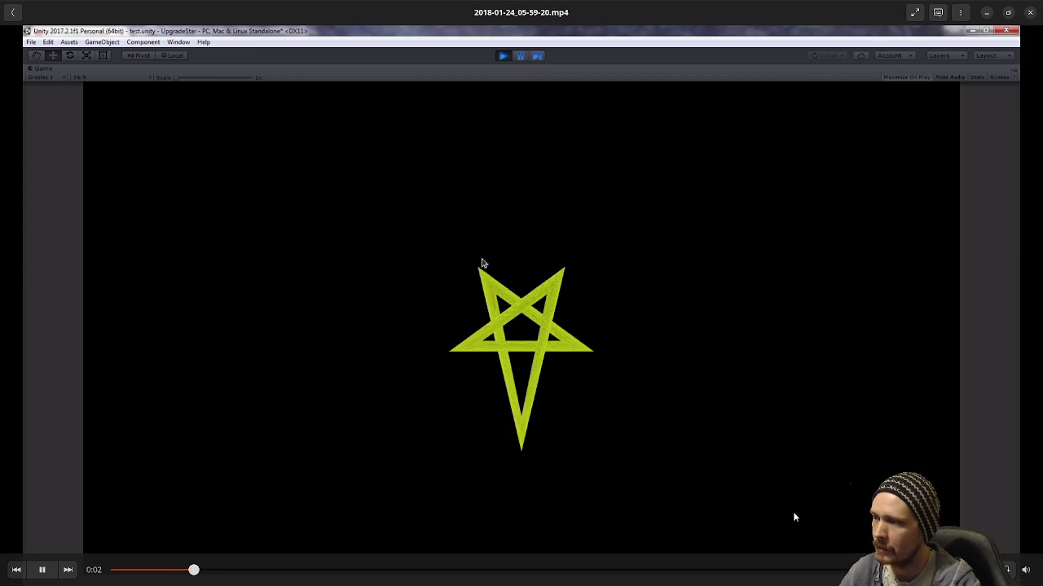
- Close the pentagram prototype and the first orange car prototype recordings
click(1029, 13)
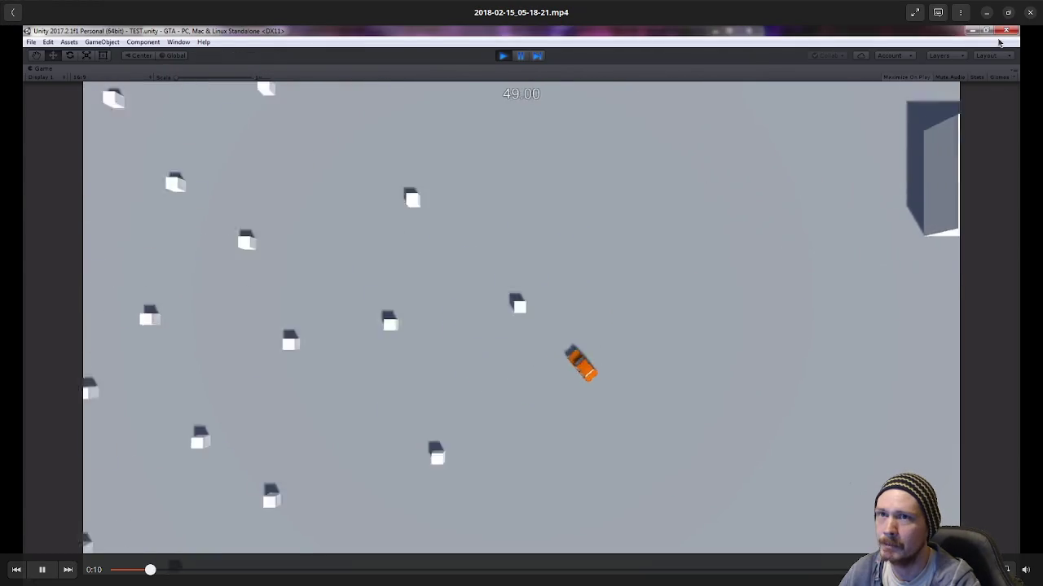
click(1029, 14)
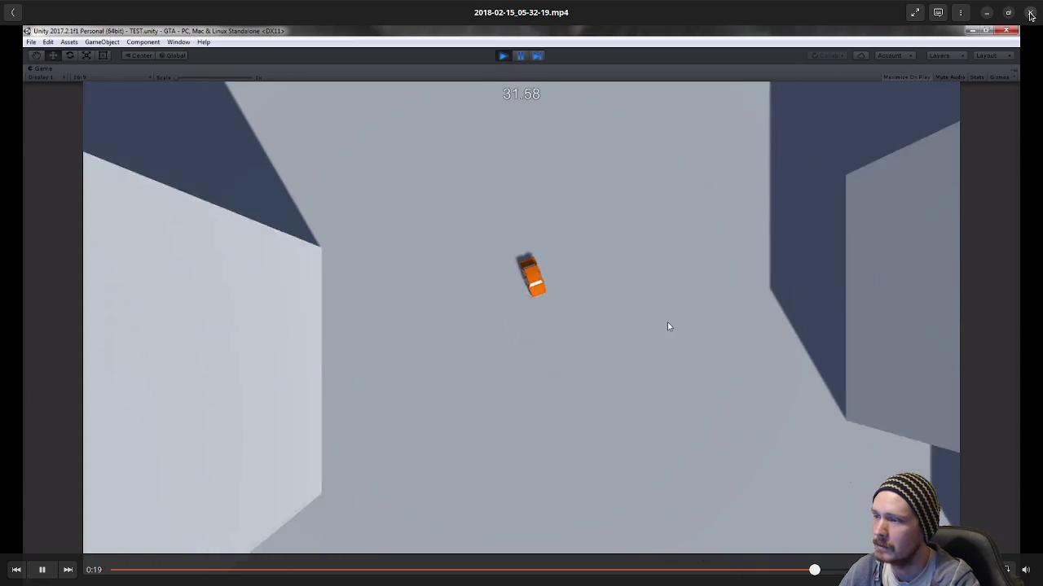
- Close the orange car among tall walls recording and the green car skid-mark recording
click(1030, 13)
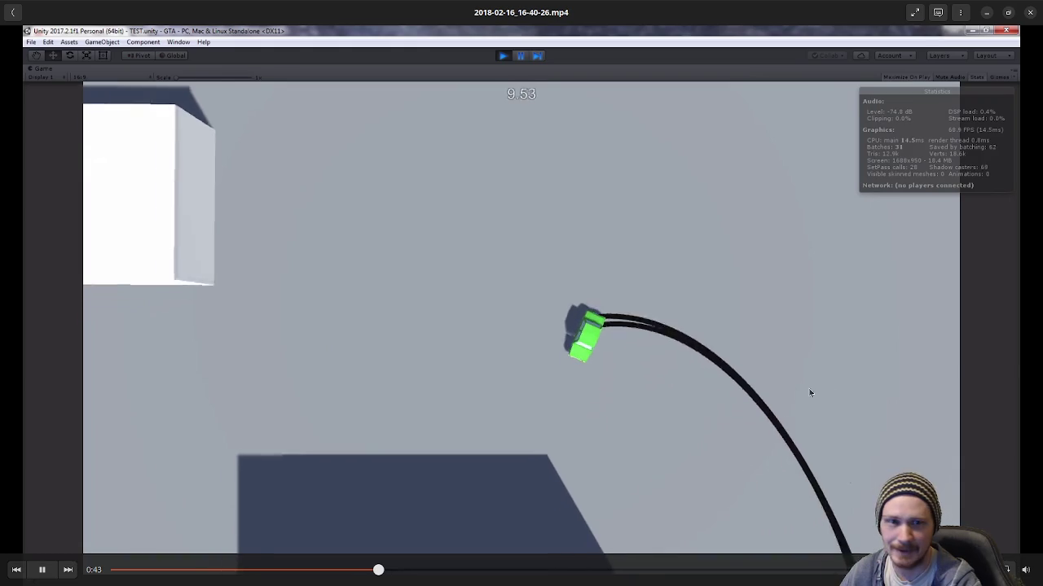
click(1030, 13)
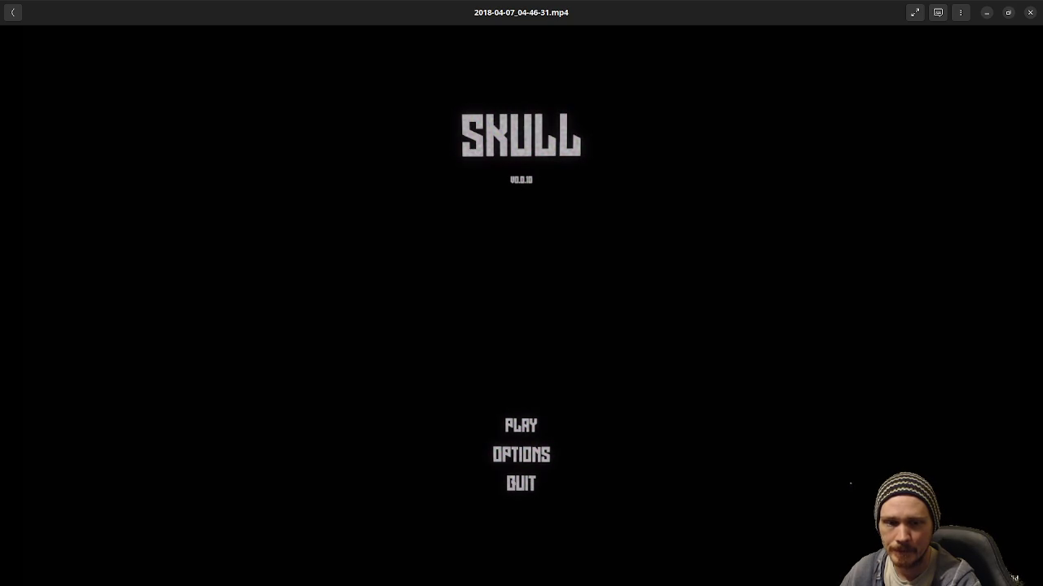
- Watch 2018-04-07_04-46-31.mp4 play up to its SKULL title screen with Play, Options and Quit
mouse_move(705, 407)
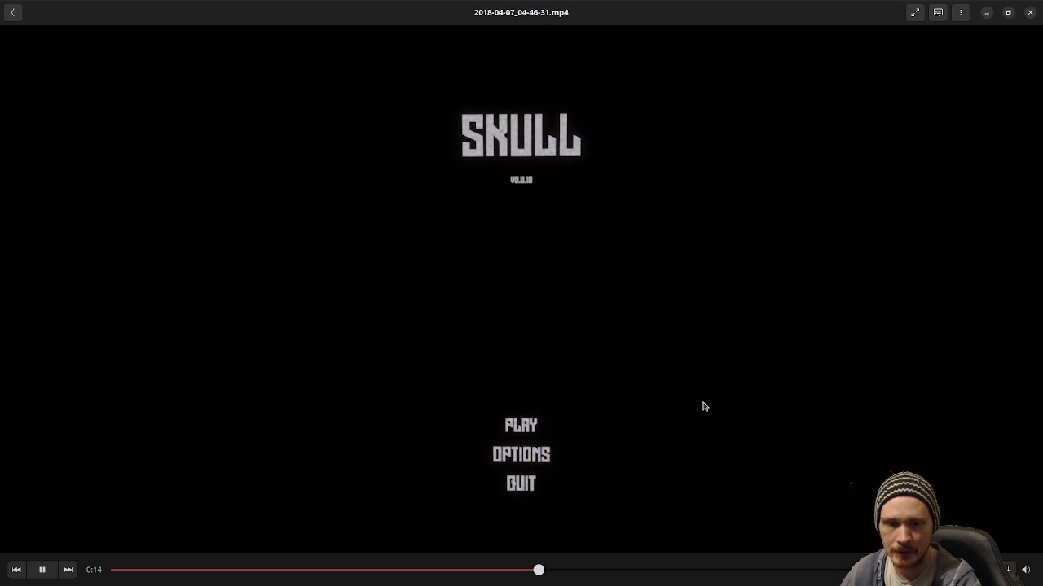